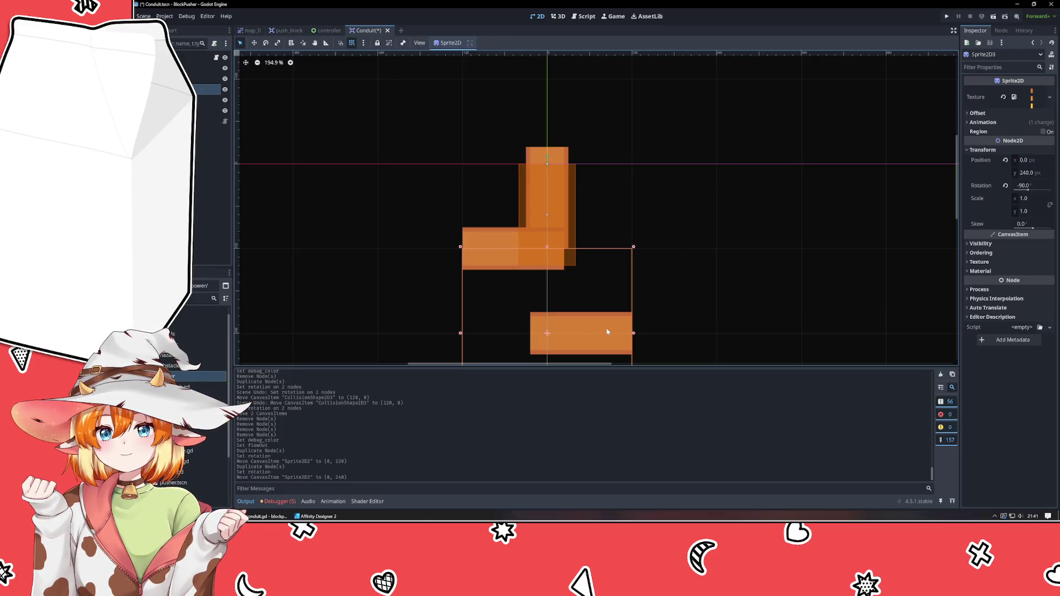
# - Shrink the middle CollisionShape2D by dragging its top edge down to a height of 97 px
pyautogui.click(543, 261)
pyautogui.hotkey('ctrl', 'z')
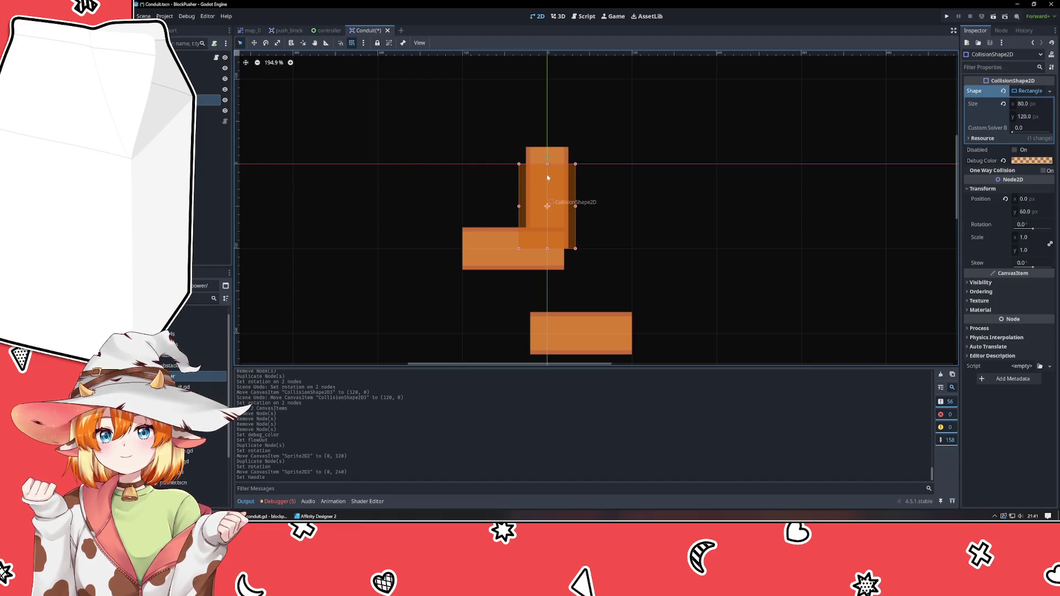
pyautogui.hotkey('ctrl', 'z')
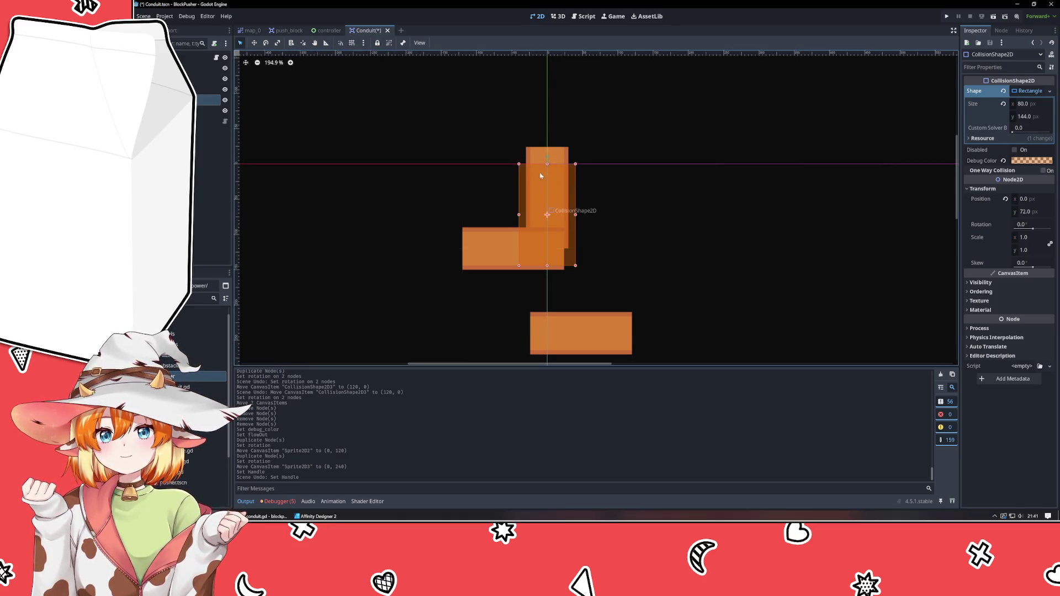
pyautogui.moveTo(548, 164)
pyautogui.mouseDown()
pyautogui.moveTo(547, 218)
pyautogui.moveTo(545, 198)
pyautogui.mouseUp()
# - With grid snap on, move the loose bottom bar Sprite2D3 up to (0, 120)
pyautogui.click(352, 43)
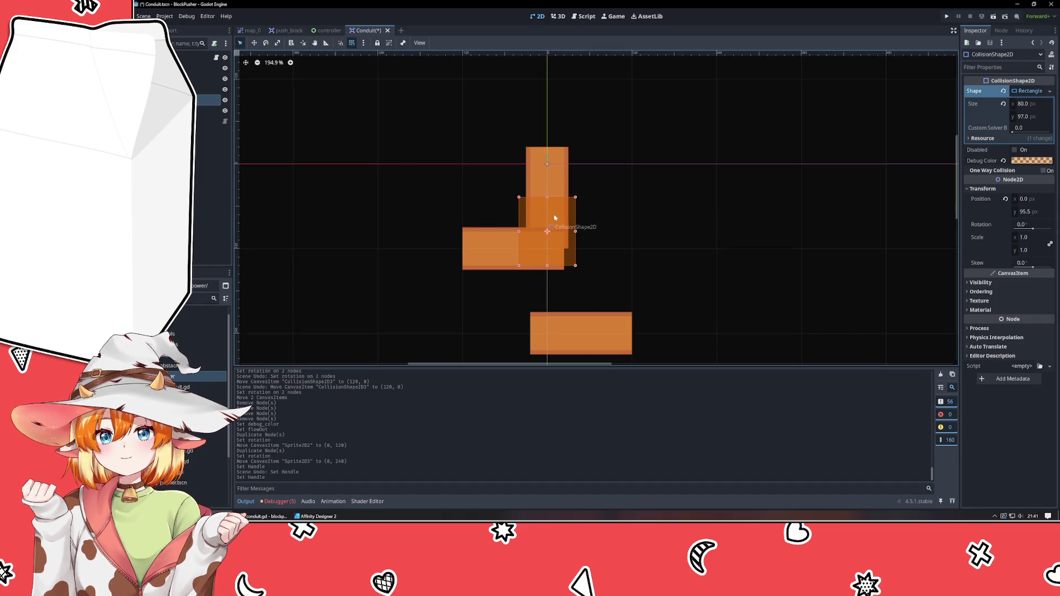
pyautogui.moveTo(572, 346); pyautogui.dragTo(584, 288)
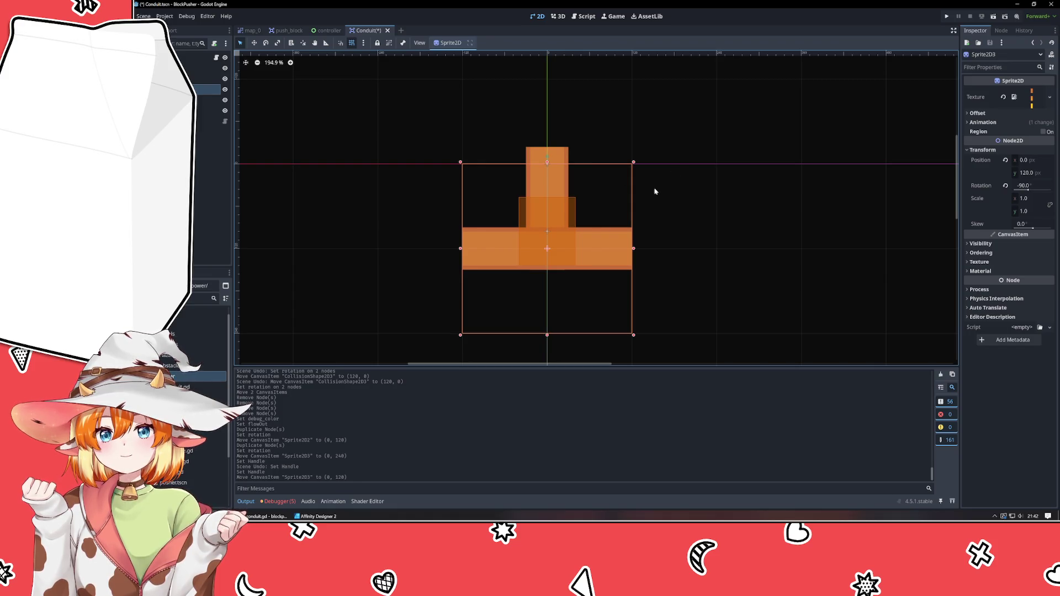
pyautogui.click(711, 310)
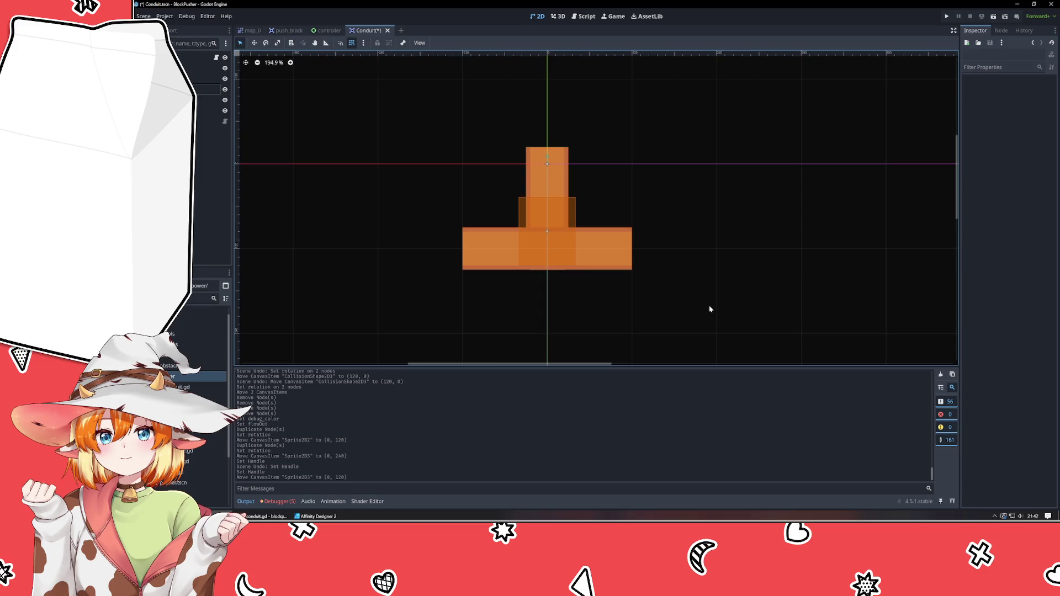
pyautogui.moveTo(601, 263)
pyautogui.mouseDown()
pyautogui.moveTo(610, 254)
pyautogui.moveTo(605, 304)
pyautogui.moveTo(612, 279)
pyautogui.mouseUp()
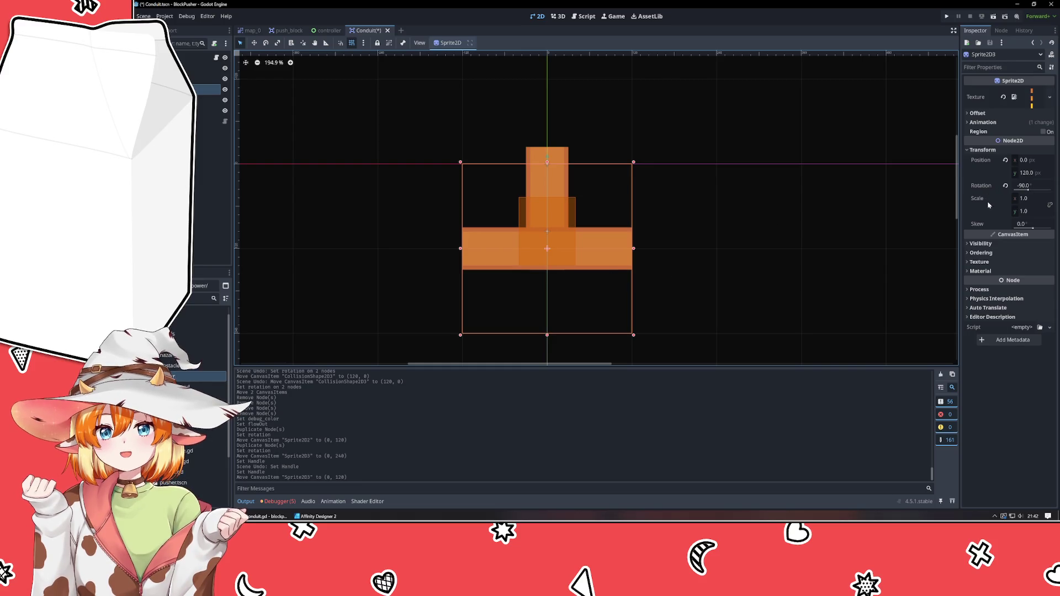
pyautogui.click(980, 245)
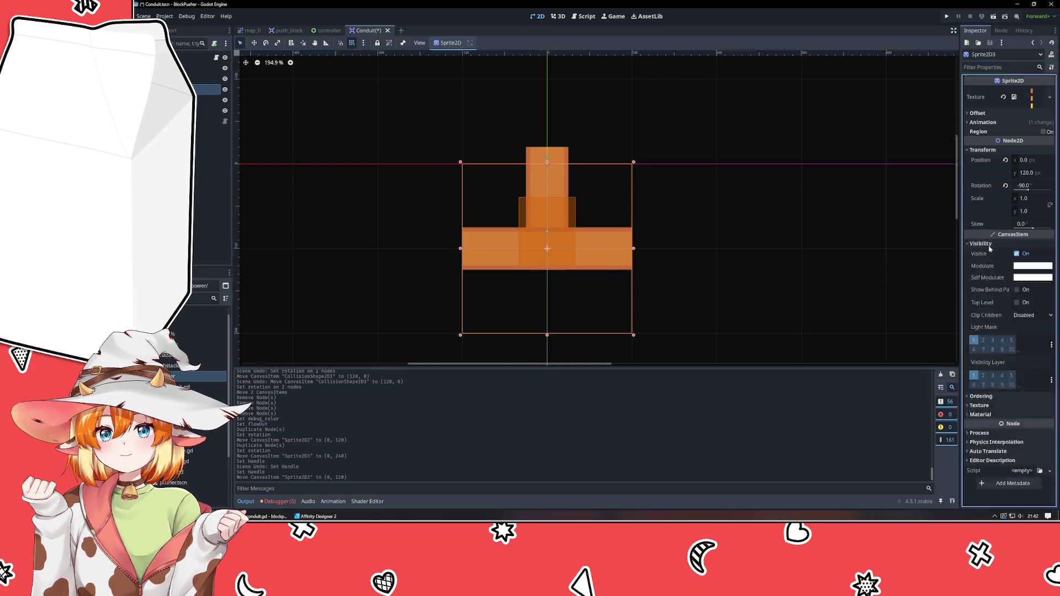
pyautogui.click(981, 244)
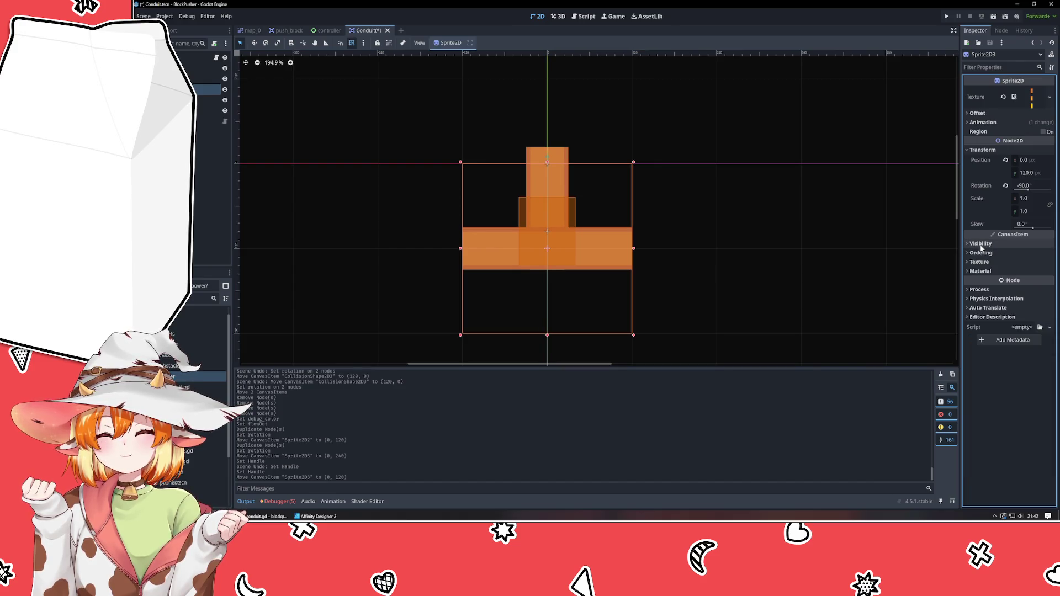
pyautogui.click(738, 262)
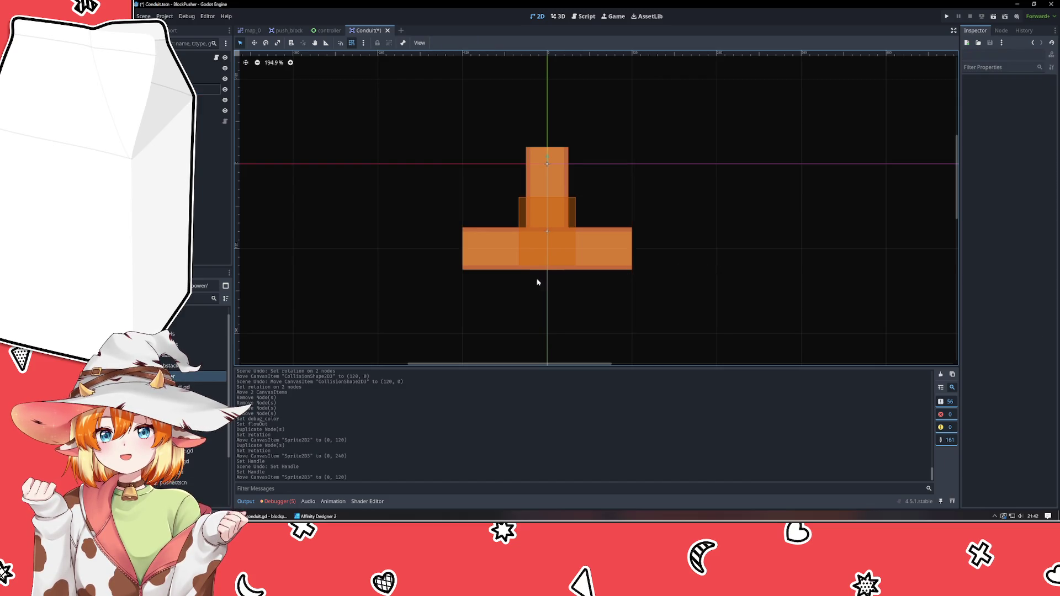
pyautogui.click(625, 265)
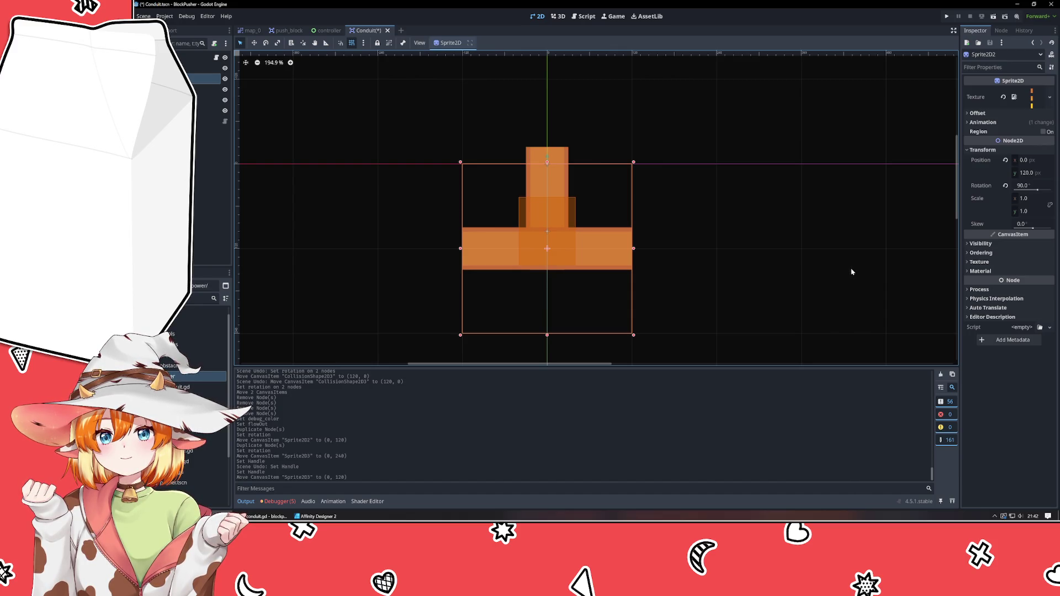
pyautogui.click(610, 261)
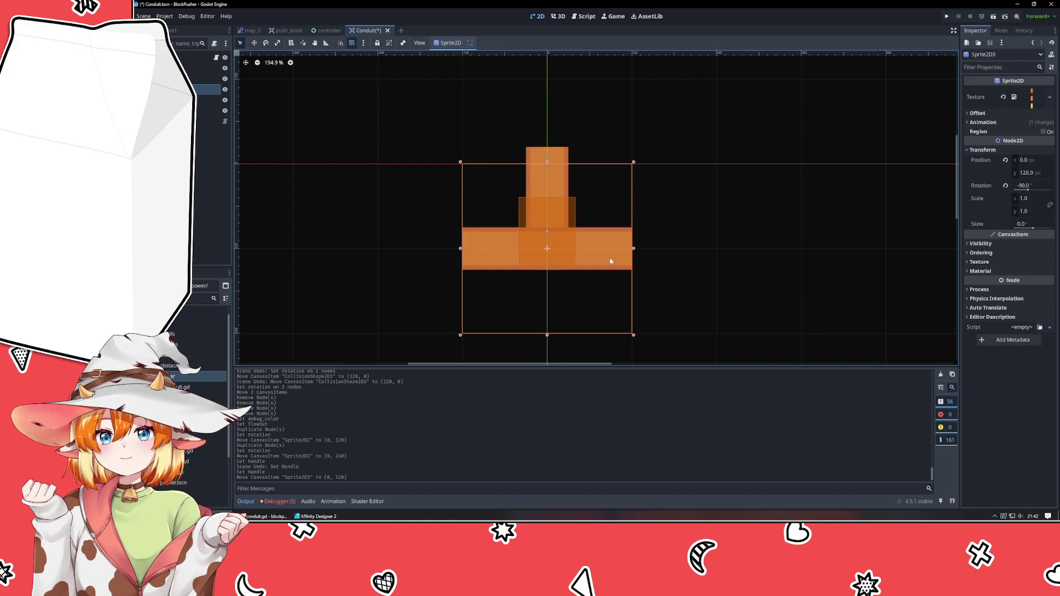
pyautogui.click(662, 260)
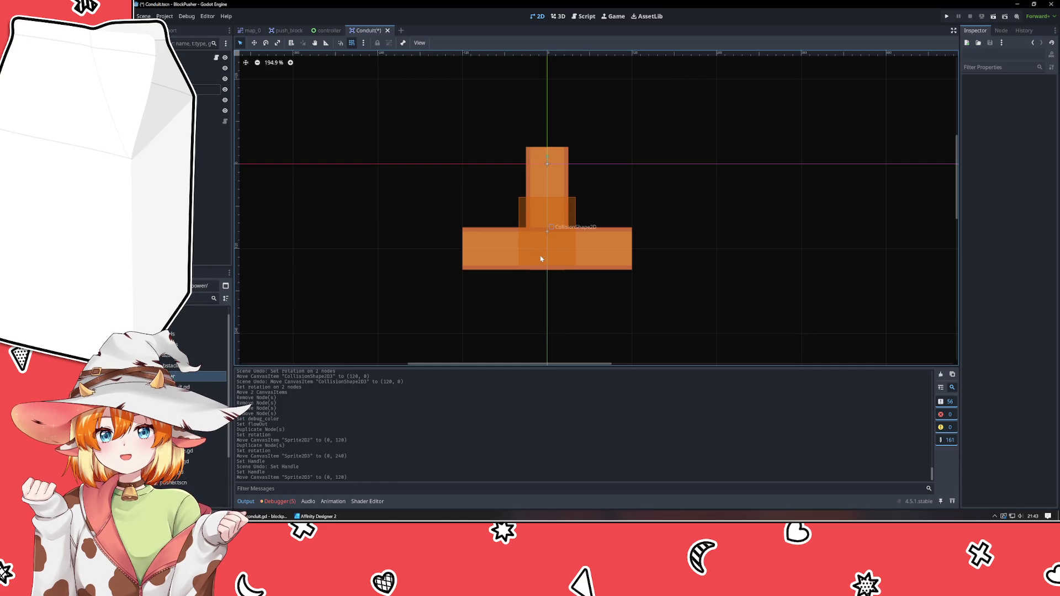
pyautogui.click(574, 214)
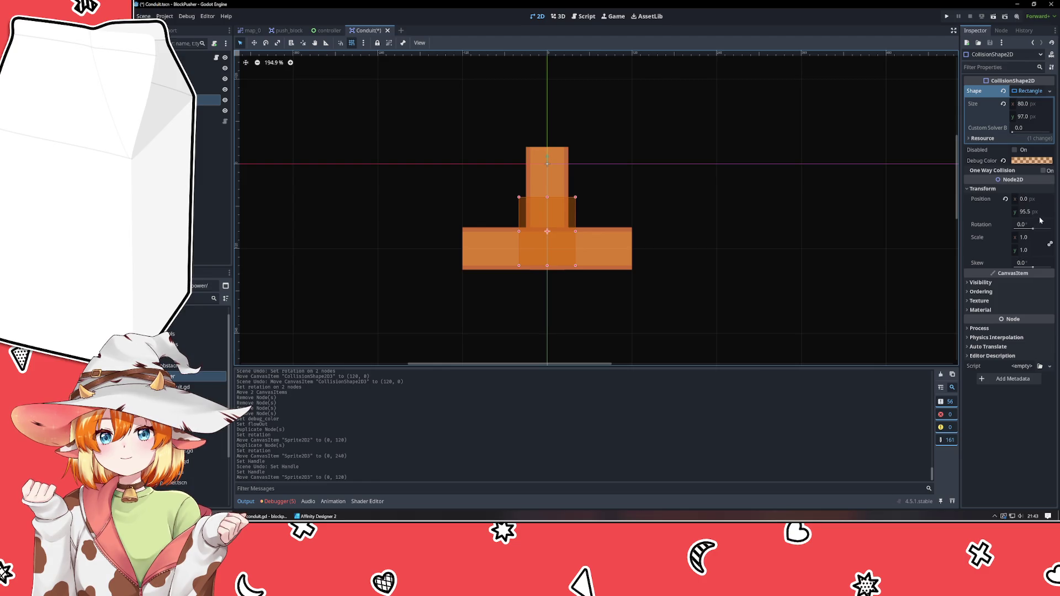
# - Move the collision shape onto the top piece and set its Size y to 80
pyautogui.moveTo(549, 235); pyautogui.dragTo(558, 166)
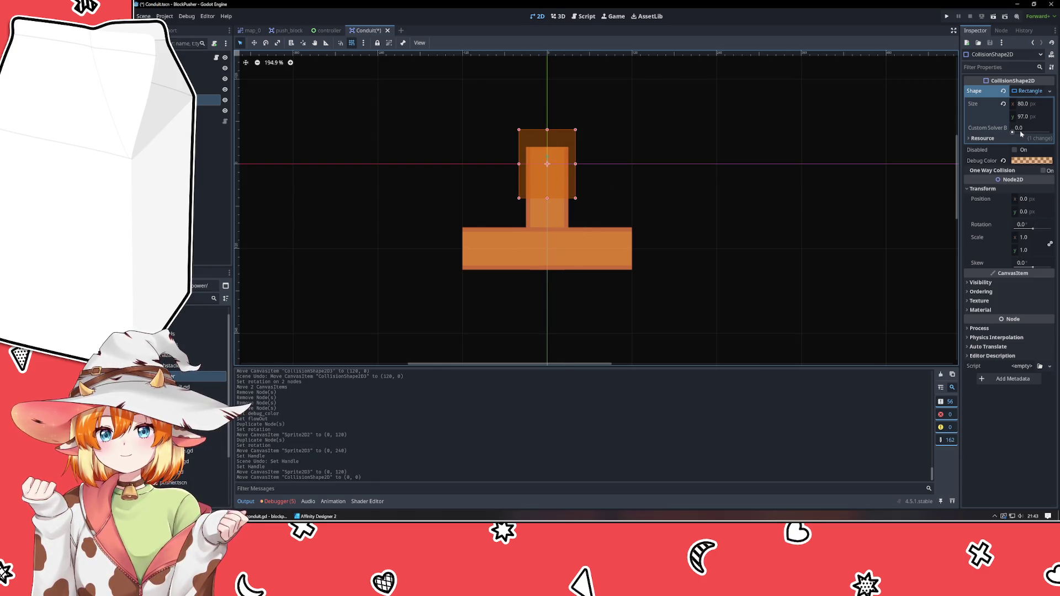
pyautogui.click(1036, 118)
pyautogui.write('80')
pyautogui.press('Return')
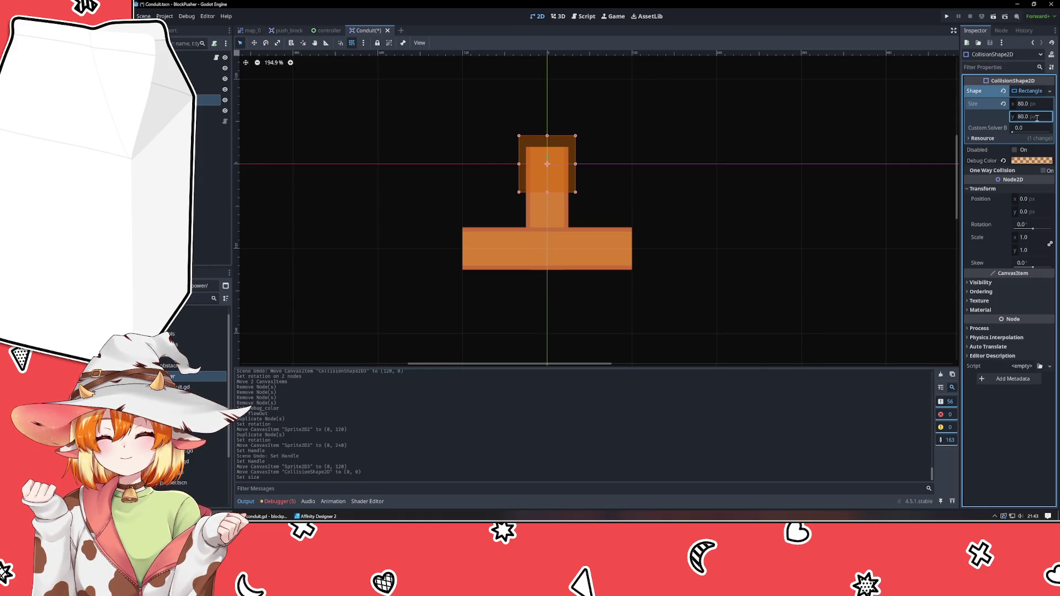
pyautogui.click(1037, 118)
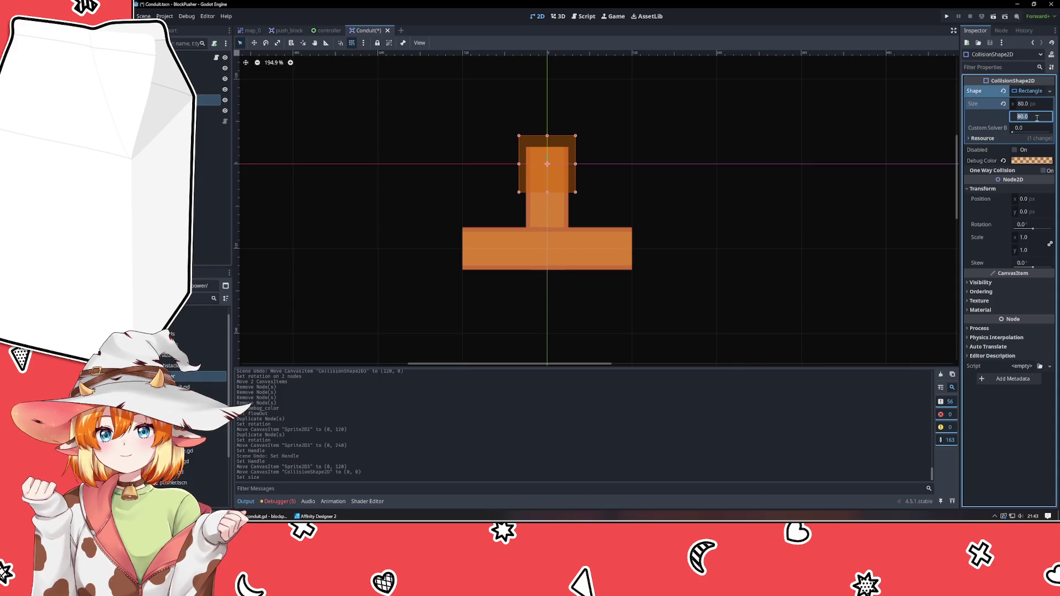
# - Duplicate the collision shape, place the copy at (0, 120), and make its debug colour pink
pyautogui.hotkey('ctrl', 'd')
pyautogui.moveTo(547, 164); pyautogui.dragTo(547, 248)
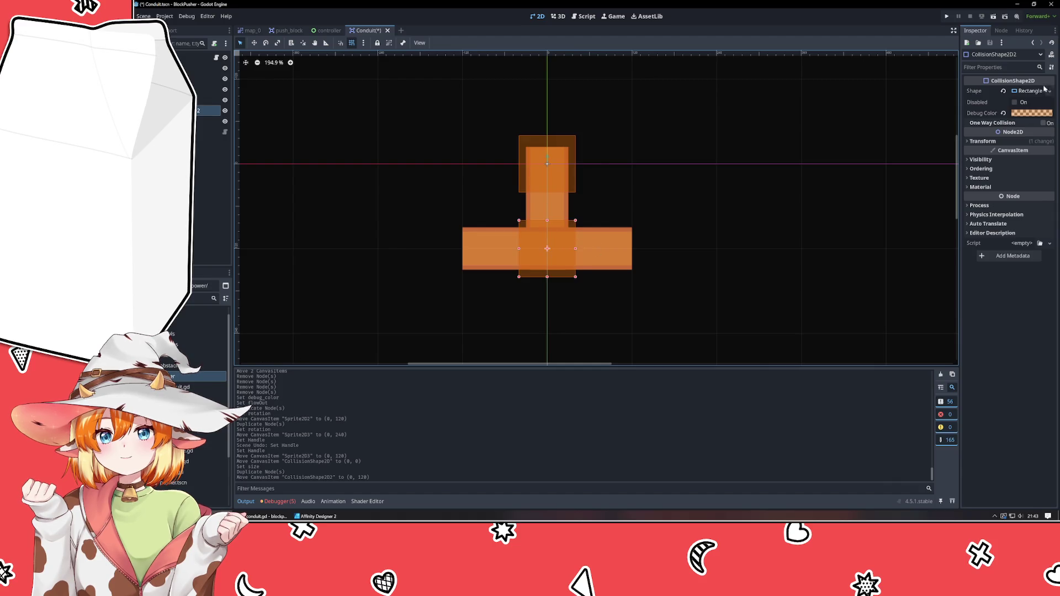
pyautogui.click(1031, 113)
pyautogui.moveTo(1038, 172); pyautogui.dragTo(1053, 175)
pyautogui.click(831, 198)
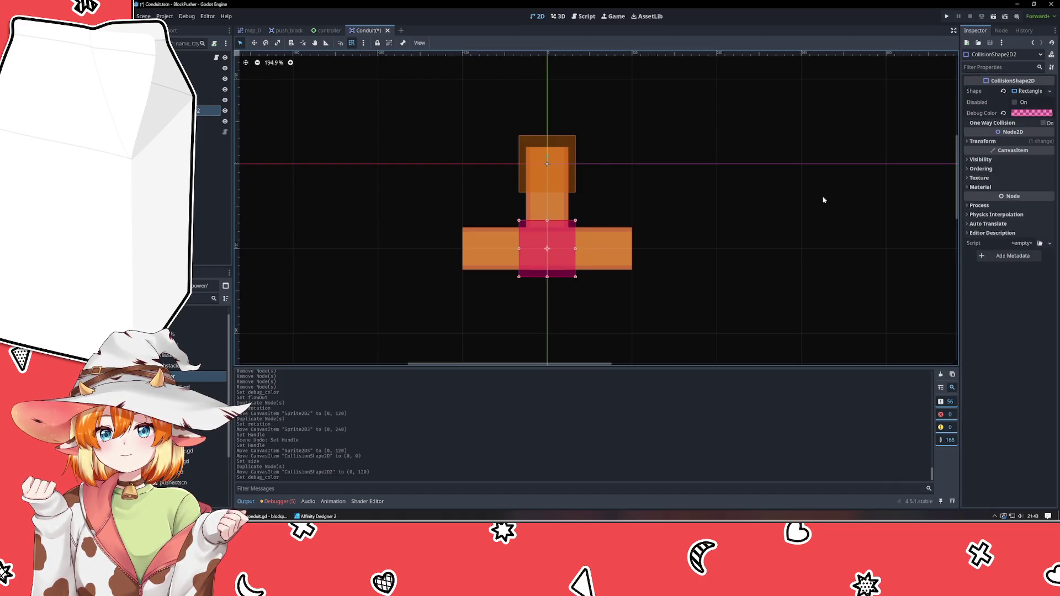
pyautogui.click(823, 200)
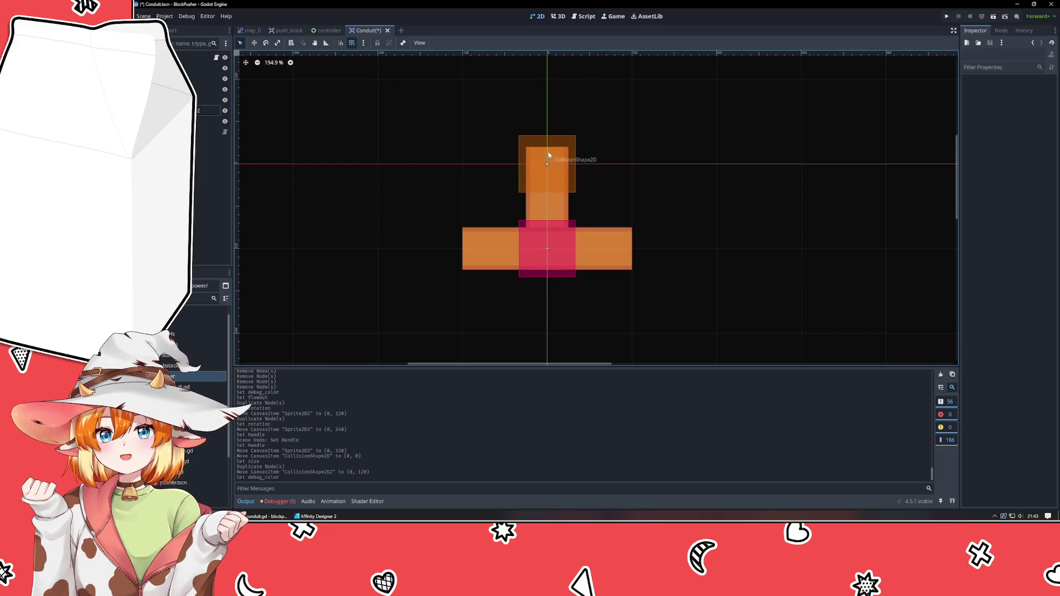
# - Drag the FlowOut RayCast2D target down to Target Position (0, 120)
pyautogui.click(215, 122)
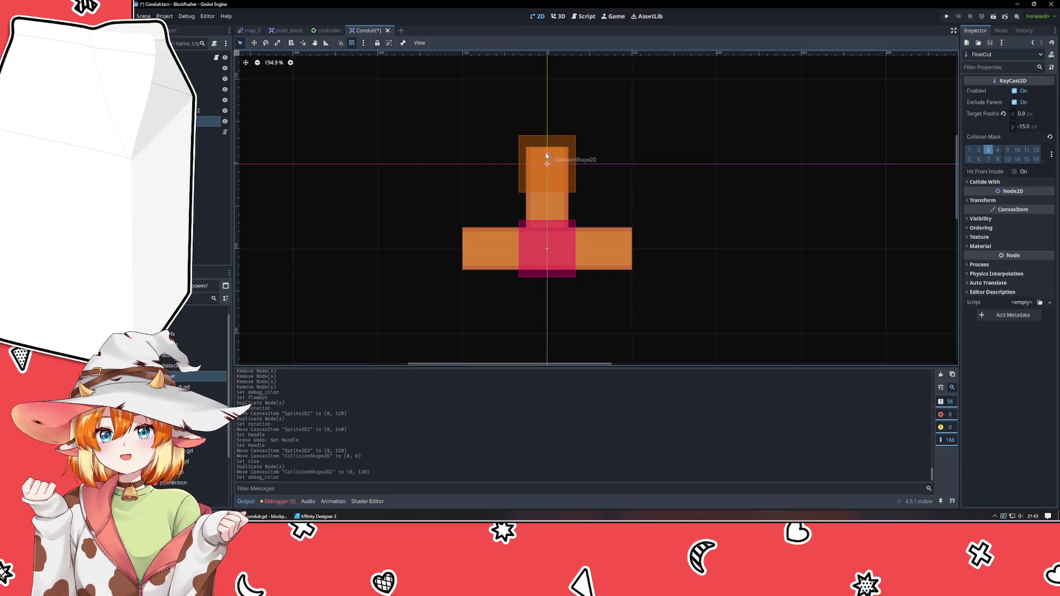
pyautogui.moveTo(548, 157); pyautogui.dragTo(548, 243)
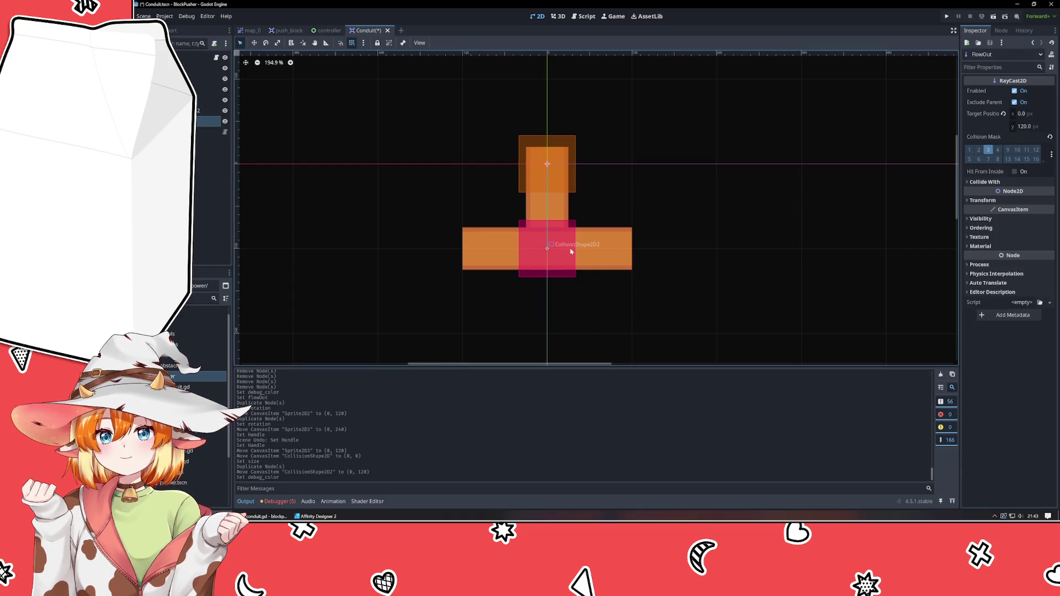
pyautogui.click(684, 240)
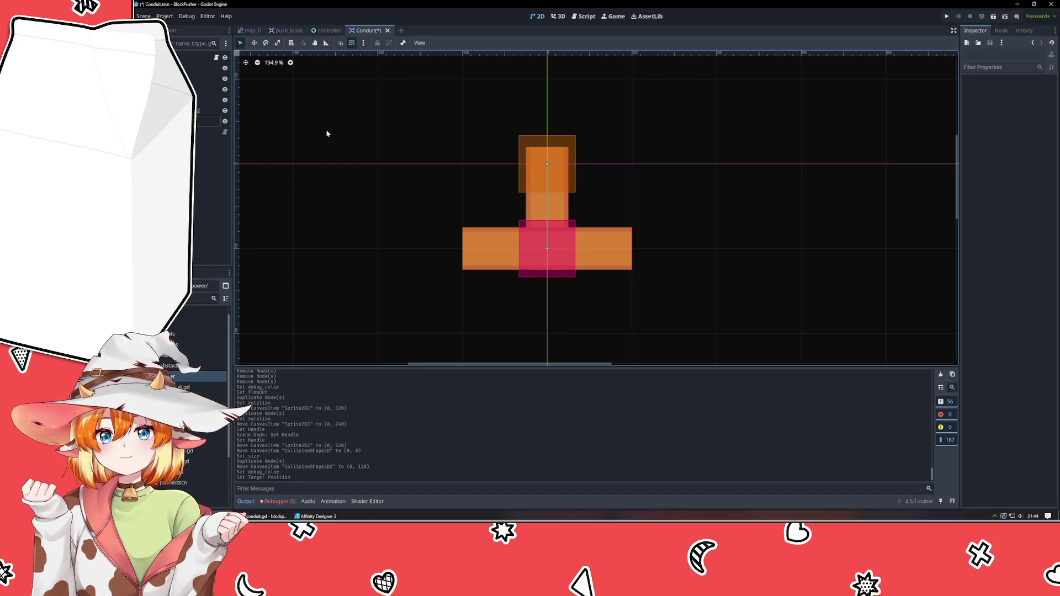
pyautogui.click(208, 121)
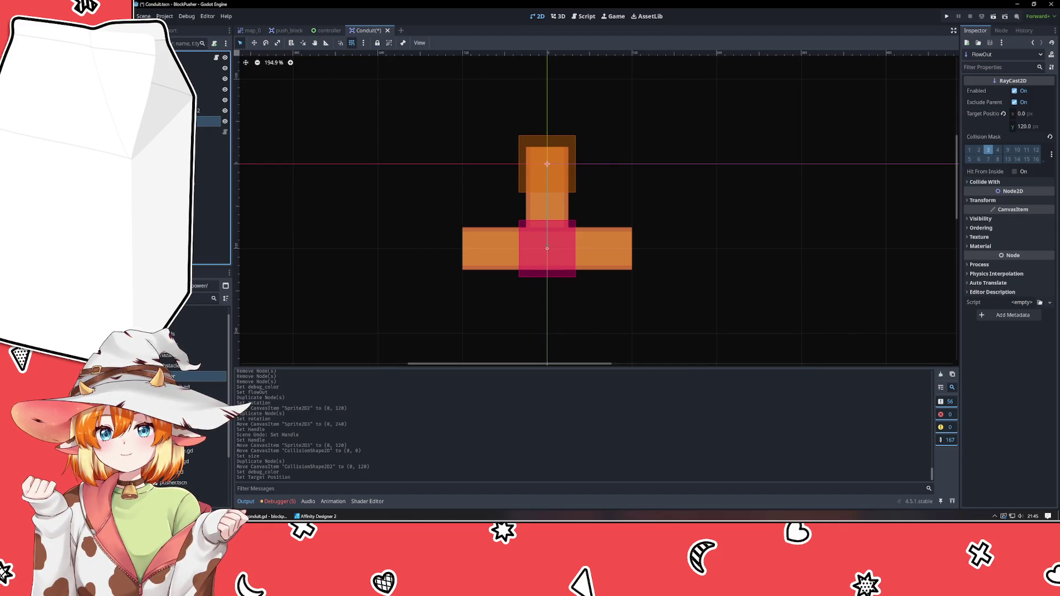
# - Rename the FlowOut raycast node to FlowIn in the Scene dock
pyautogui.click(388, 201)
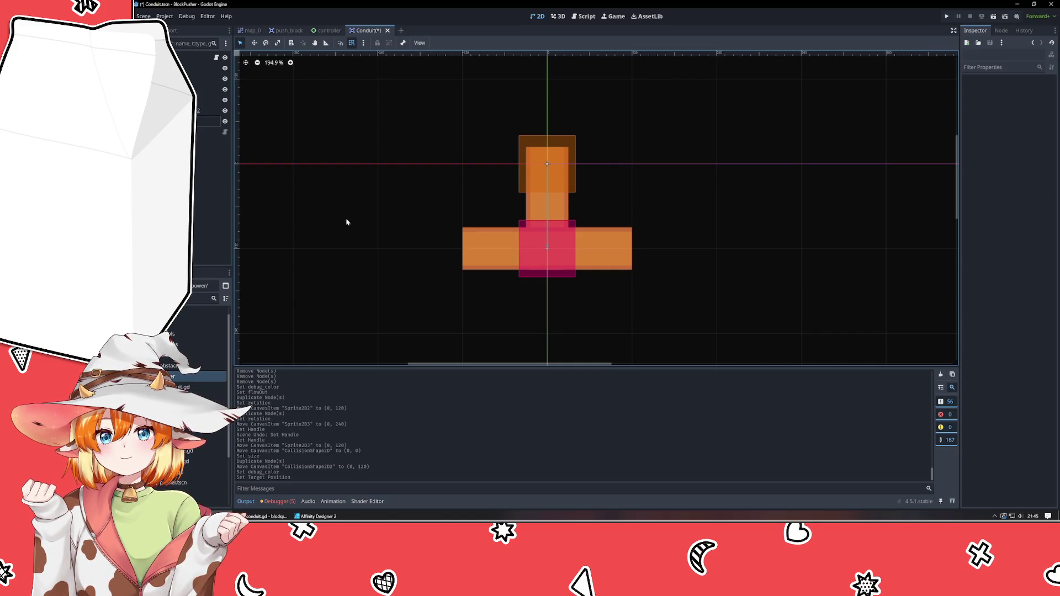
pyautogui.scroll(3, 373, 212)
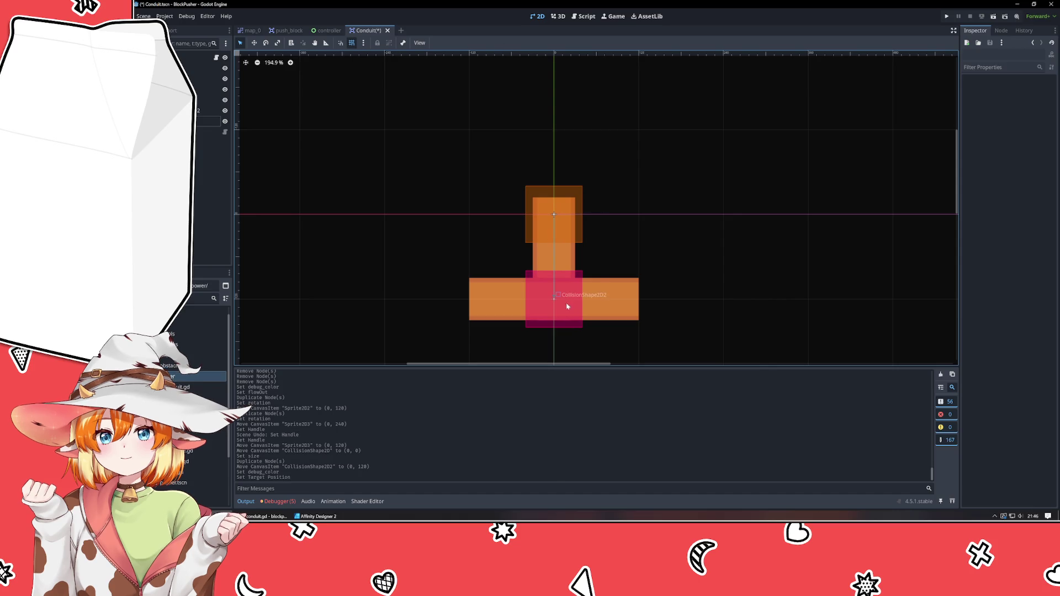
pyautogui.scroll(-2, 726, 297)
pyautogui.scroll(-3, 724, 281)
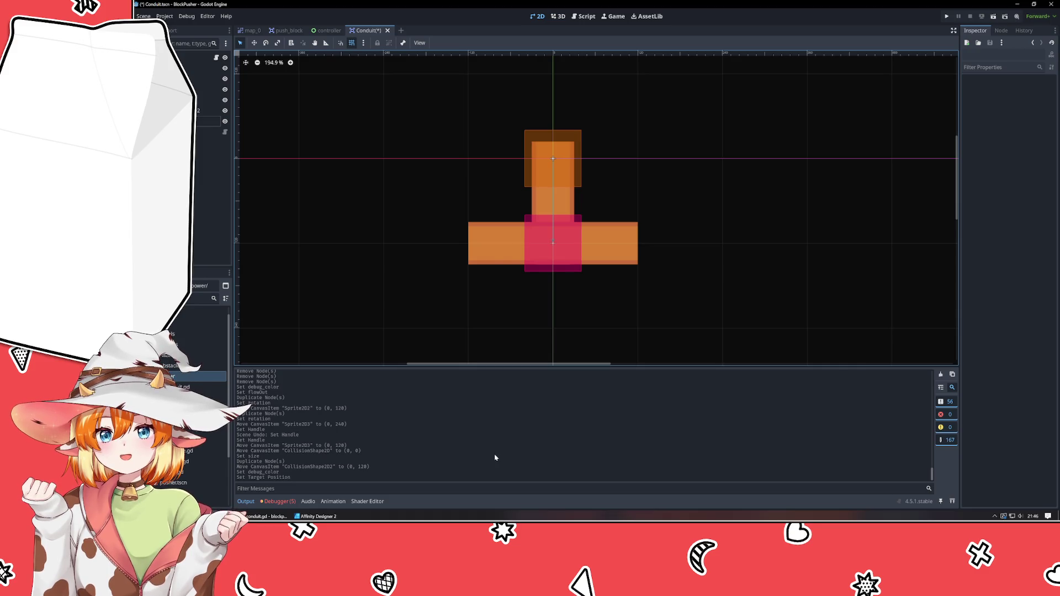
pyautogui.click(208, 121)
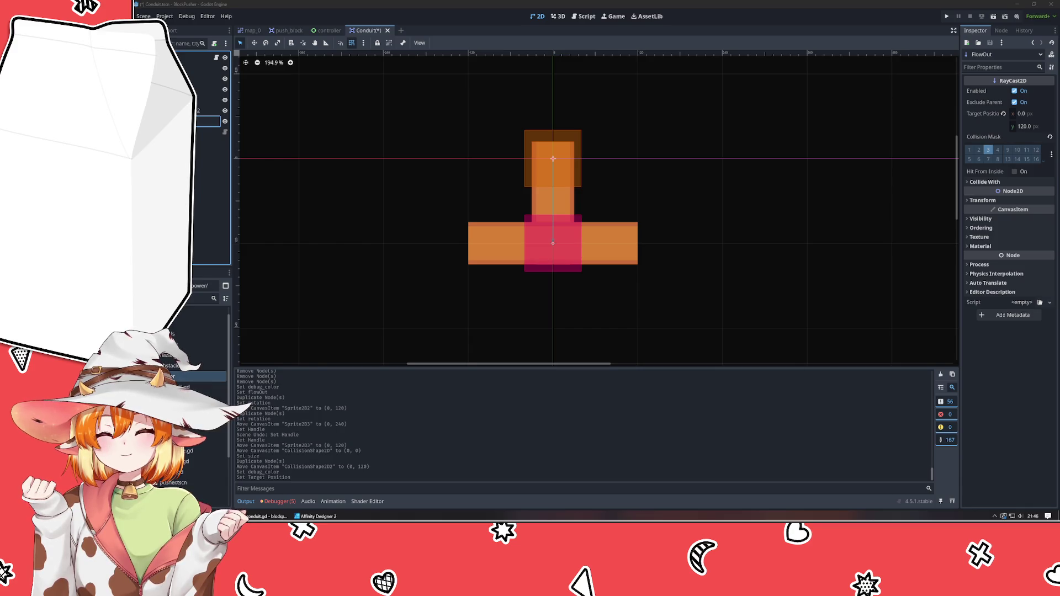
pyautogui.press('Return')
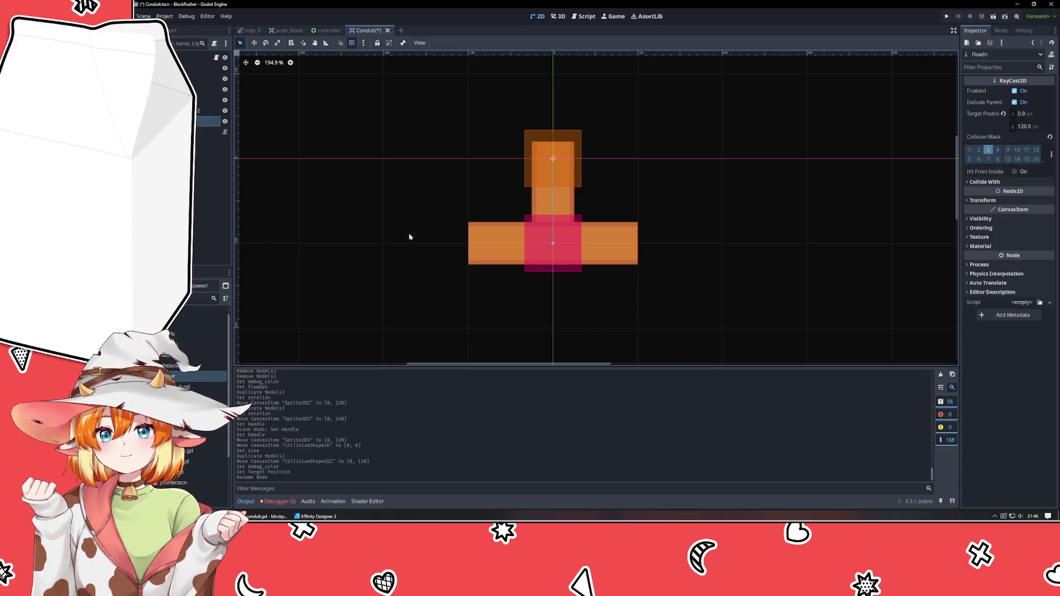
pyautogui.click(413, 238)
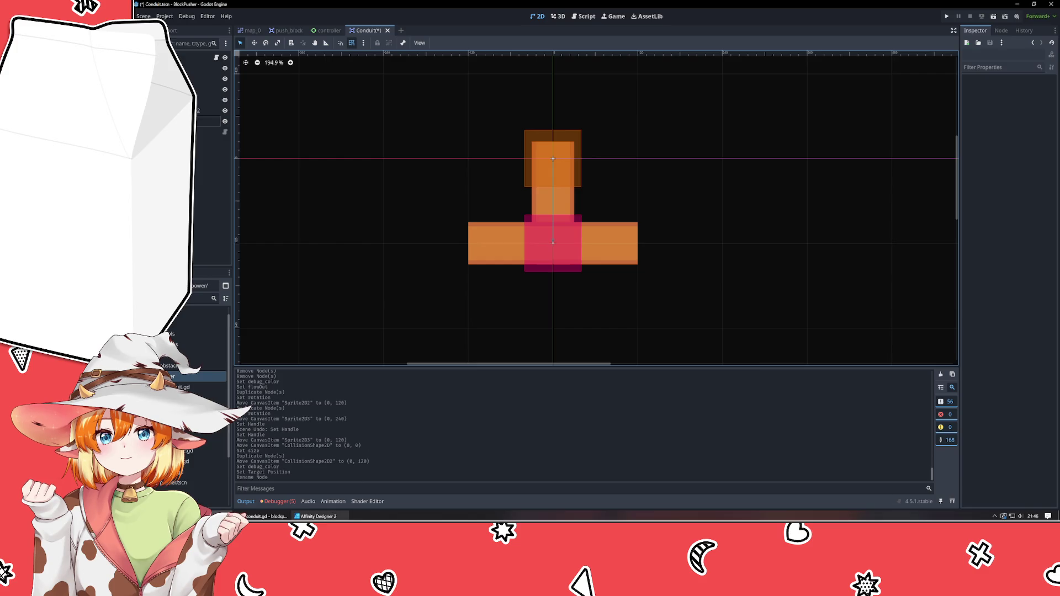
# - Switch to the code editor window from the taskbar
pyautogui.moveTo(316, 516)
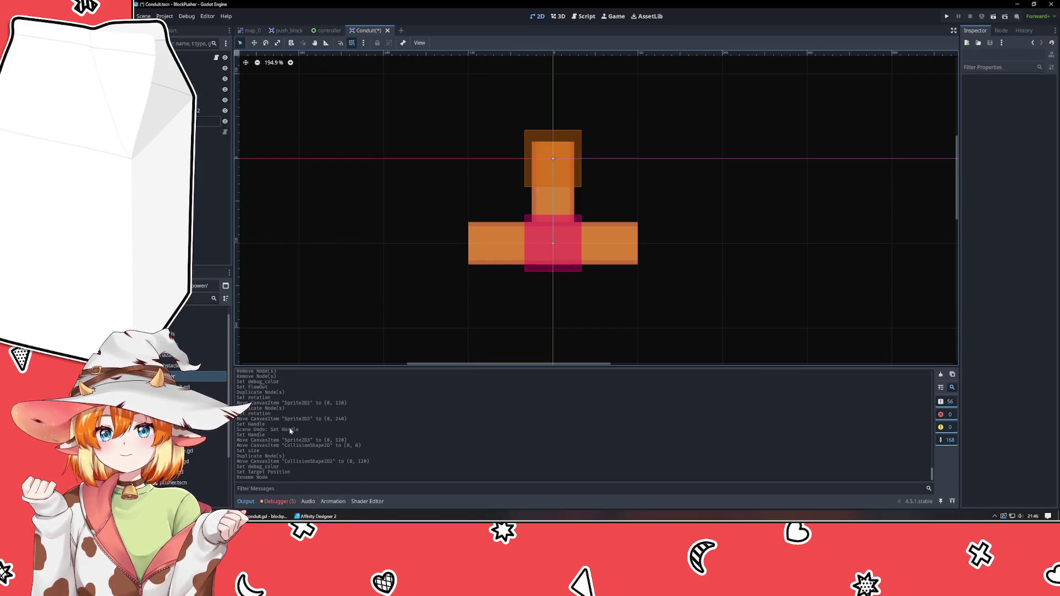
pyautogui.click(316, 516)
pyautogui.click(315, 516)
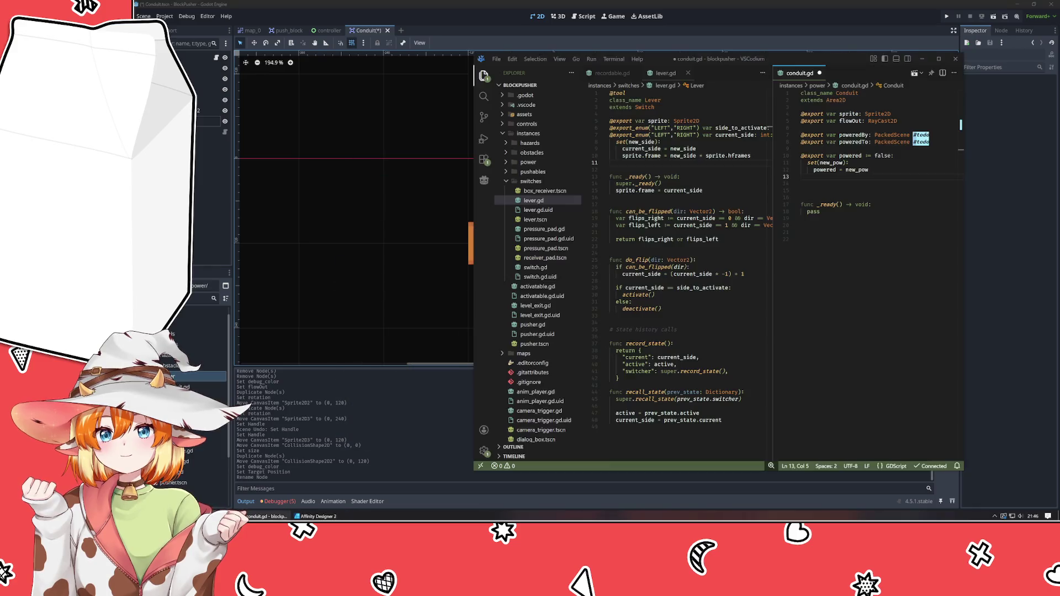
# - Rename the flowOut RayCast2D export on line 5 to flowIn, then expand the pushables folder
pyautogui.click(858, 121)
pyautogui.press('Left')
pyautogui.hotkey('ctrl', 'space')
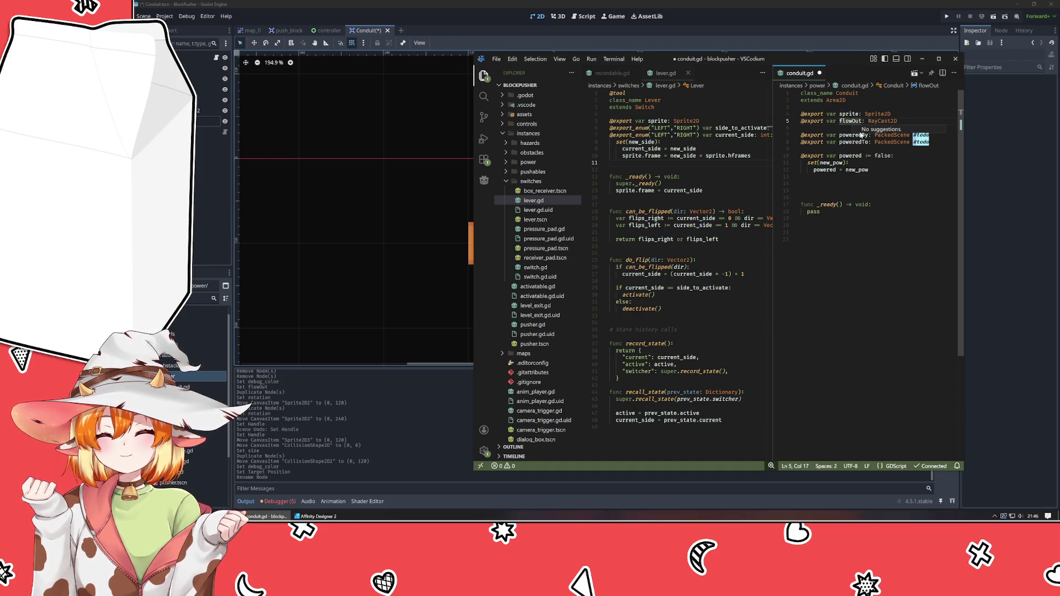
pyautogui.write('Inp')
pyautogui.hotkey('ctrl', 'End')
pyautogui.click(860, 121)
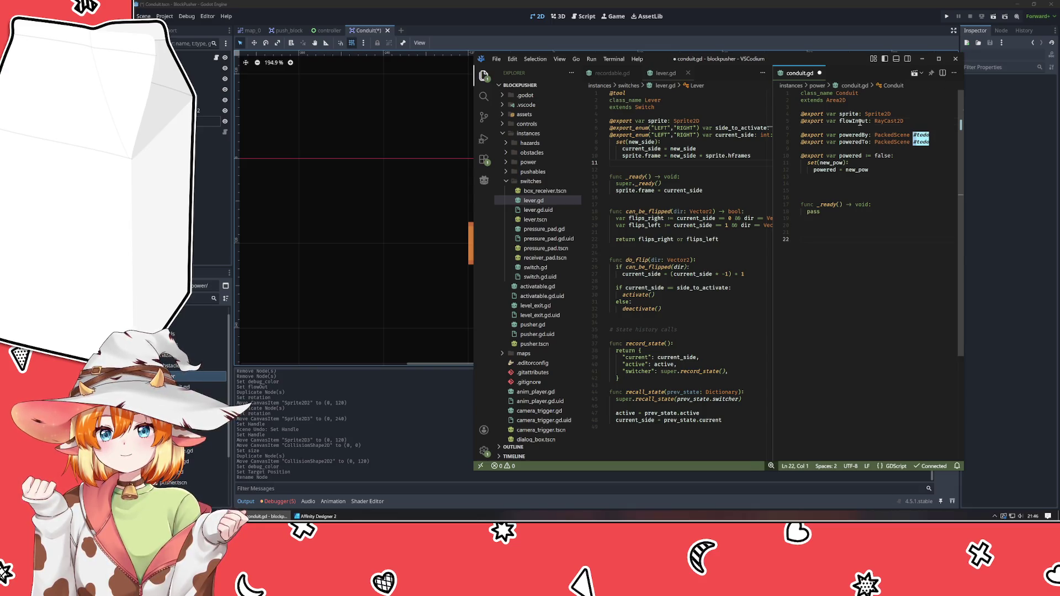
pyautogui.hotkey('ctrl', 'Delete')
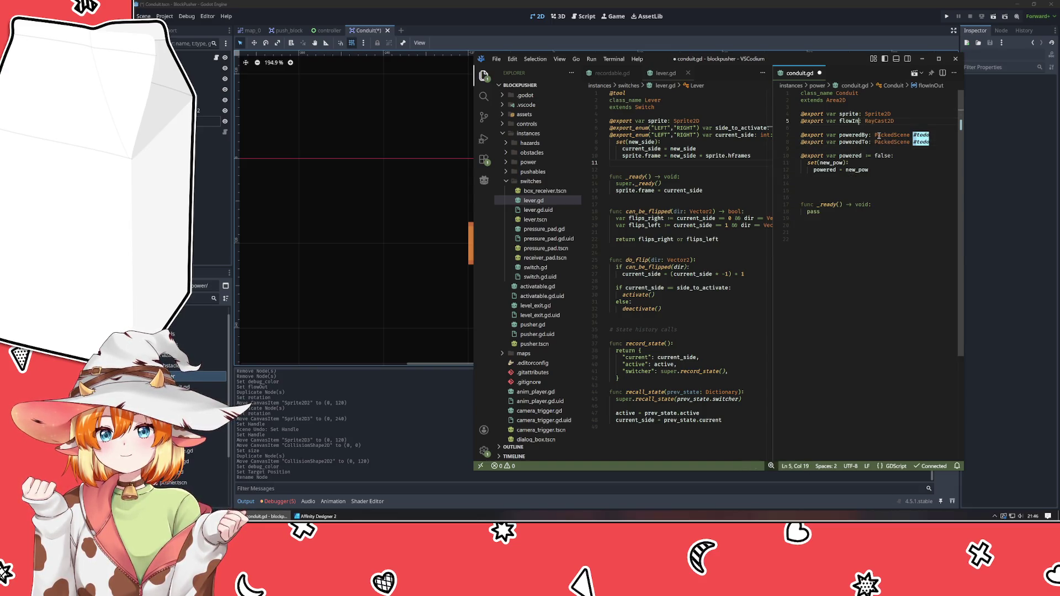
pyautogui.click(887, 227)
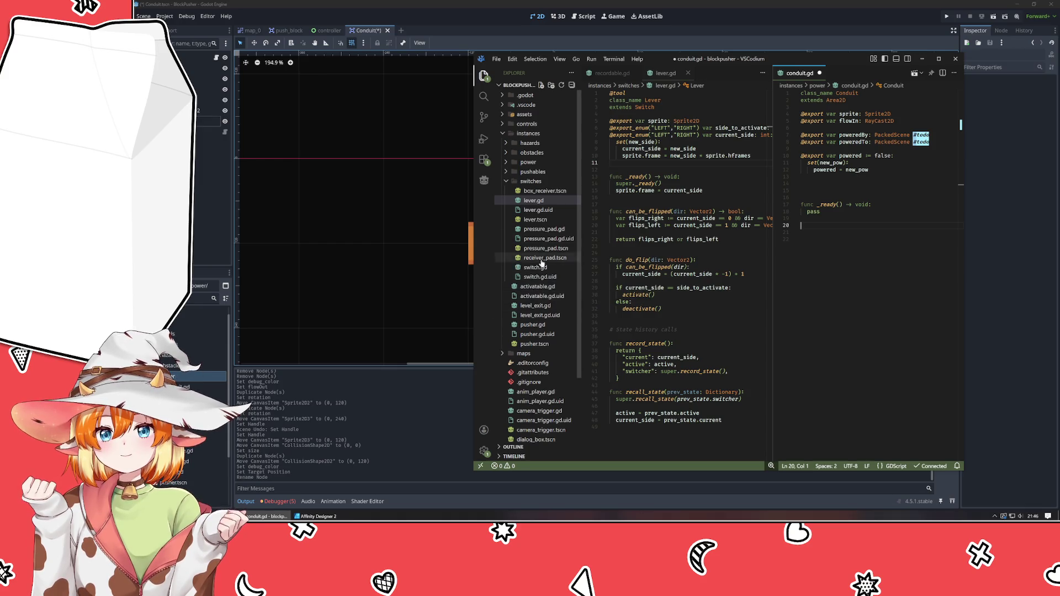
pyautogui.click(531, 172)
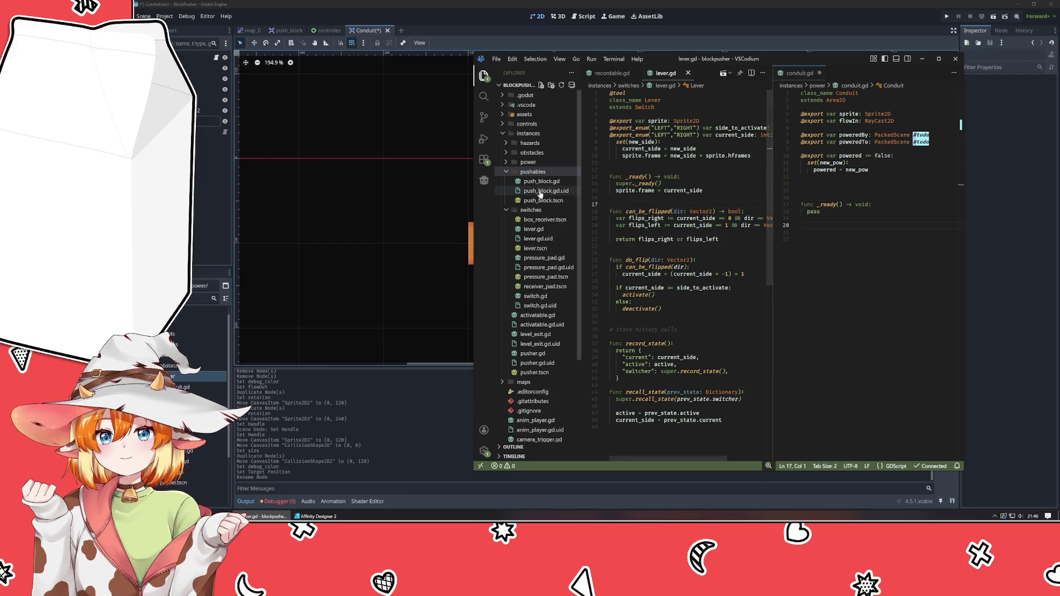
# - Open power_bank.gd from the power folder and select its controller advance_time_forward connect line
pyautogui.click(540, 183)
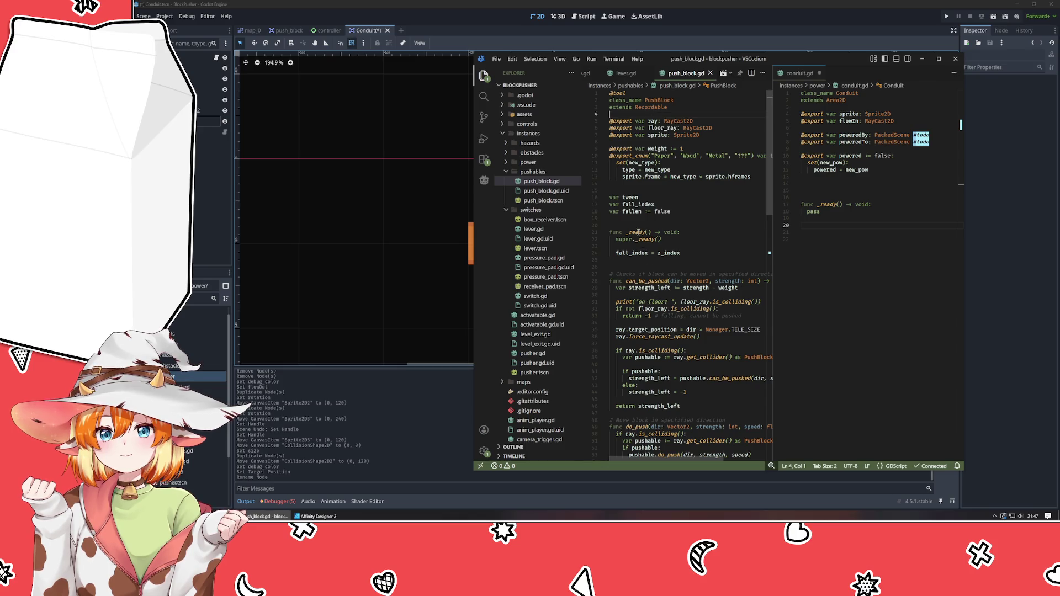
pyautogui.click(627, 73)
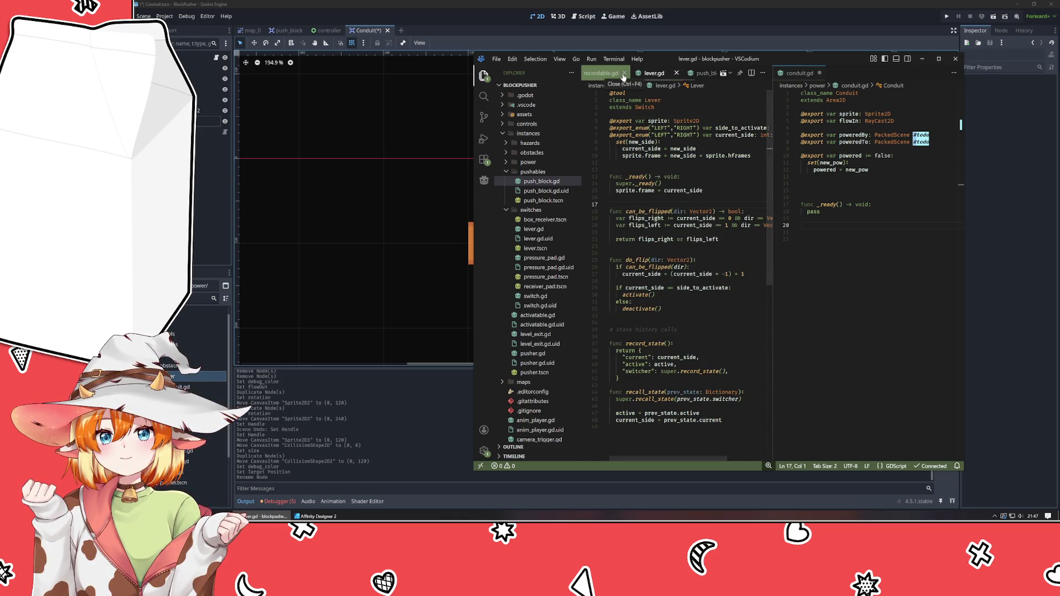
pyautogui.click(504, 173)
pyautogui.click(505, 182)
pyautogui.click(514, 162)
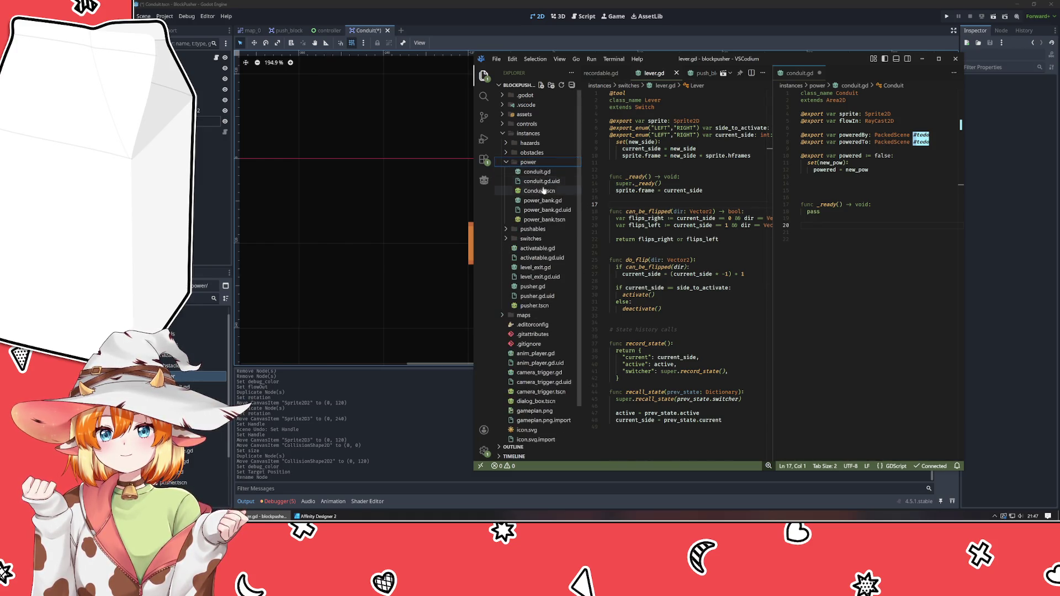
pyautogui.click(543, 200)
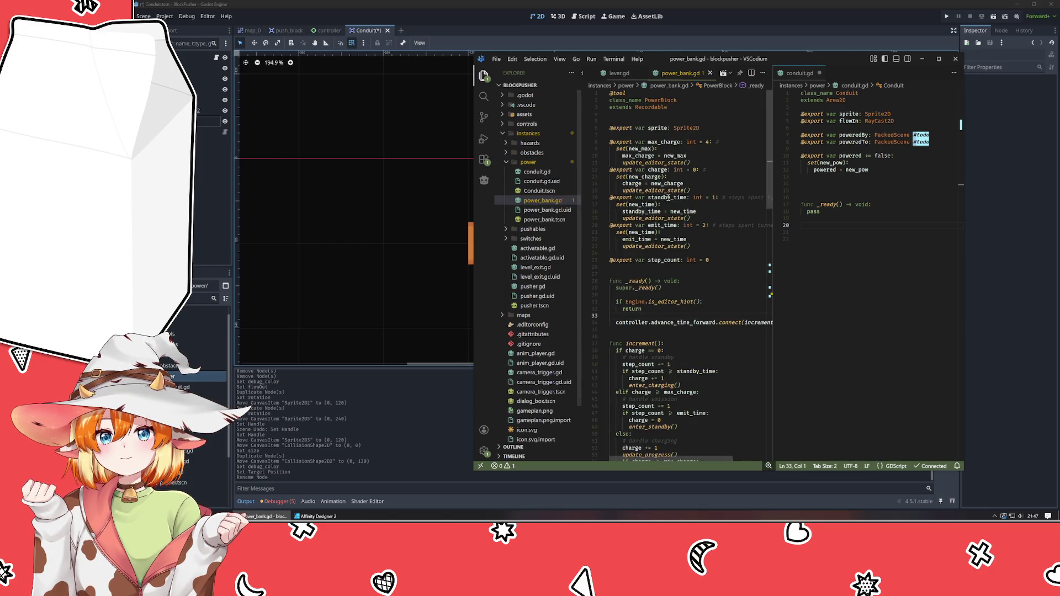
pyautogui.scroll(-3, 671, 213)
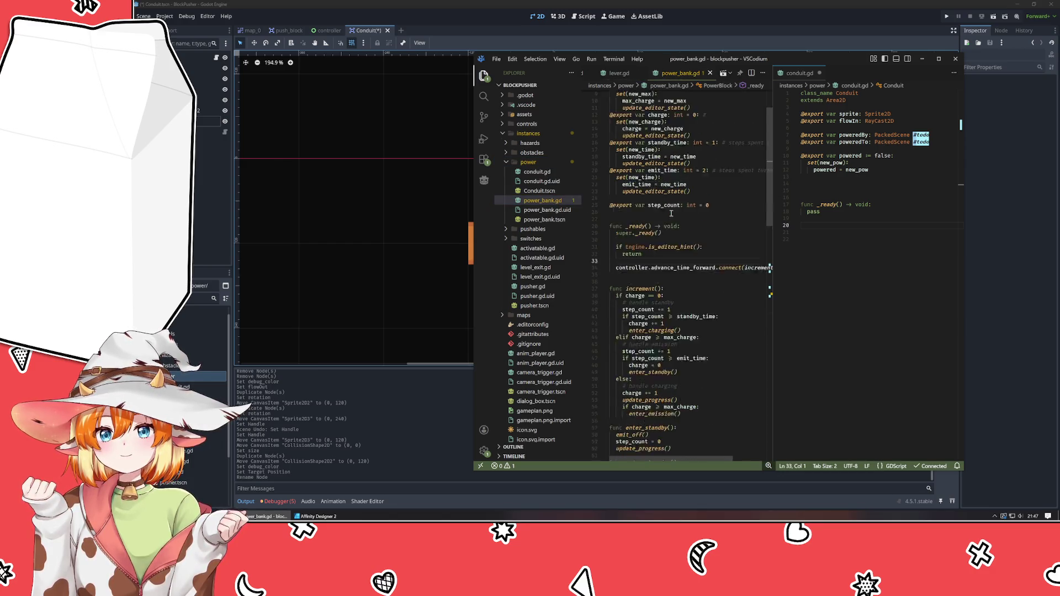
pyautogui.scroll(-3, 672, 213)
pyautogui.click(651, 195)
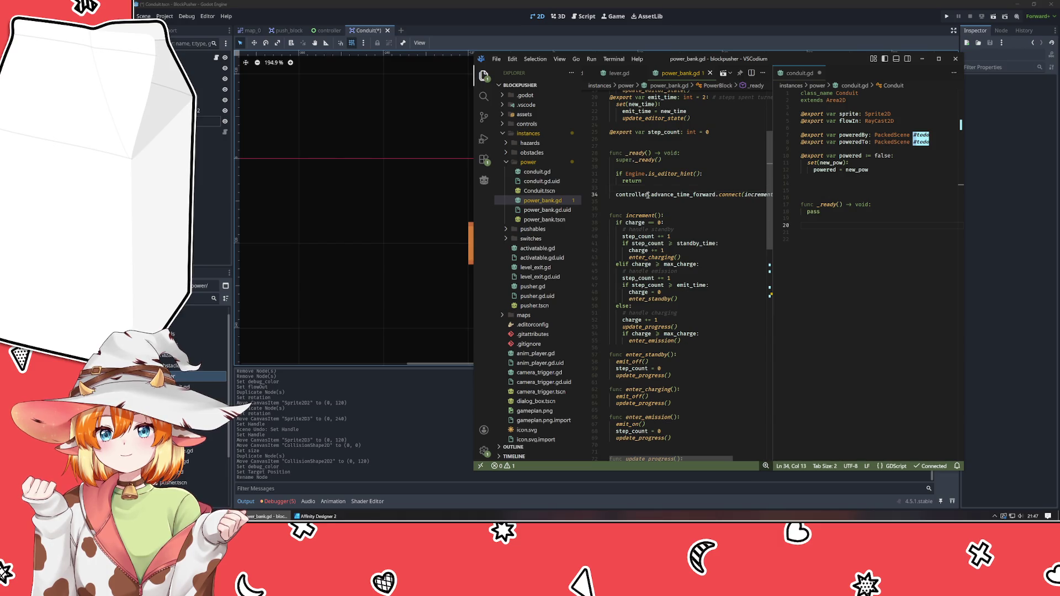
pyautogui.press('End')
pyautogui.hotkey('shift', 'Home')
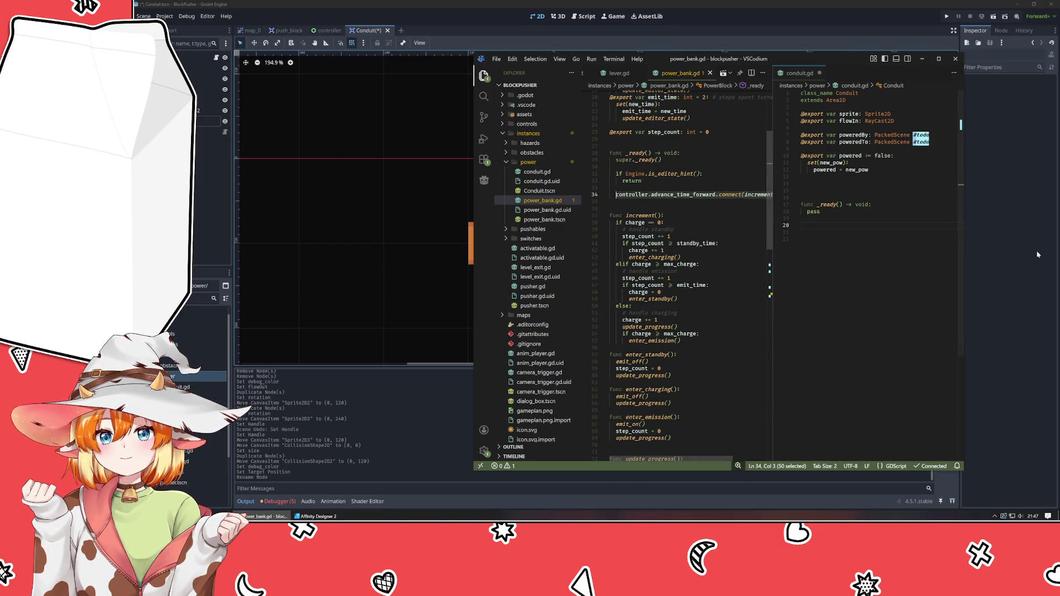
# - Paste the connect line into conduit.gd's _ready and delete the pass line
pyautogui.click(895, 181)
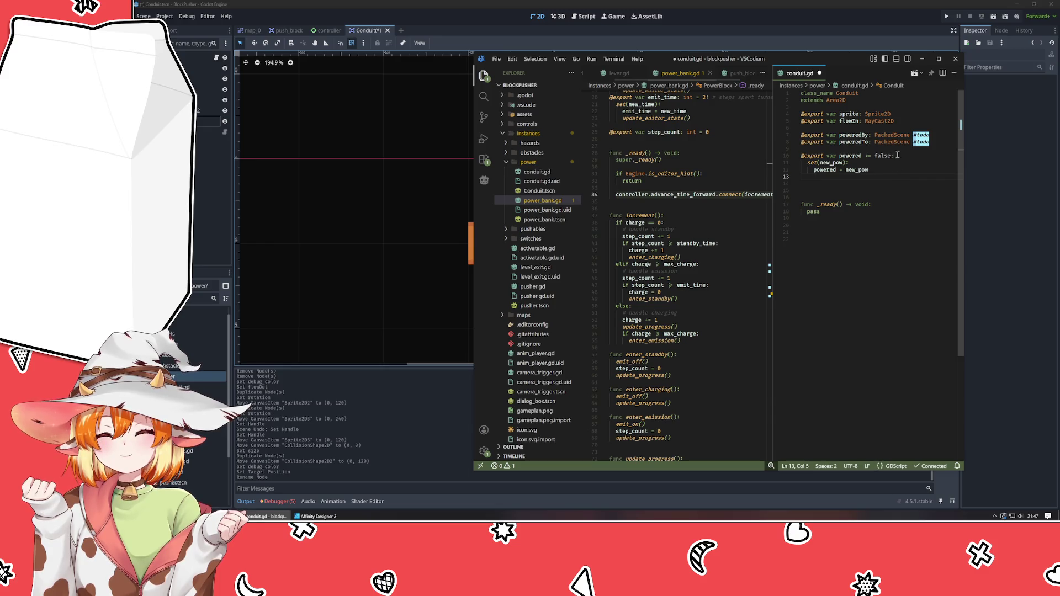
pyautogui.click(902, 205)
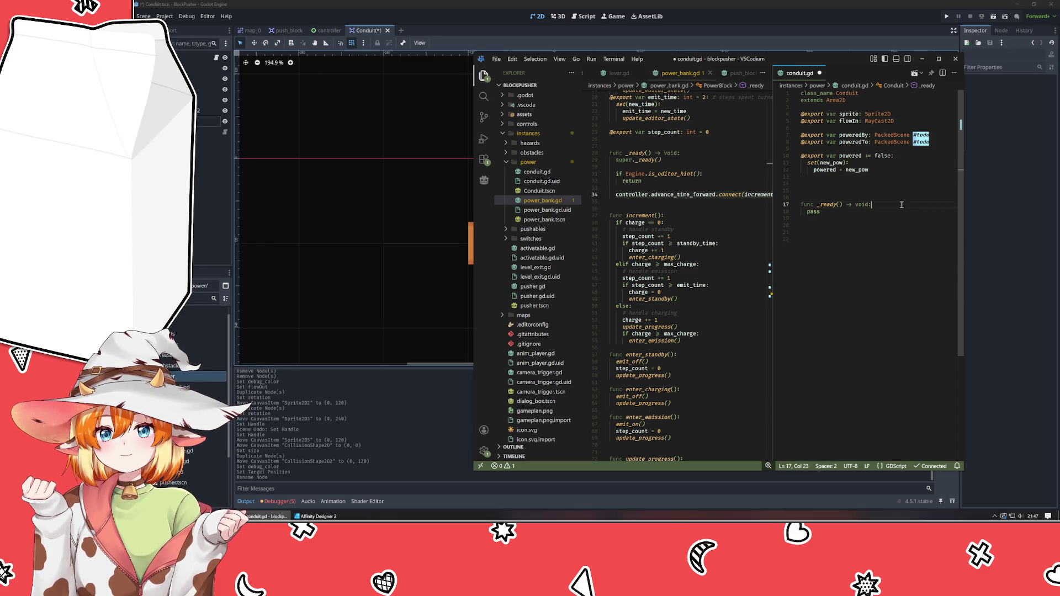
pyautogui.press('Down')
pyautogui.press('Return')
pyautogui.press('Return')
pyautogui.write('controller.advance_time_forward.connect(increment)')
pyautogui.press('Home')
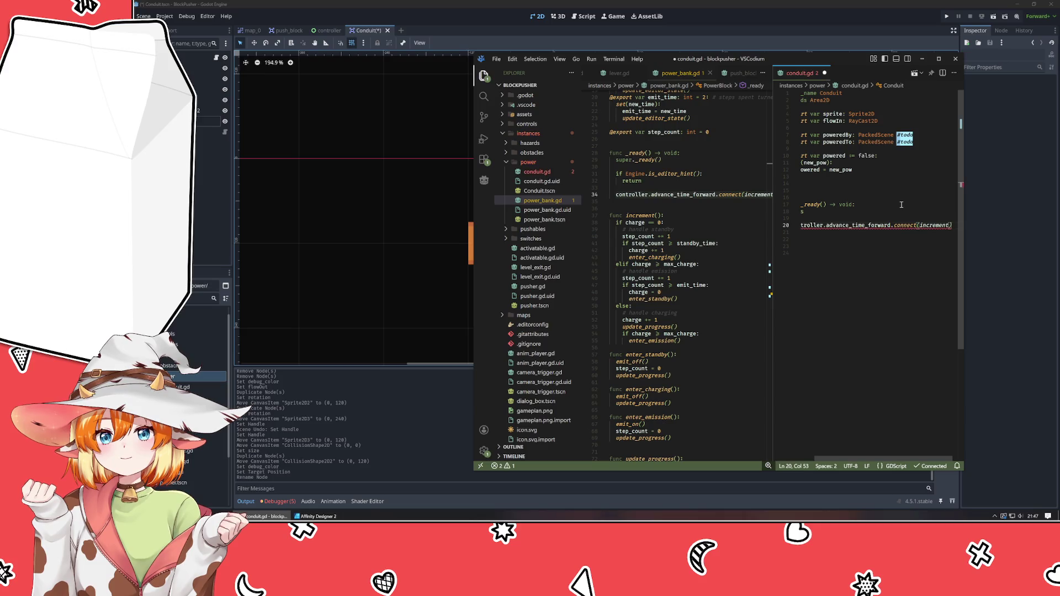
pyautogui.press('Up')
pyautogui.press('Up')
pyautogui.hotkey('ctrl', 'shift', 'k')
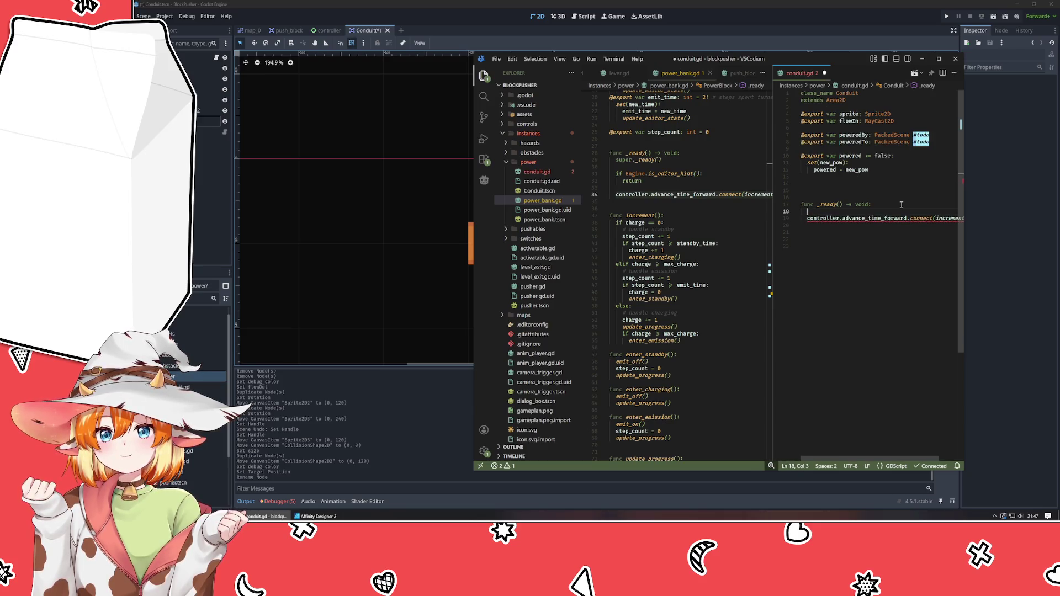
# - Widen the editor and insert a blank line above the controller connect line
pyautogui.moveTo(880, 219)
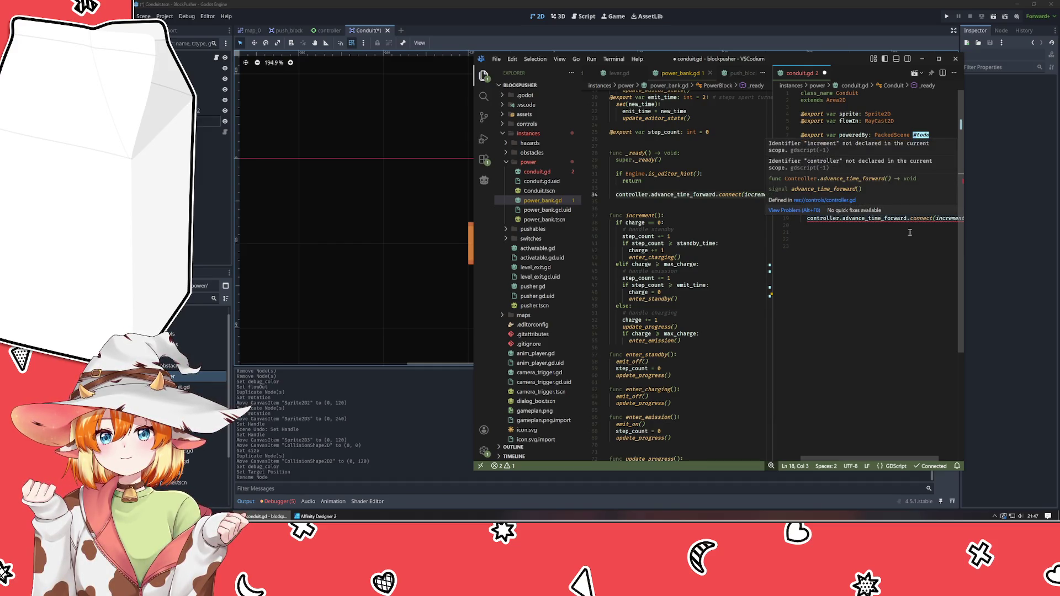
pyautogui.moveTo(965, 255); pyautogui.dragTo(1046, 254)
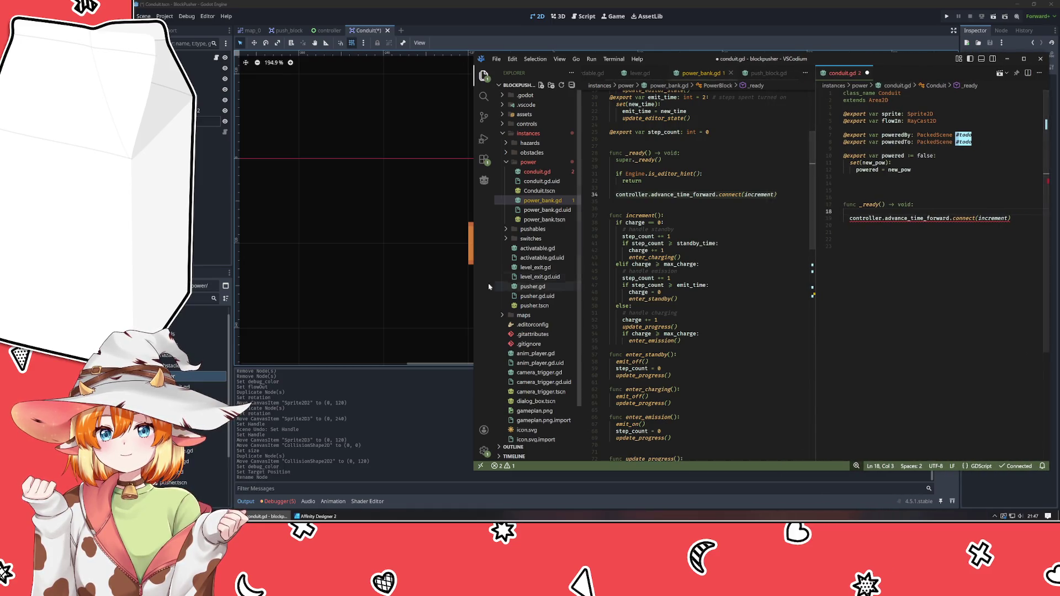
pyautogui.moveTo(474, 286); pyautogui.dragTo(478, 287)
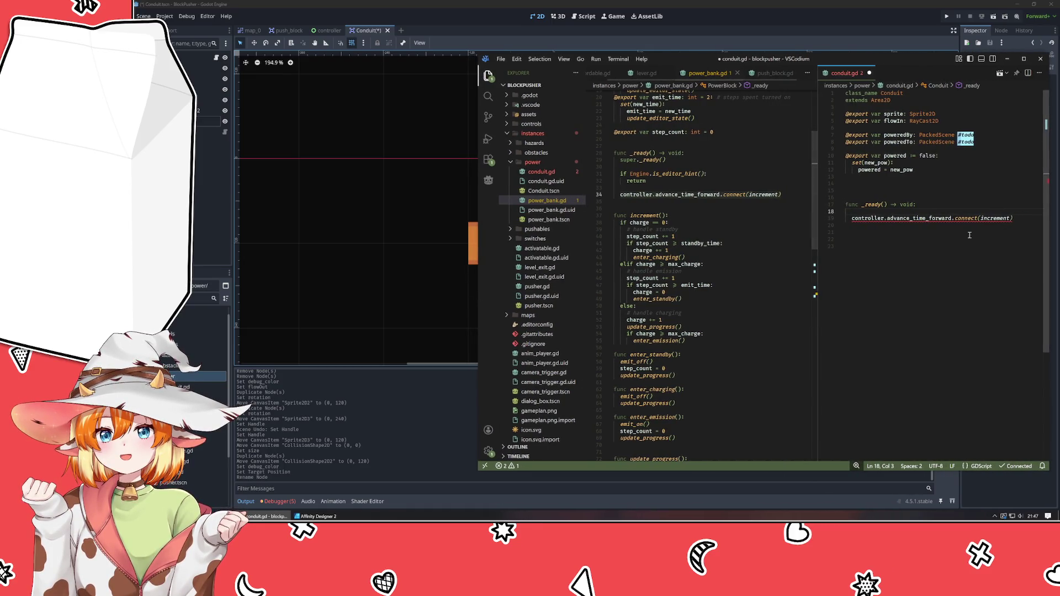
pyautogui.doubleClick(994, 218)
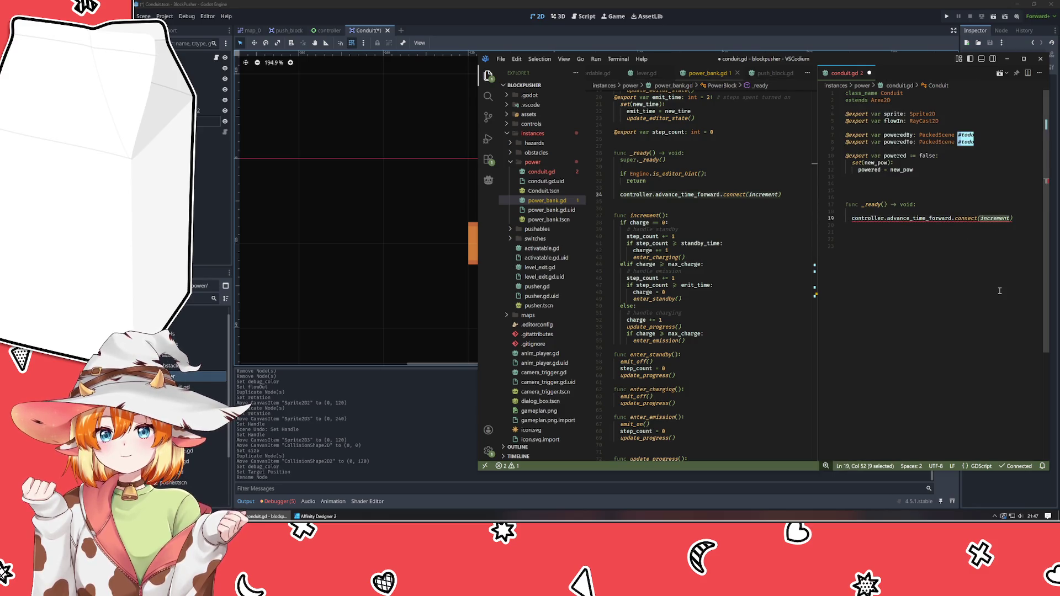
pyautogui.press('Home')
pyautogui.press('Return')
pyautogui.press('Up')
# - Guard the connect line with 'if poweredTo is not Nil:' and indent it underneath
pyautogui.write('if ')
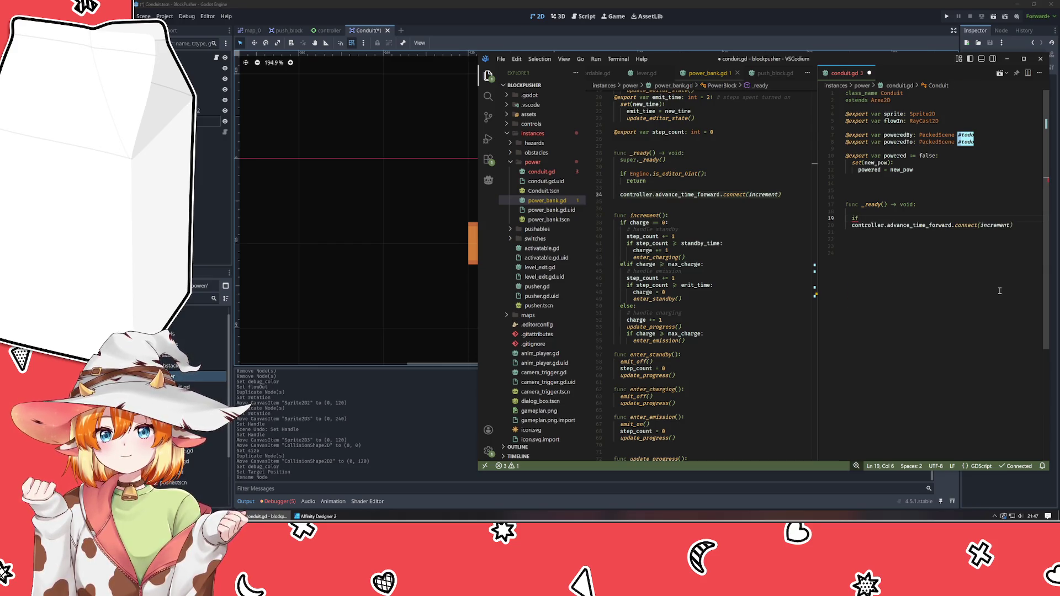
pyautogui.write('powered')
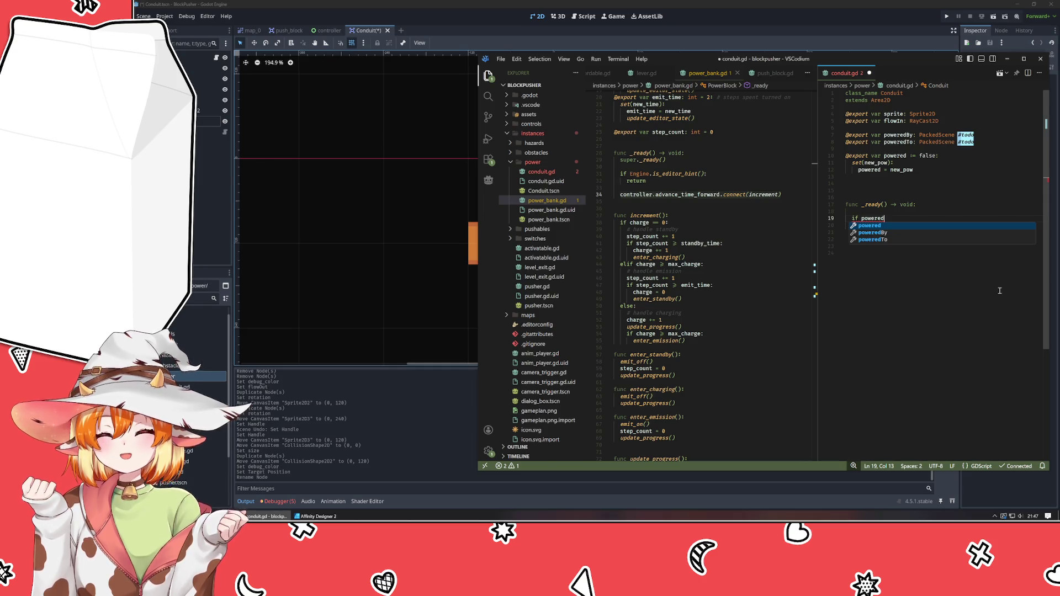
pyautogui.write('To')
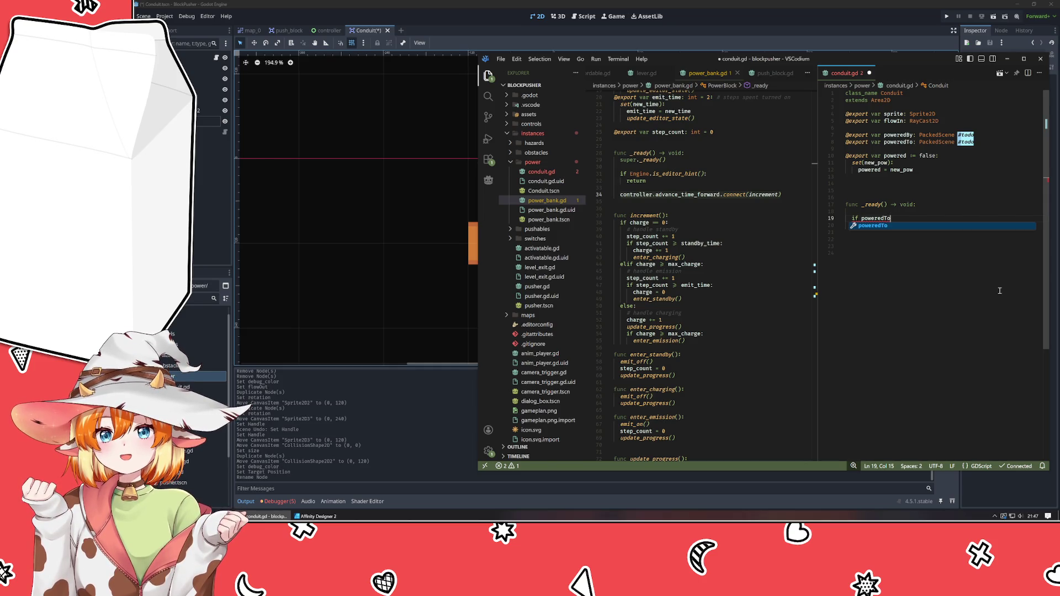
pyautogui.write(' is not null')
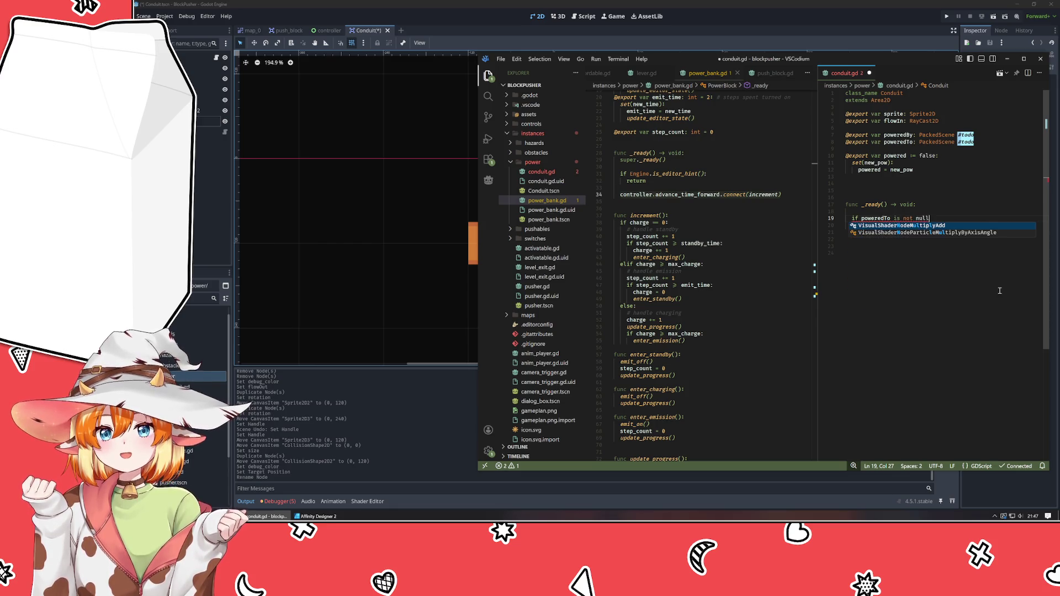
pyautogui.press('BackSpace')
pyautogui.press('BackSpace')
pyautogui.press('BackSpace')
pyautogui.write('Nul')
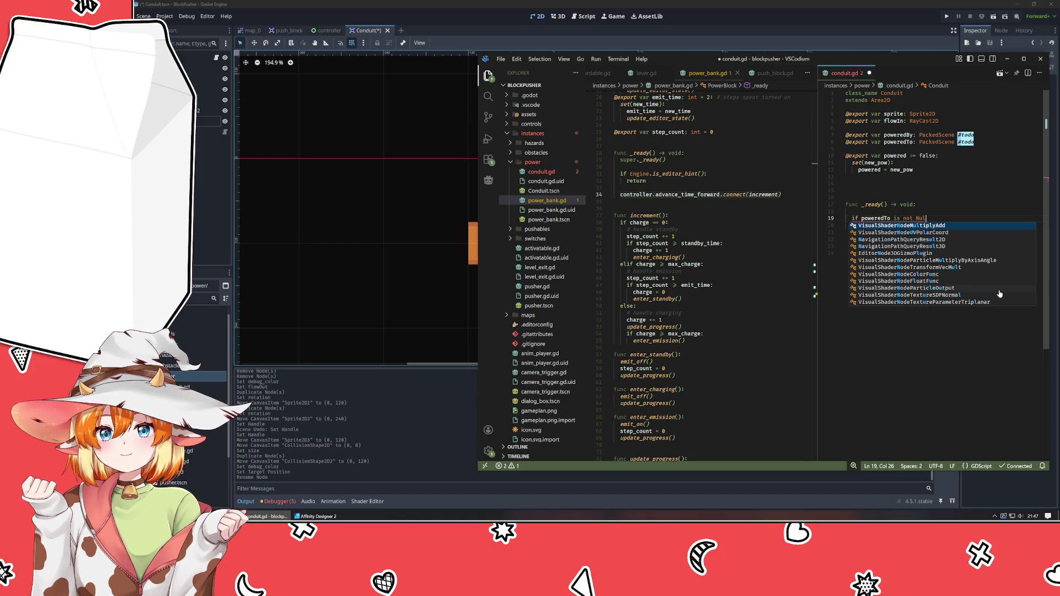
pyautogui.write('l')
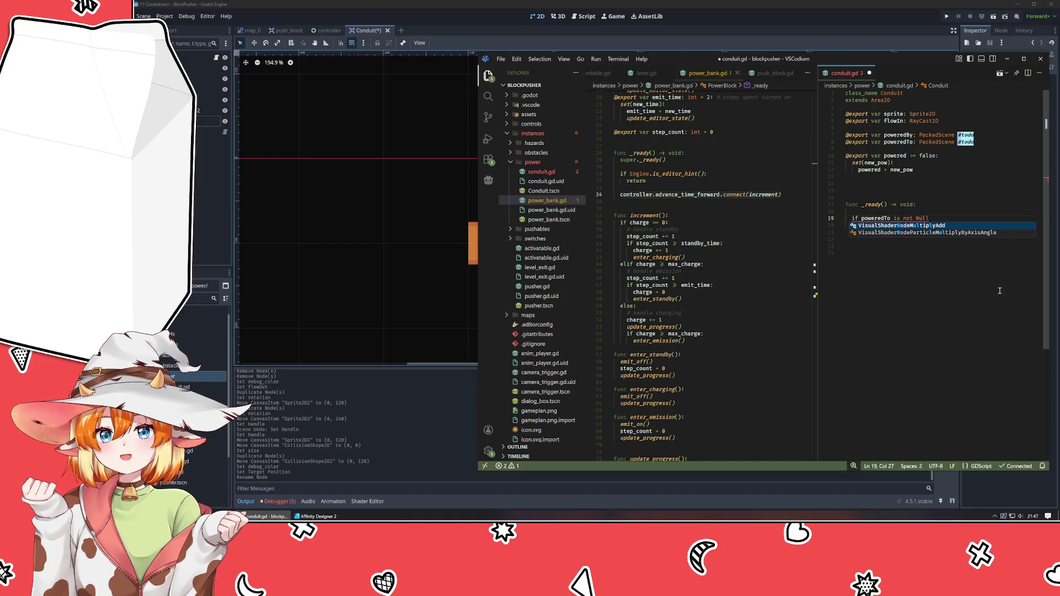
pyautogui.write(':')
pyautogui.press('BackSpace')
pyautogui.press('BackSpace')
pyautogui.press('BackSpace')
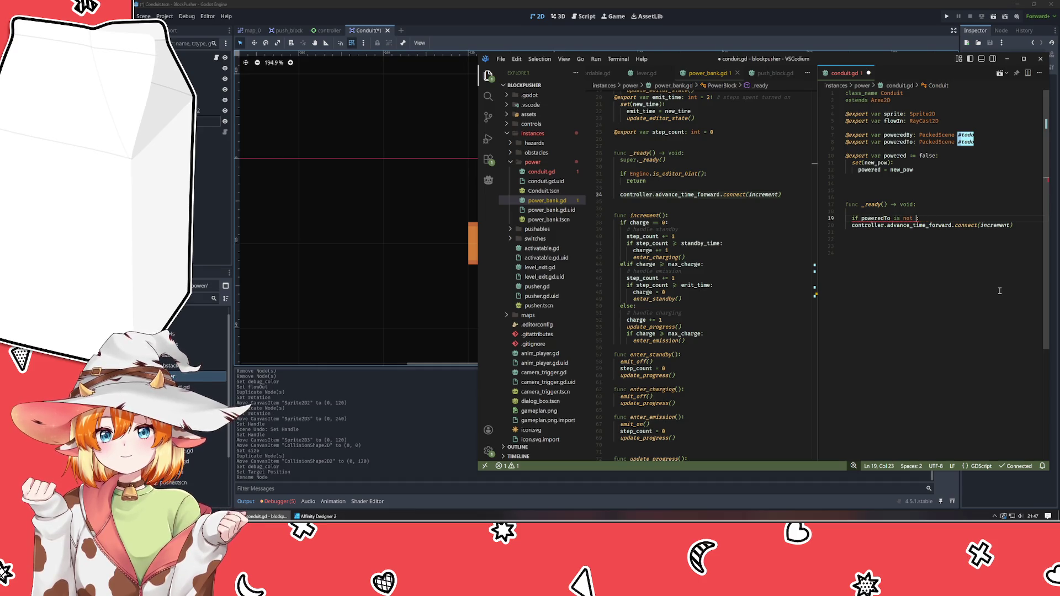
pyautogui.write('None:')
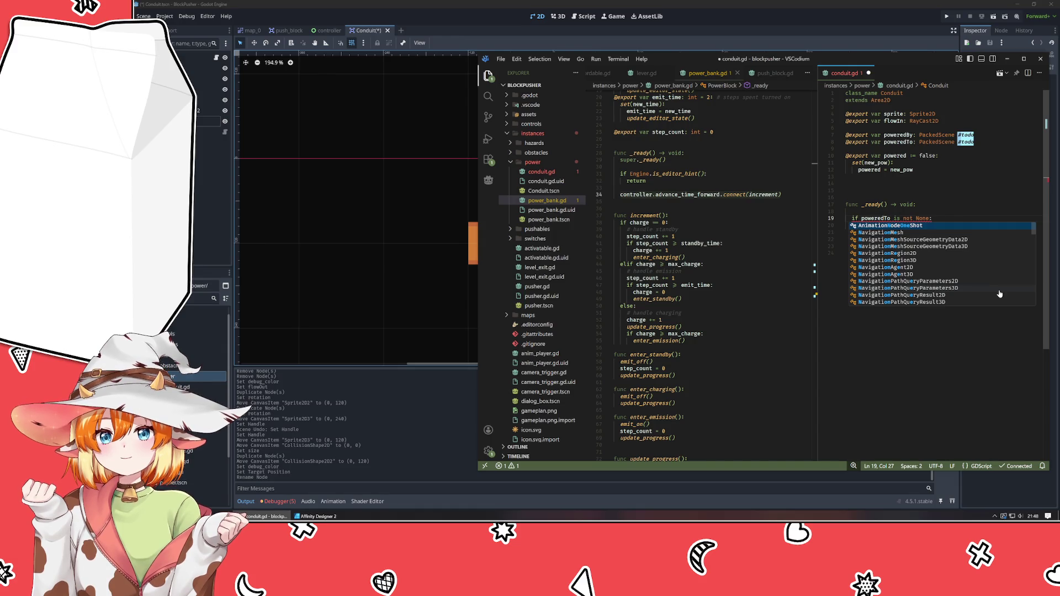
pyautogui.press('BackSpace')
pyautogui.press('BackSpace')
pyautogui.press('BackSpace')
pyautogui.write('Nil')
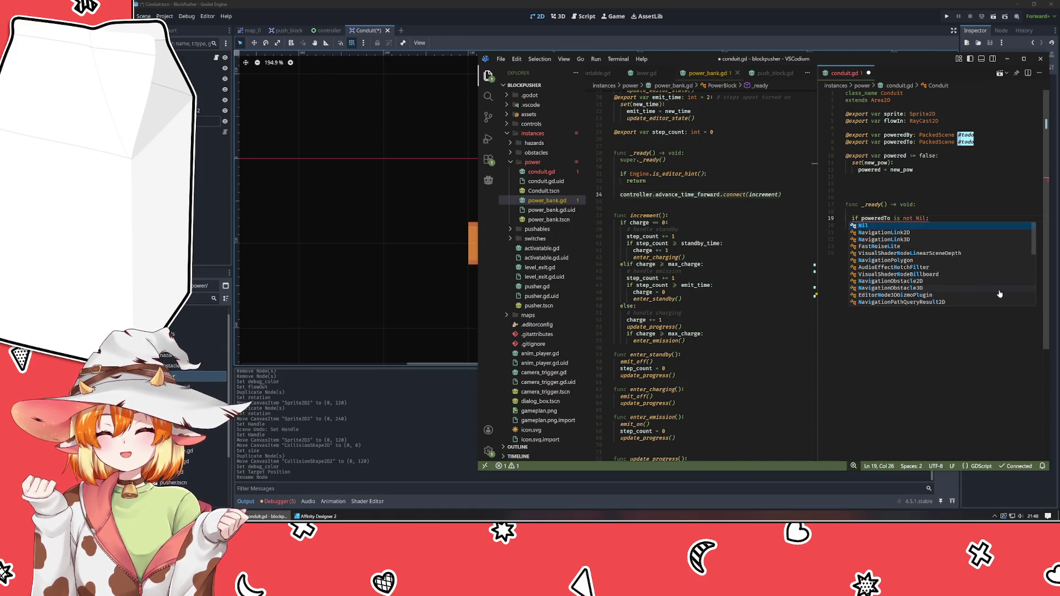
pyautogui.press('End')
pyautogui.press('Down')
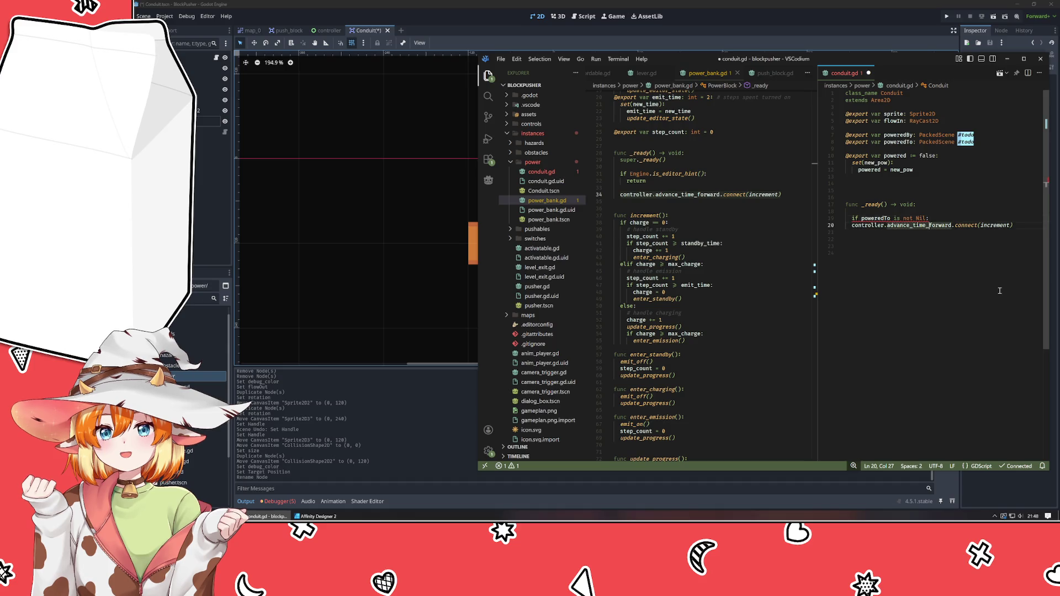
pyautogui.press('Home')
pyautogui.press('Tab')
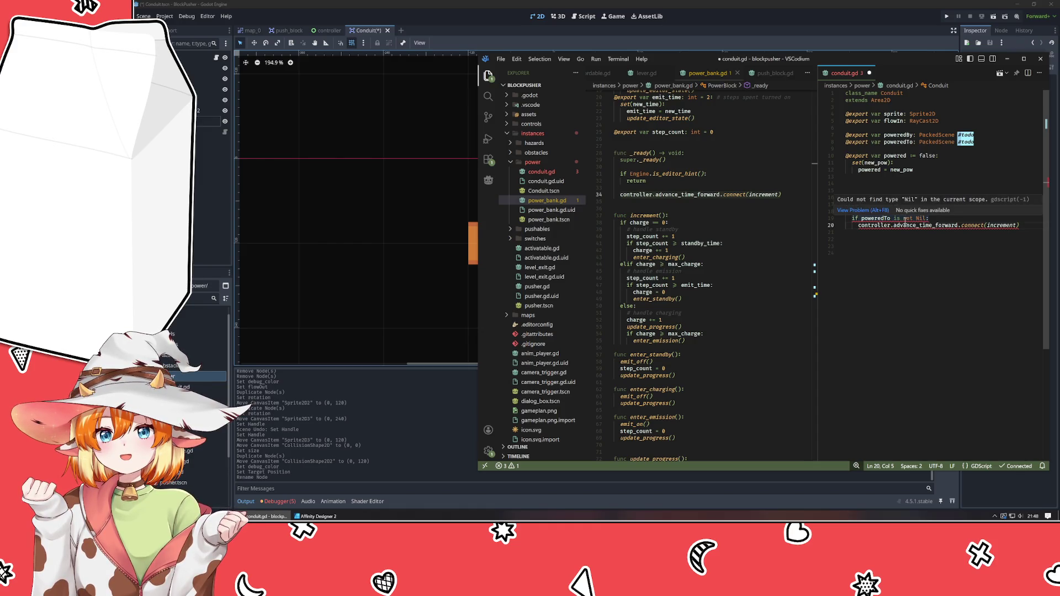
# - Change the guard's comparison value from Nil to None
pyautogui.doubleClick(922, 219)
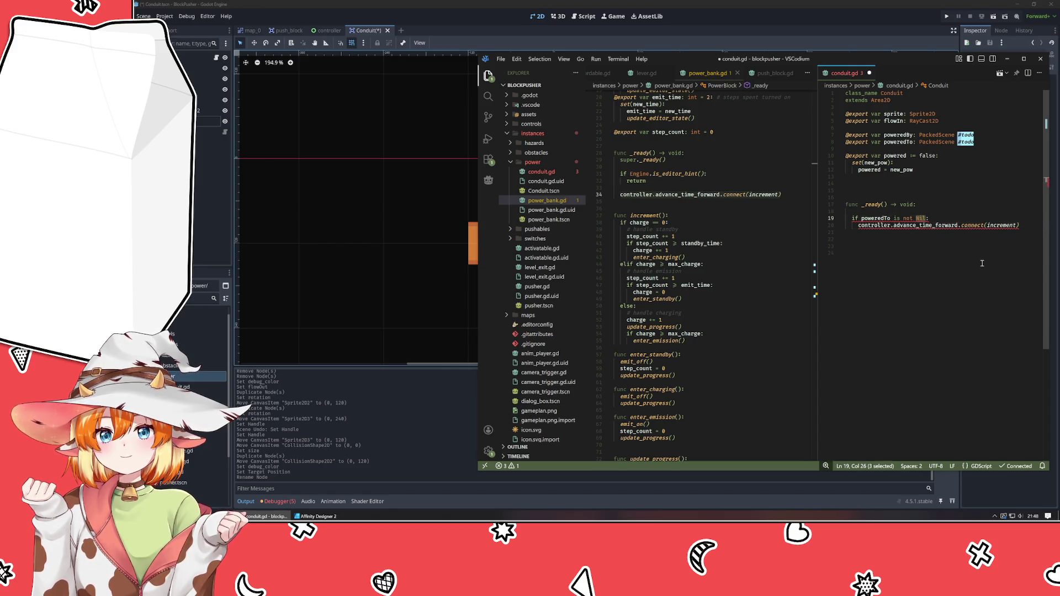
pyautogui.write('null:')
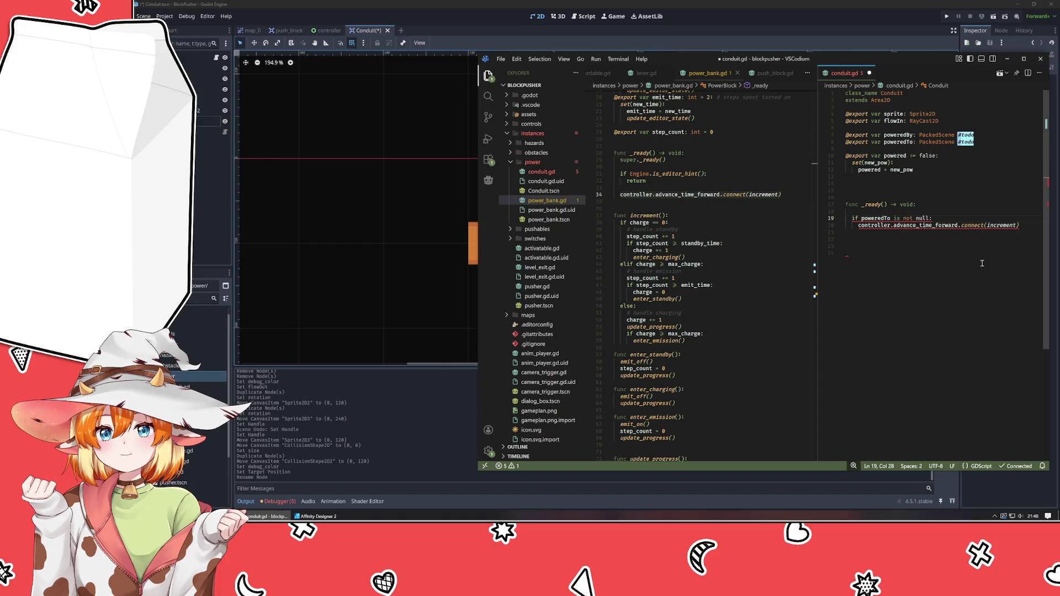
pyautogui.moveTo(899, 219)
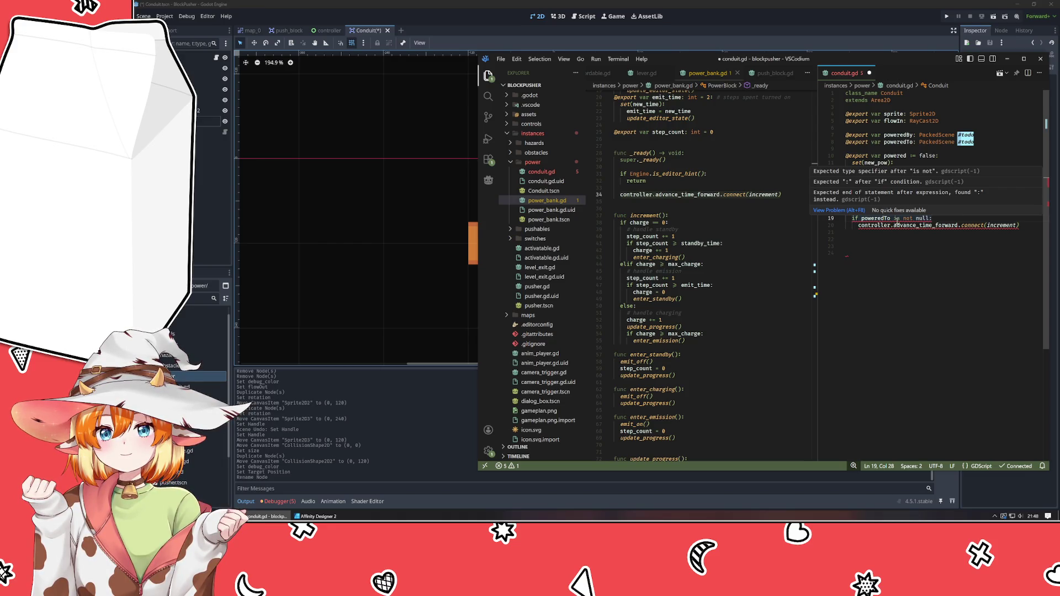
pyautogui.press('Left')
pyautogui.hotkey('ctrl', 'shift', 'Left')
pyautogui.press('BackSpace')
pyautogui.write('none')
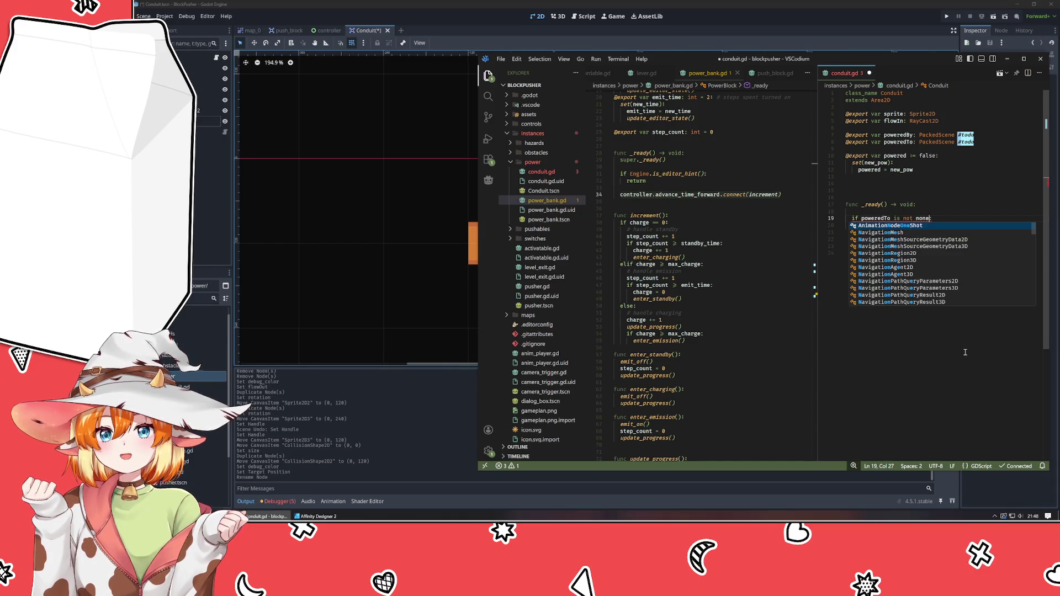
pyautogui.press('BackSpace')
pyautogui.press('BackSpace')
pyautogui.press('BackSpace')
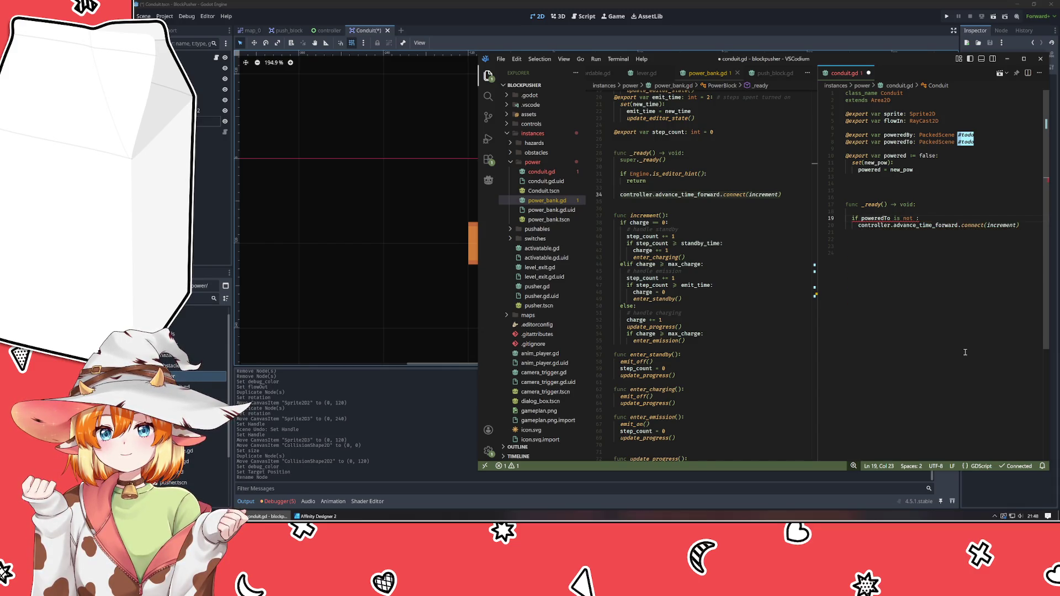
pyautogui.write('None')
pyautogui.press('Escape')
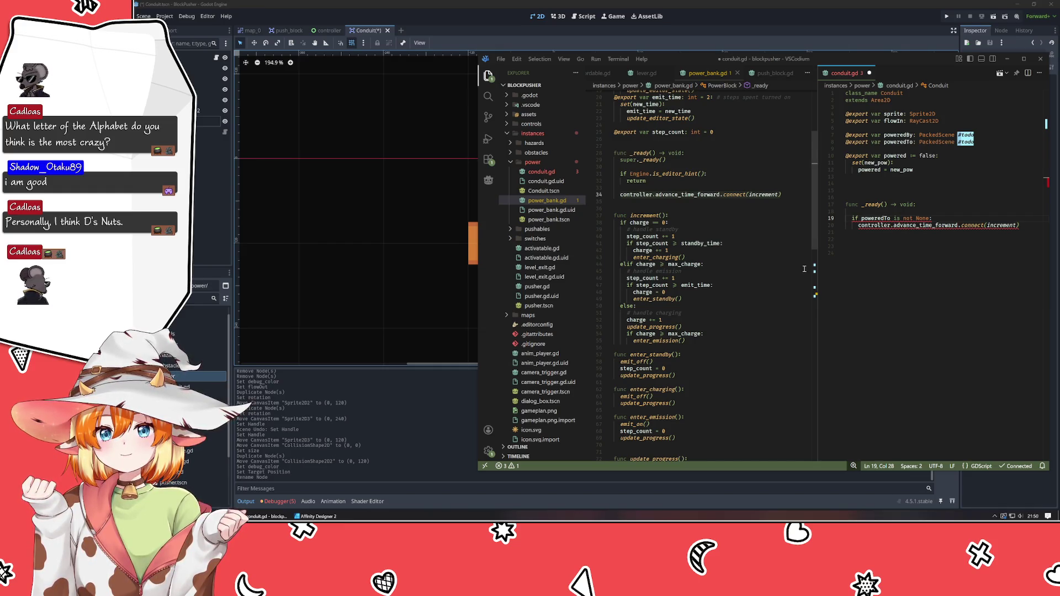
# - Rewrite the _ready condition as 'poweredTo != null:'
pyautogui.keyDown('shift'); pyautogui.click(895, 219); pyautogui.keyUp('shift')
pyautogui.write('!=')
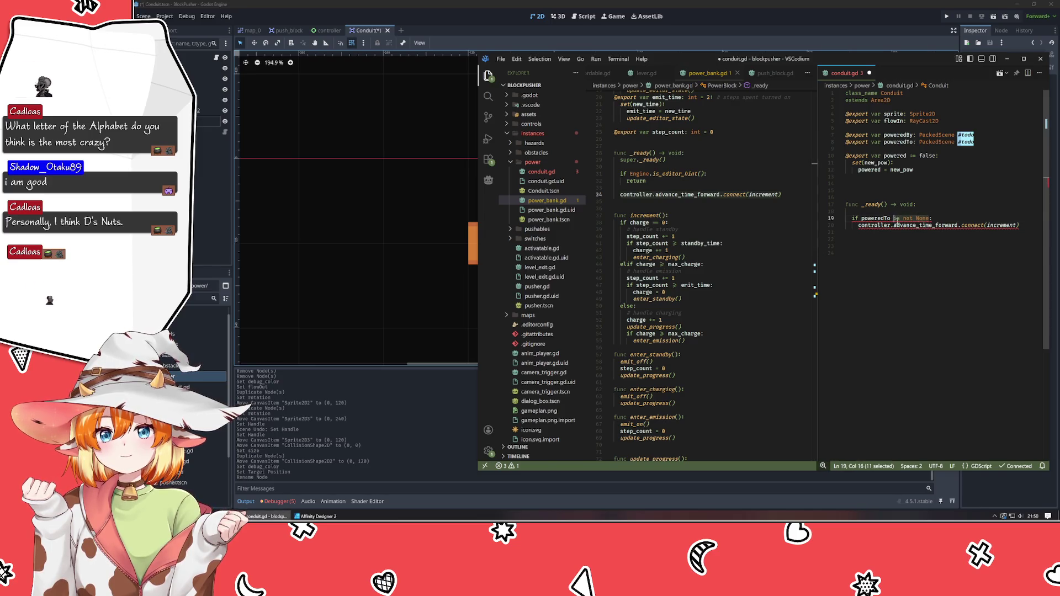
pyautogui.write(' null:')
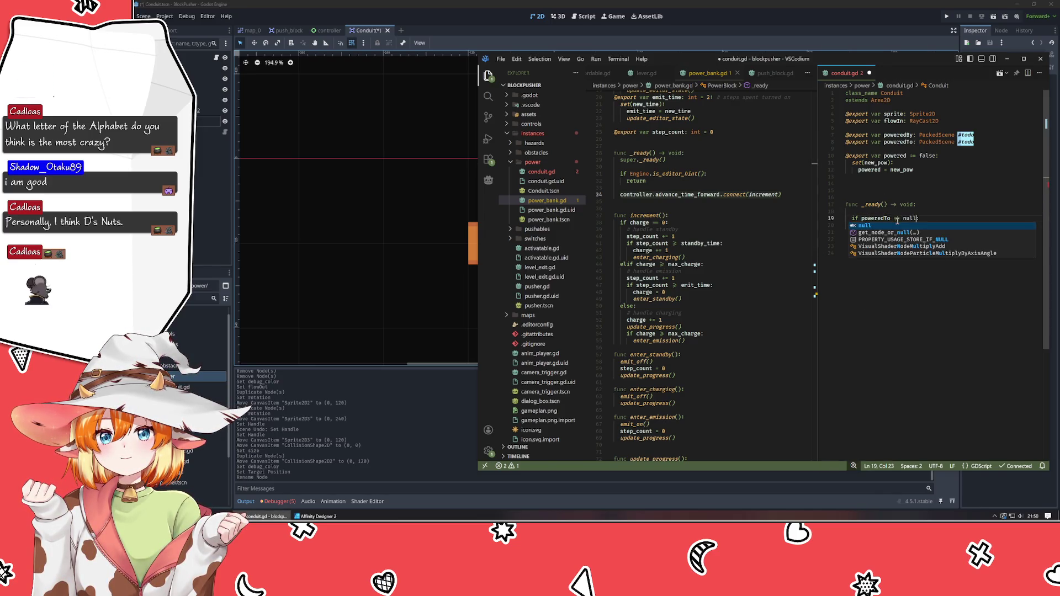
pyautogui.click(894, 253)
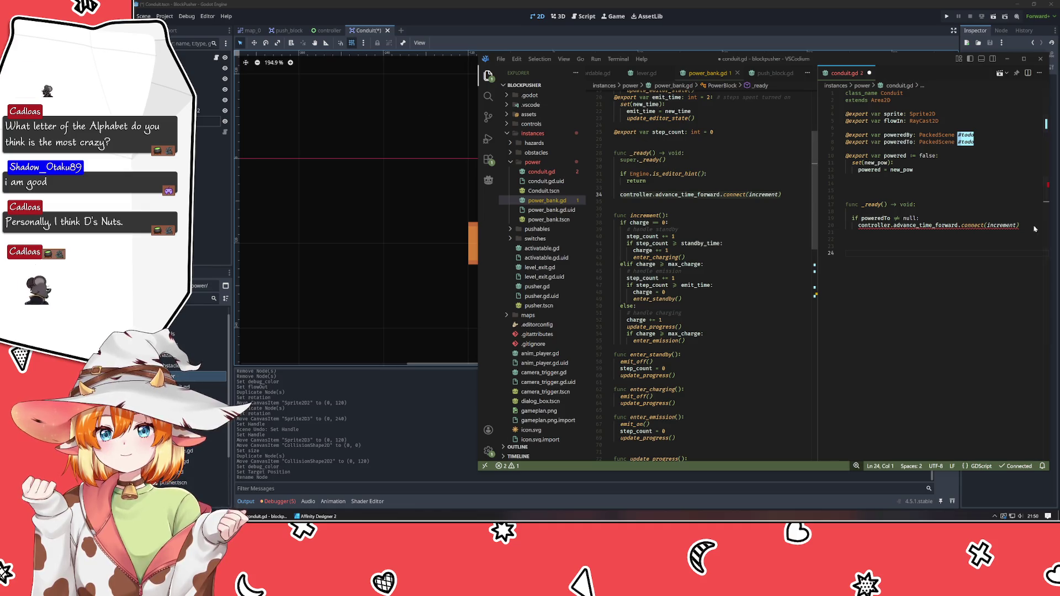
# - Rename the connected callback from increment to check_flow
pyautogui.doubleClick(1002, 225)
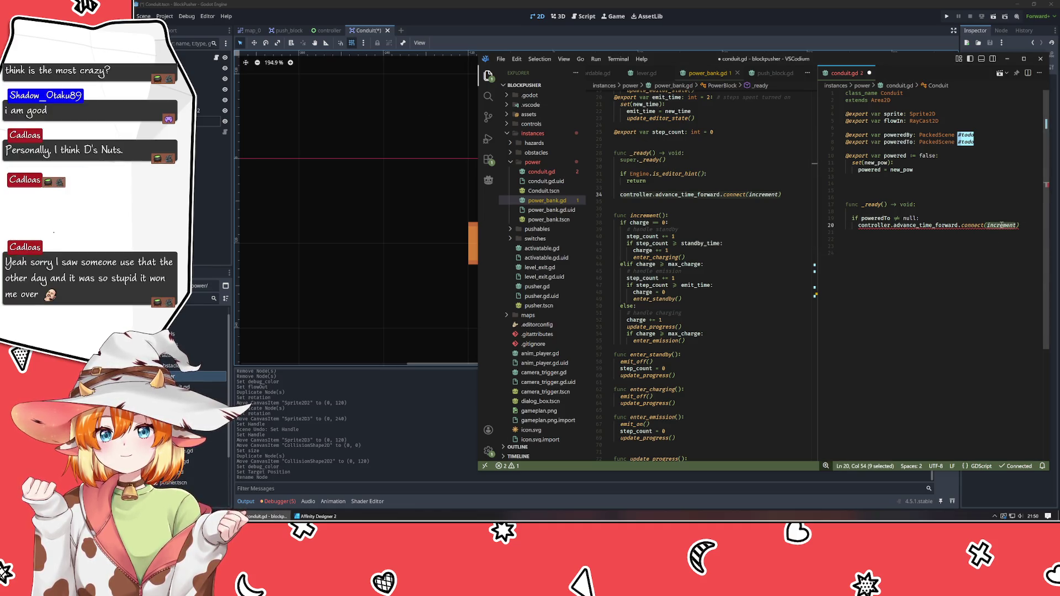
pyautogui.write('checkFlow')
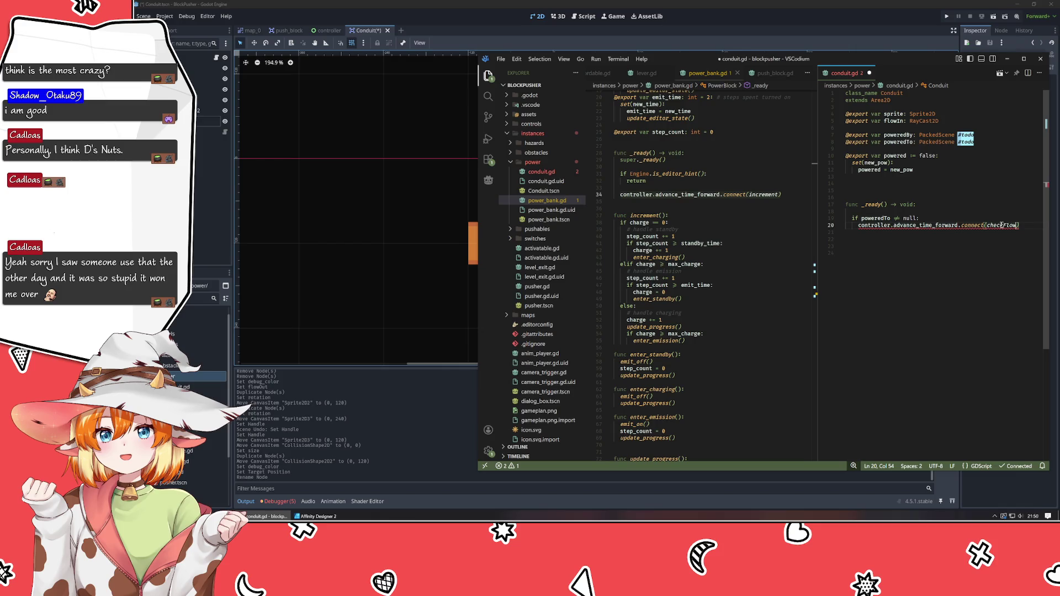
pyautogui.click(987, 274)
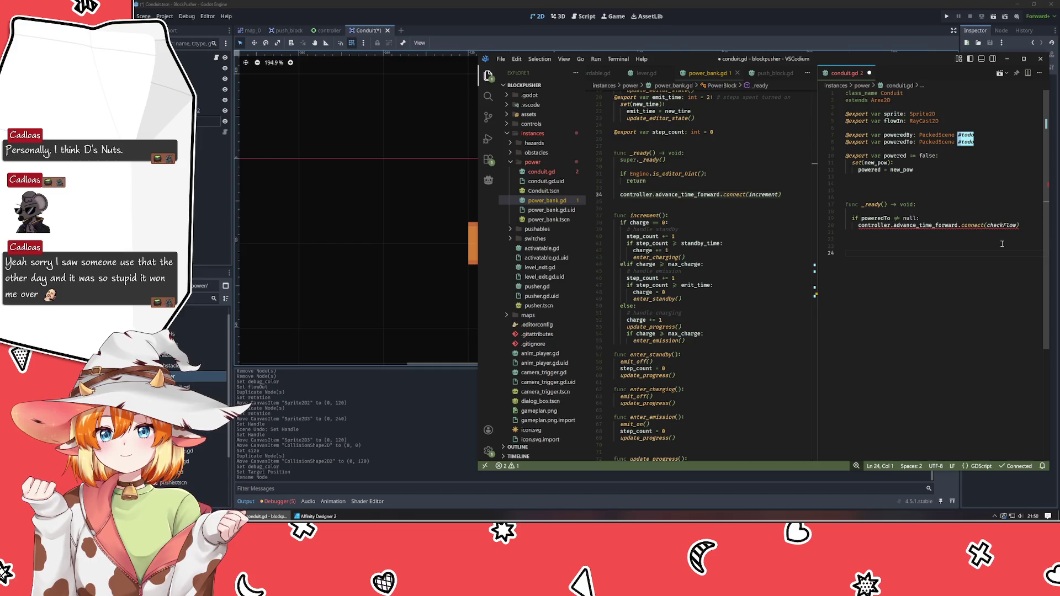
pyautogui.click(1005, 226)
pyautogui.press('BackSpace')
pyautogui.write('_f')
# - Add a 'func check_flow():' stub containing 'pass #todo' below _ready
pyautogui.press('Down')
pyautogui.press('Down')
pyautogui.press('Down')
pyautogui.press('Return')
pyautogui.write('func check_flow():')
pyautogui.press('Return')
pyautogui.write('pass #todo')
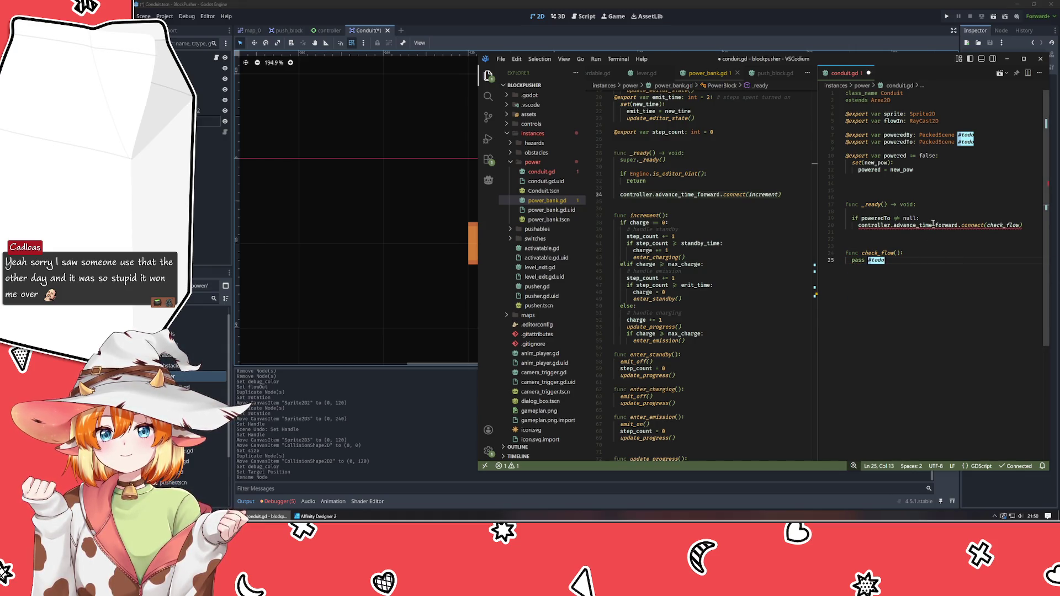
pyautogui.moveTo(933, 225)
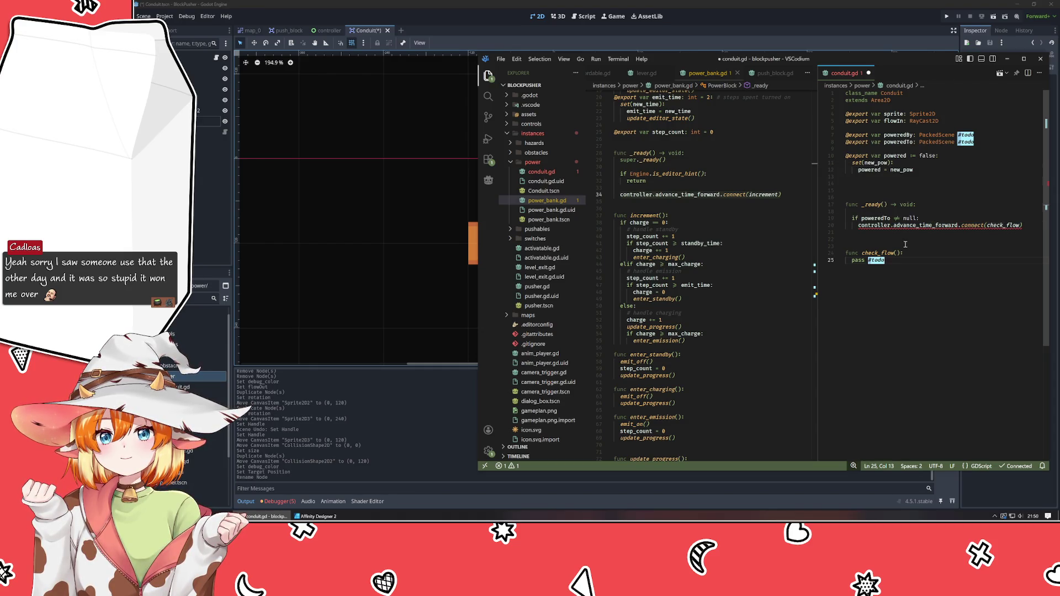
# - Make the script extend Recordable and add a '# State history calls' comment at the end
pyautogui.doubleClick(880, 100)
pyautogui.scroll(6, 713, 222)
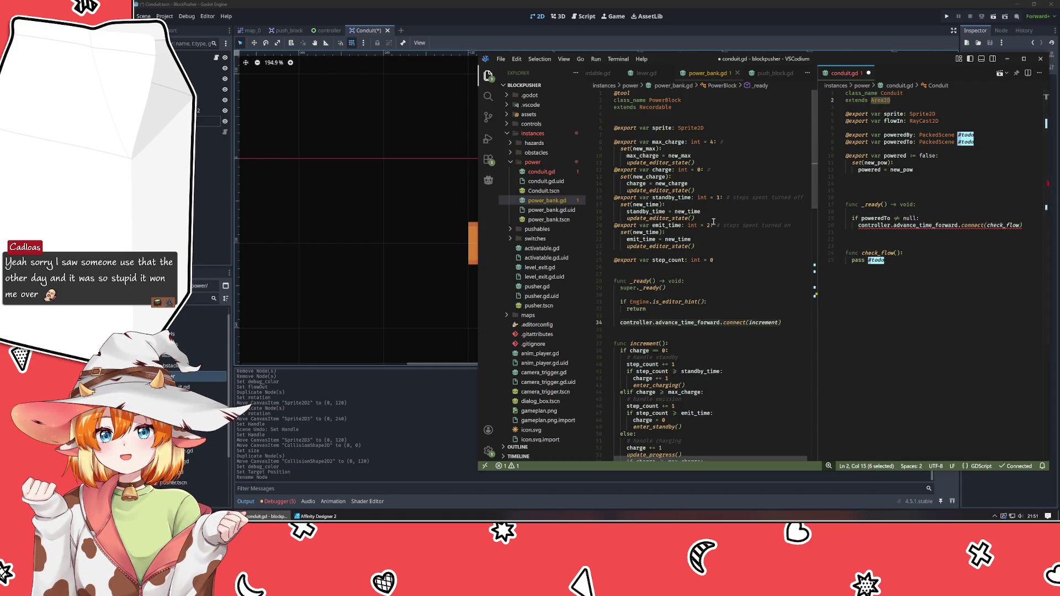
pyautogui.write('Recordable')
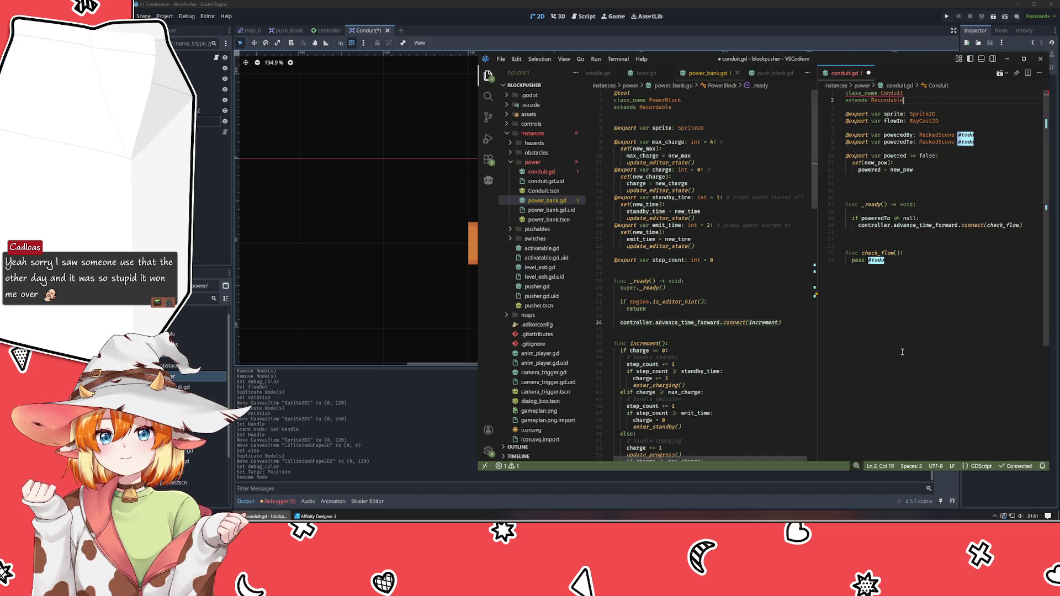
pyautogui.click(882, 294)
pyautogui.moveTo(888, 95)
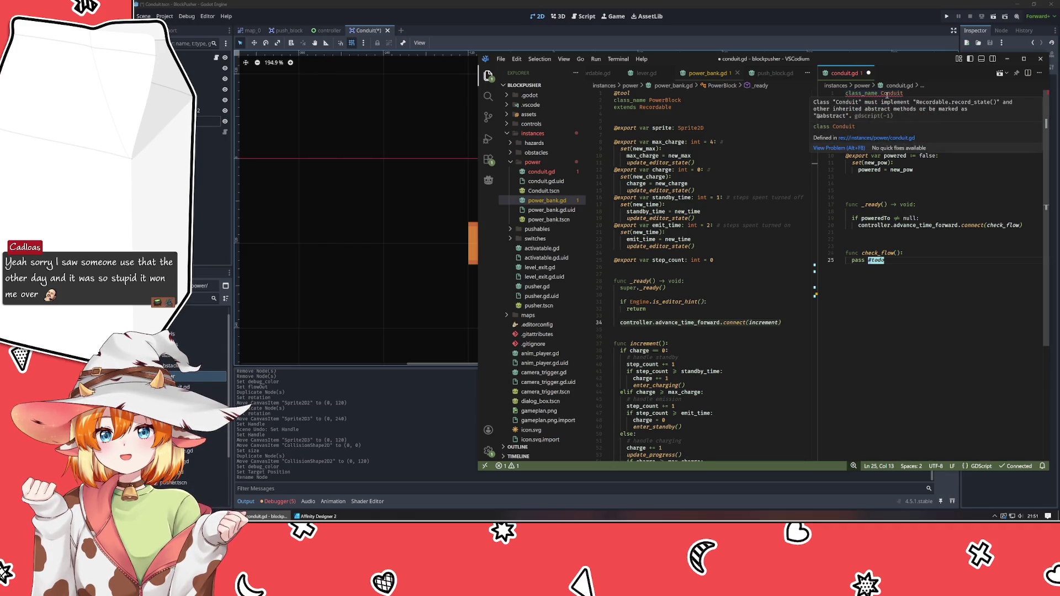
pyautogui.press('Return')
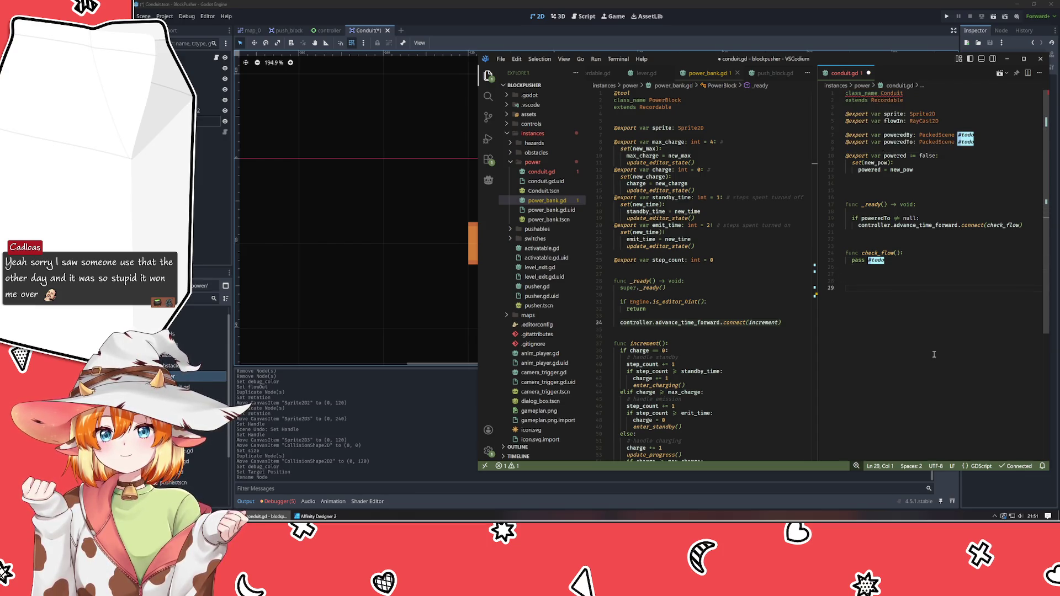
pyautogui.scroll(-15, 774, 215)
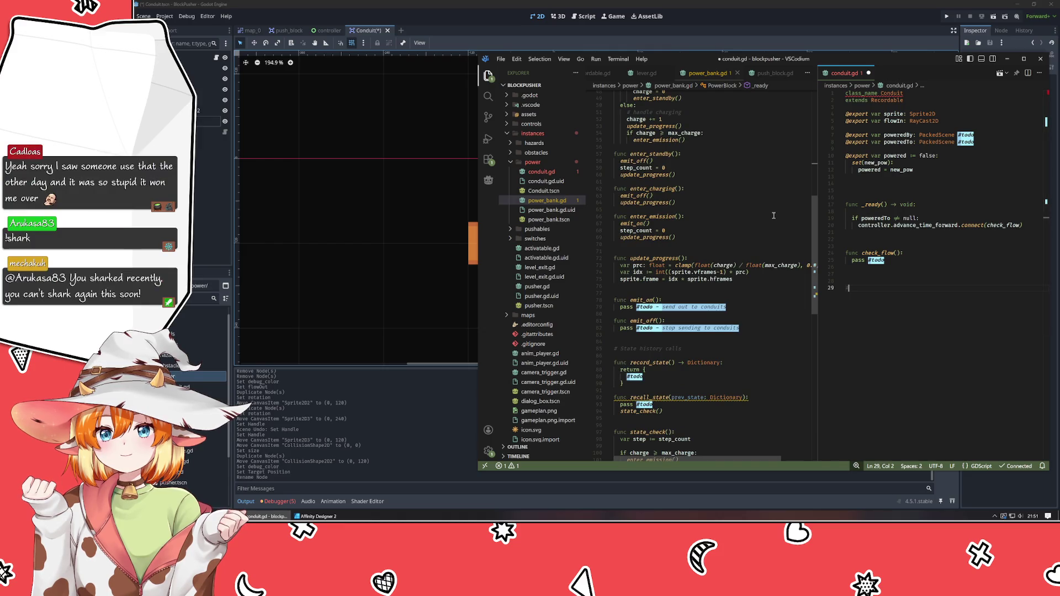
pyautogui.write('history')
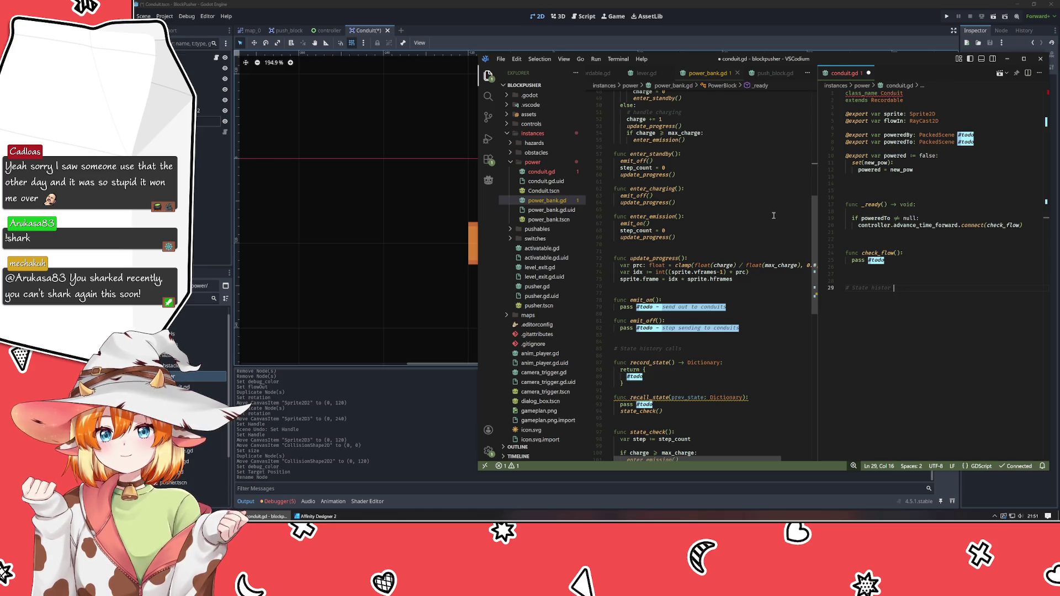
pyautogui.write(' calls')
pyautogui.press('Return')
pyautogui.press('Return')
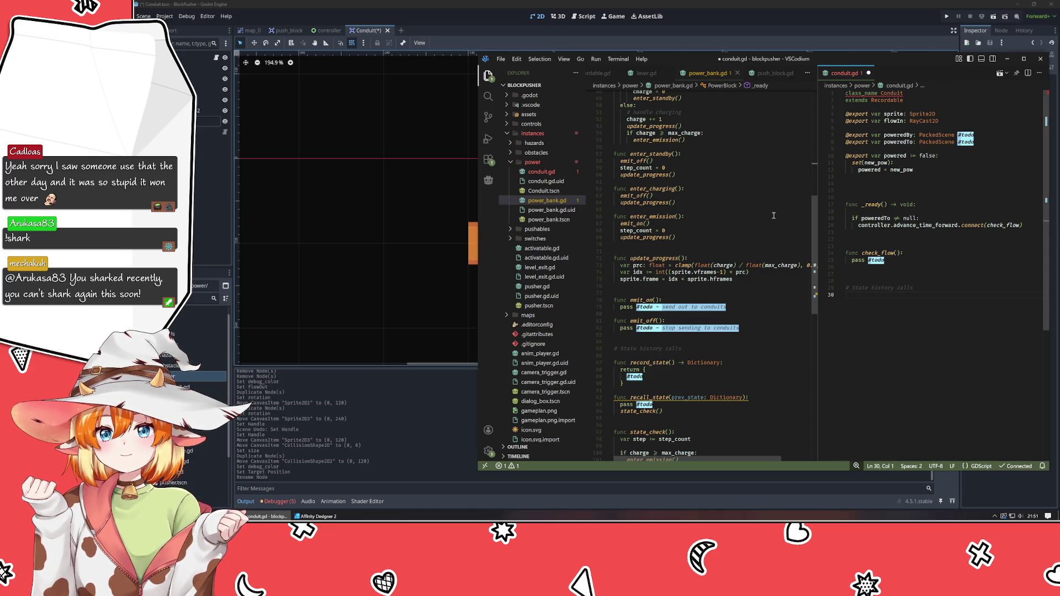
# - Add a record_state() stub that returns an empty dictionary, marked #todo
pyautogui.write('func')
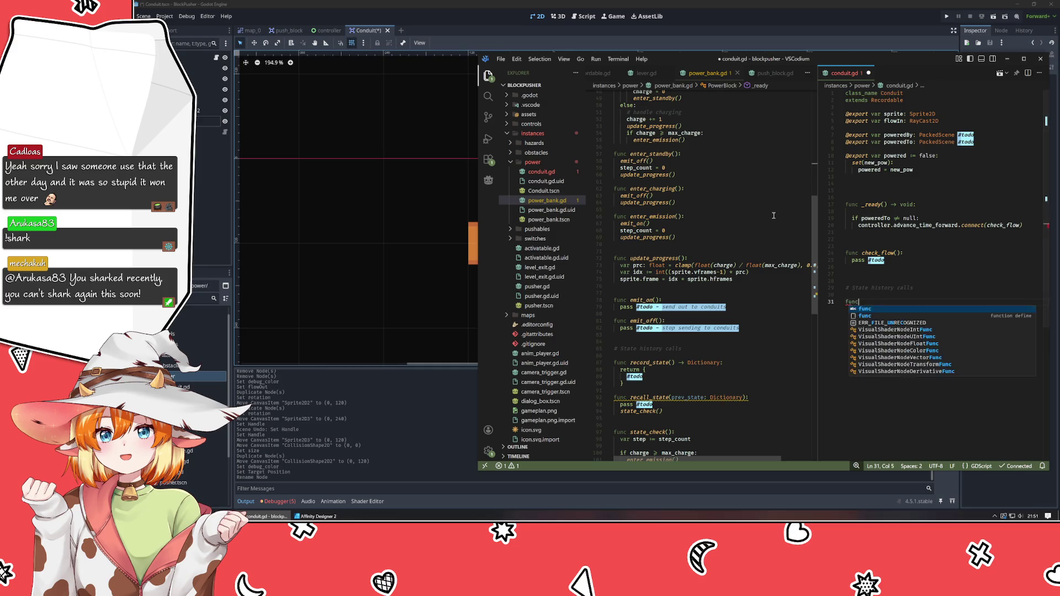
pyautogui.write(' recor')
pyautogui.press('Down')
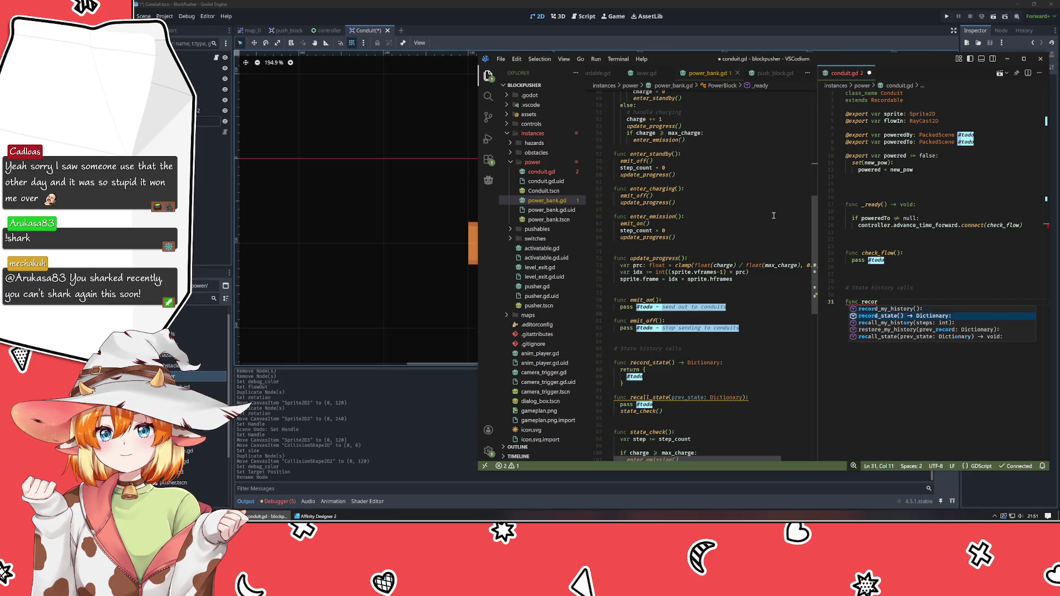
pyautogui.press('Return')
pyautogui.press('Return')
pyautogui.write('pas')
pyautogui.press('BackSpace')
pyautogui.press('BackSpace')
pyautogui.press('BackSpace')
pyautogui.write('return')
pyautogui.press('Return')
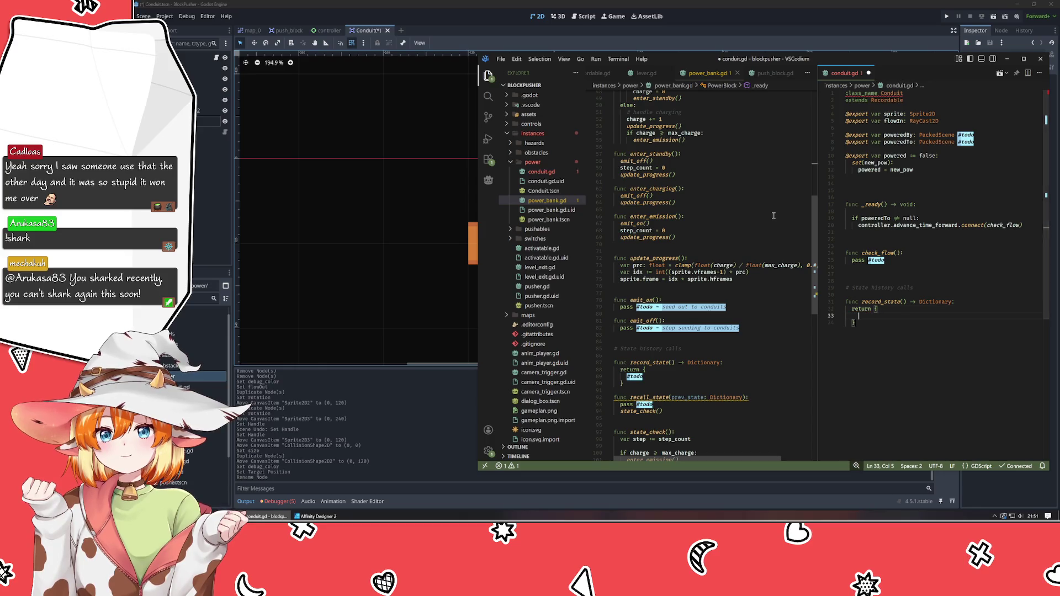
pyautogui.write('#todo')
pyautogui.press('Down')
pyautogui.press('Return')
# - Add a recall_state() stub with 'pass #todo' and save conduit.gd
pyautogui.write('func recall')
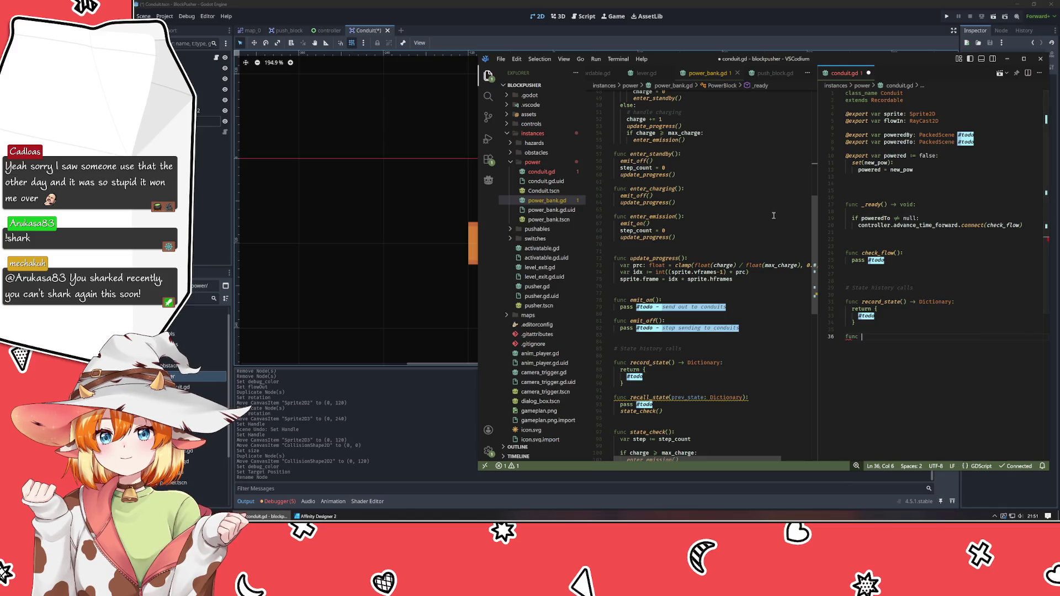
pyautogui.press('Down')
pyautogui.press('Return')
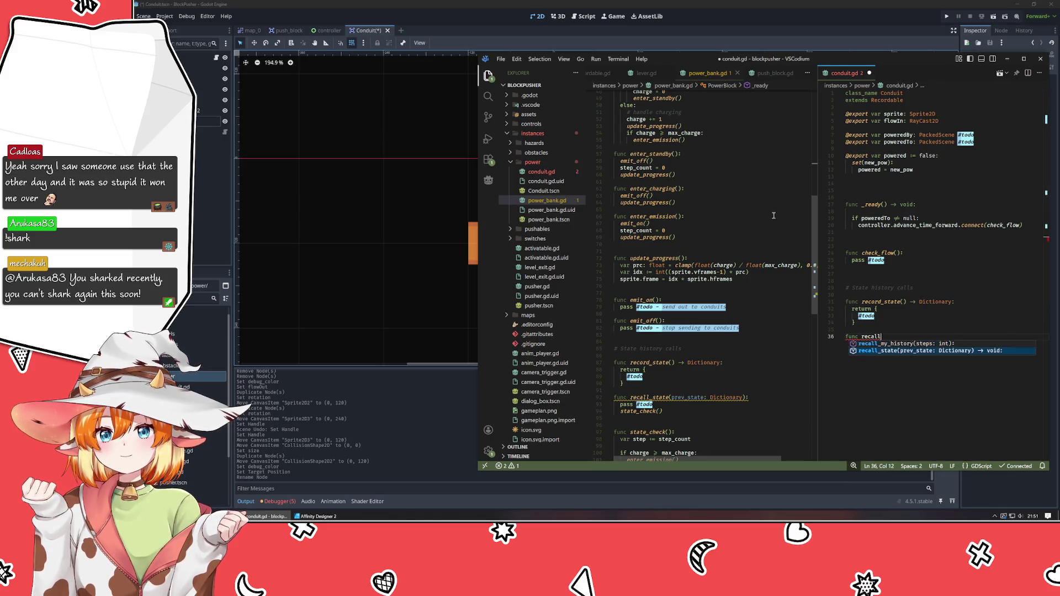
pyautogui.press('Return')
pyautogui.write('pass ')
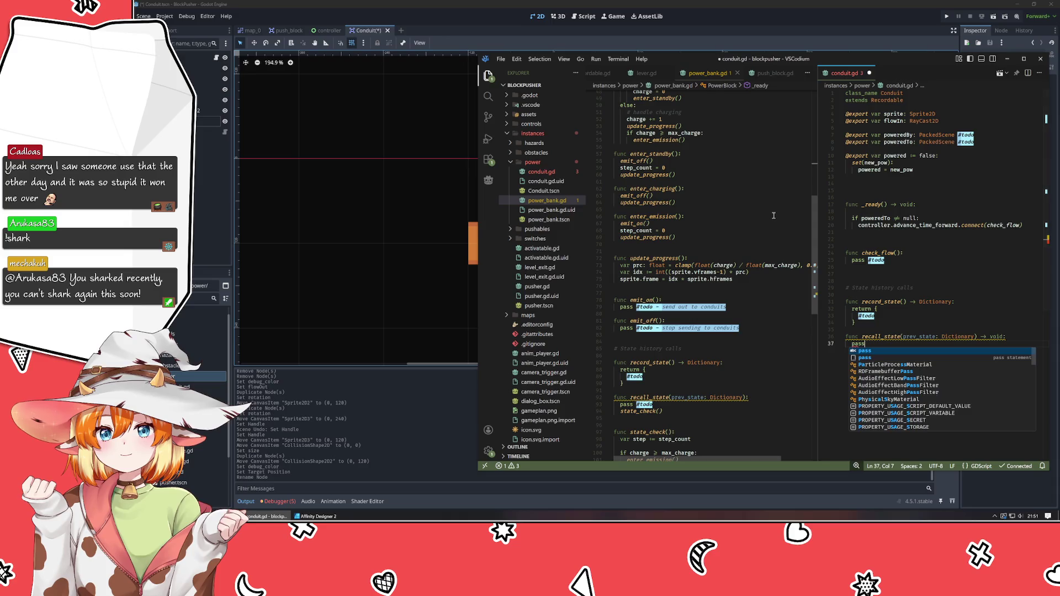
pyautogui.write('#todo')
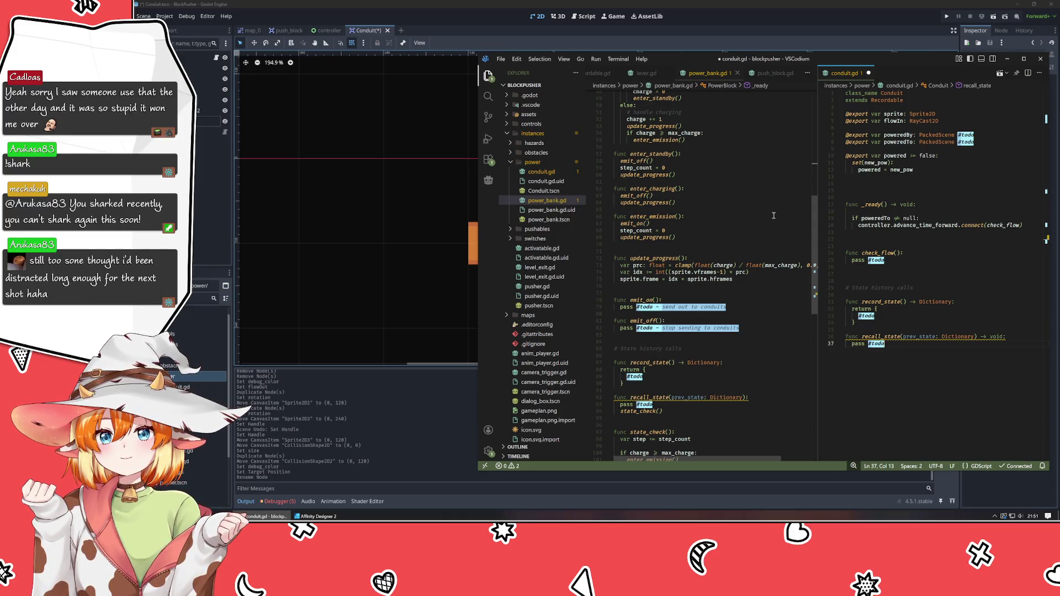
pyautogui.press('Up')
pyautogui.press('Up')
pyautogui.press('Up')
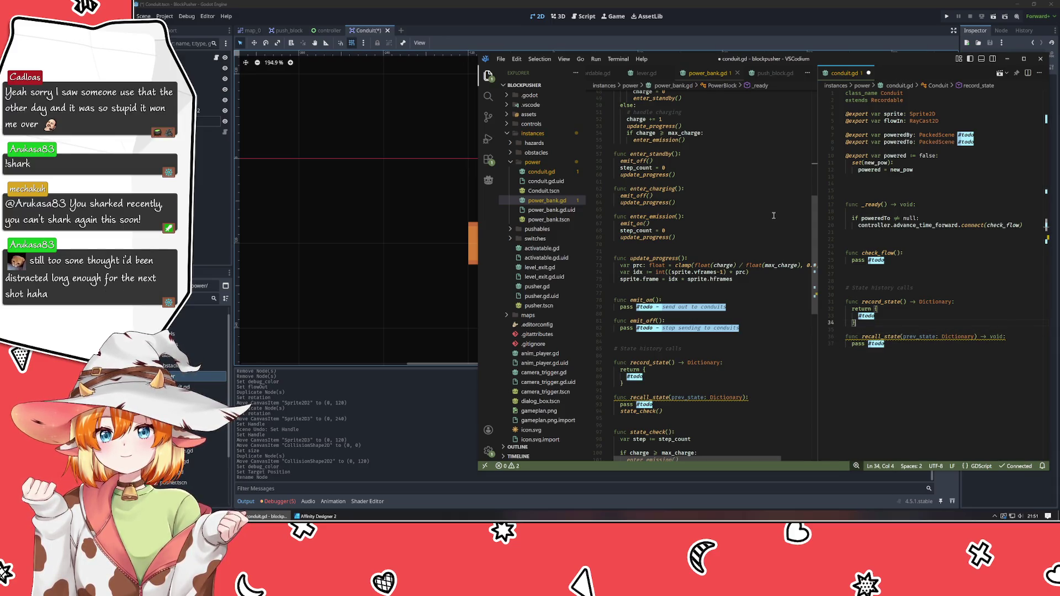
pyautogui.hotkey('ctrl', 's')
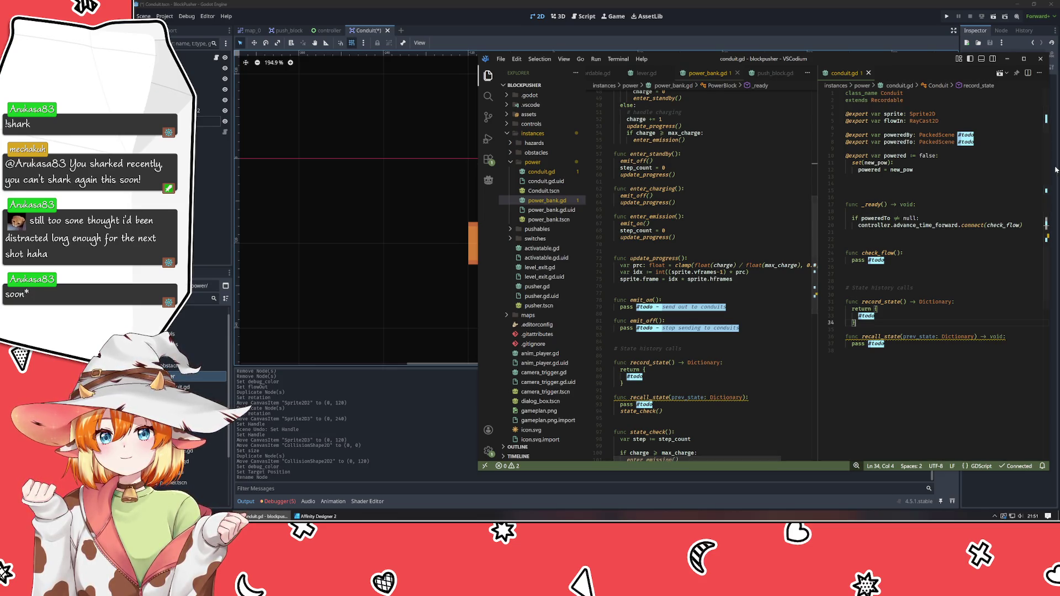
pyautogui.click(920, 232)
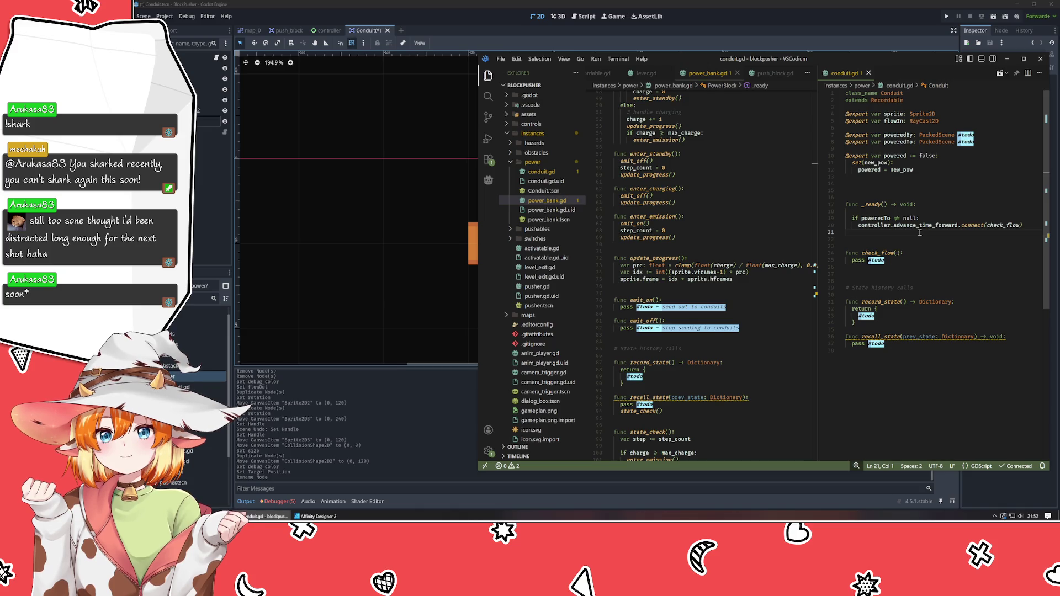
pyautogui.click(922, 212)
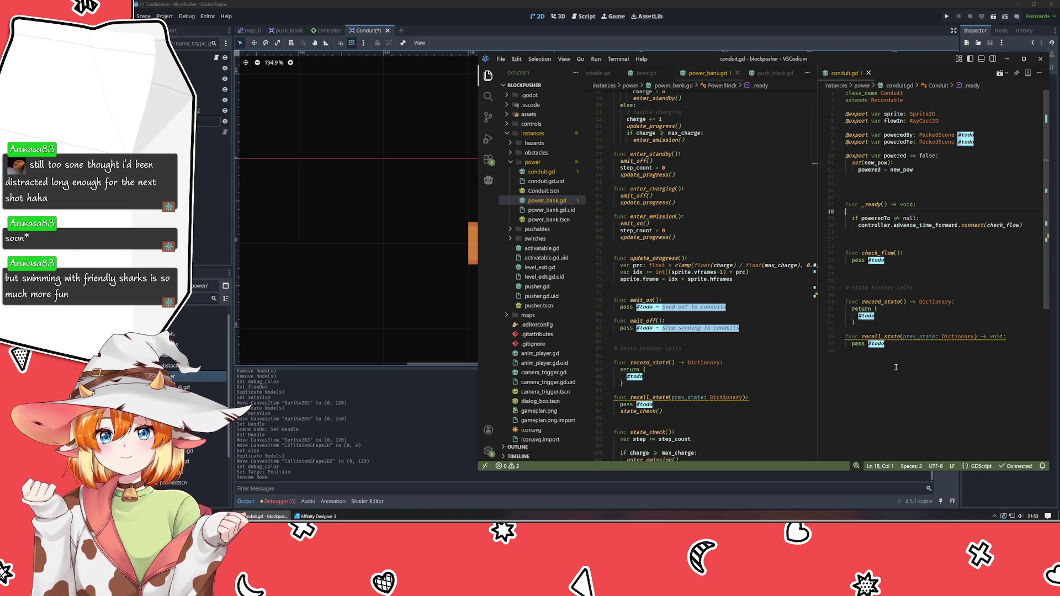
pyautogui.click(896, 367)
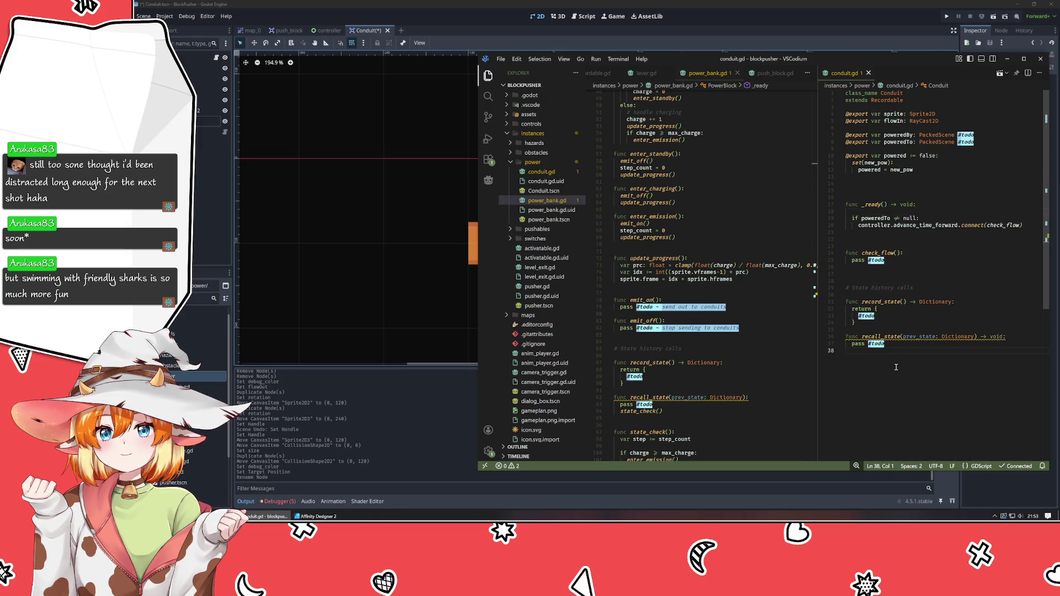
pyautogui.click(893, 280)
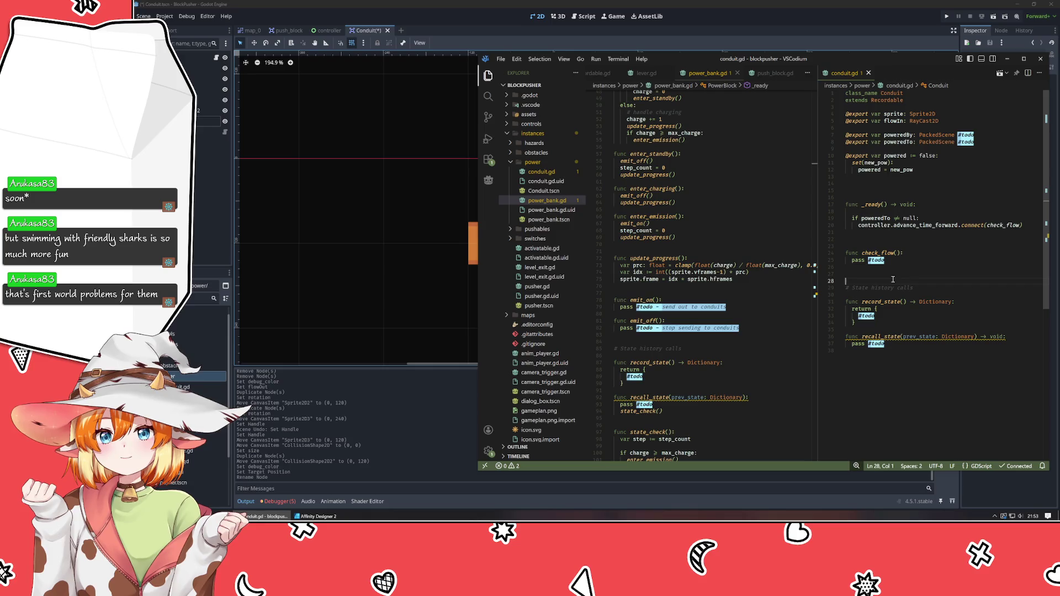
pyautogui.click(904, 260)
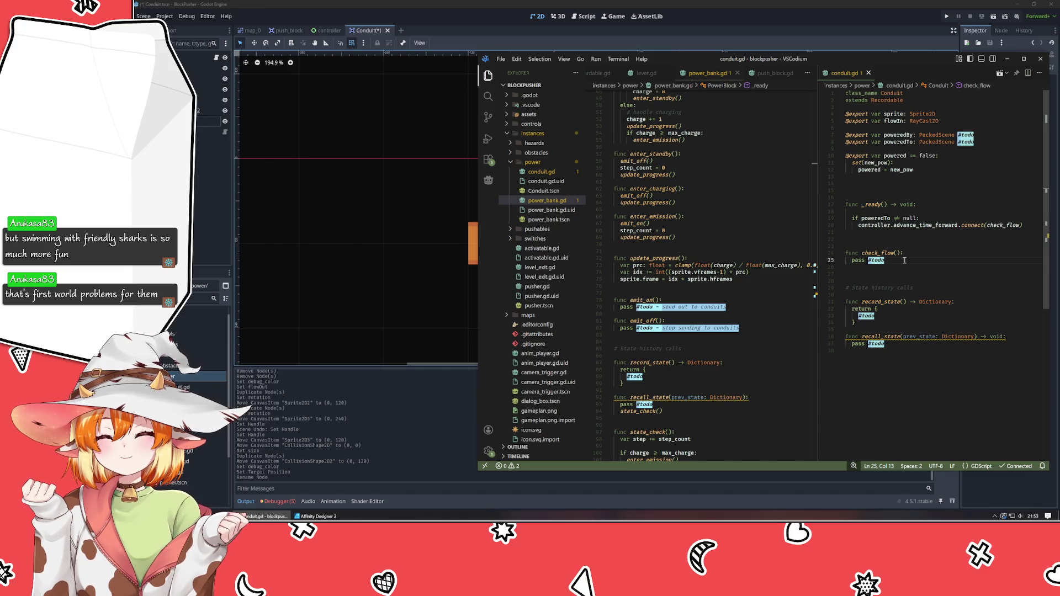
pyautogui.click(924, 251)
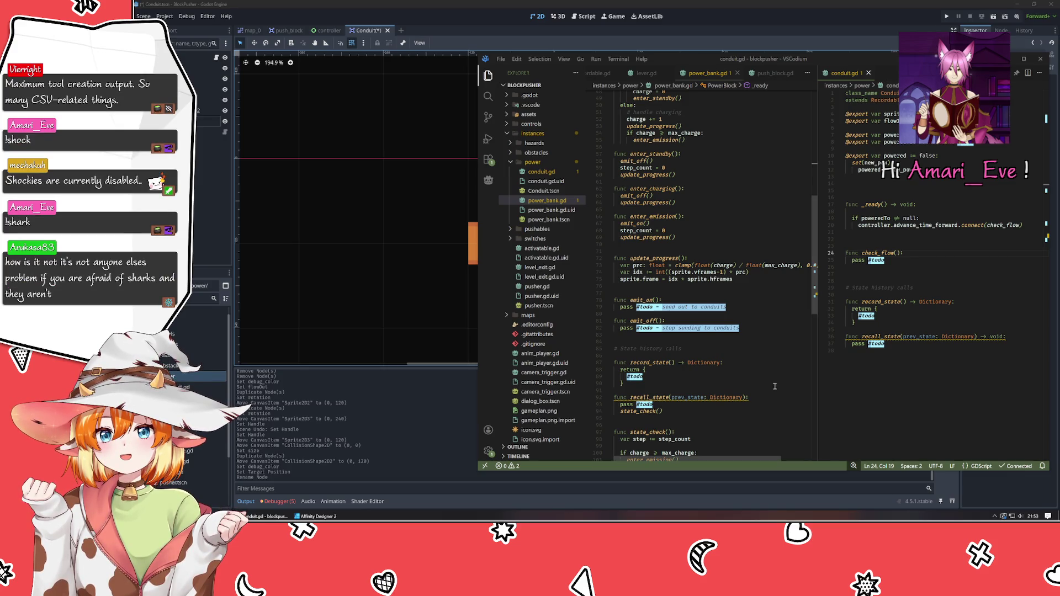
pyautogui.click(899, 283)
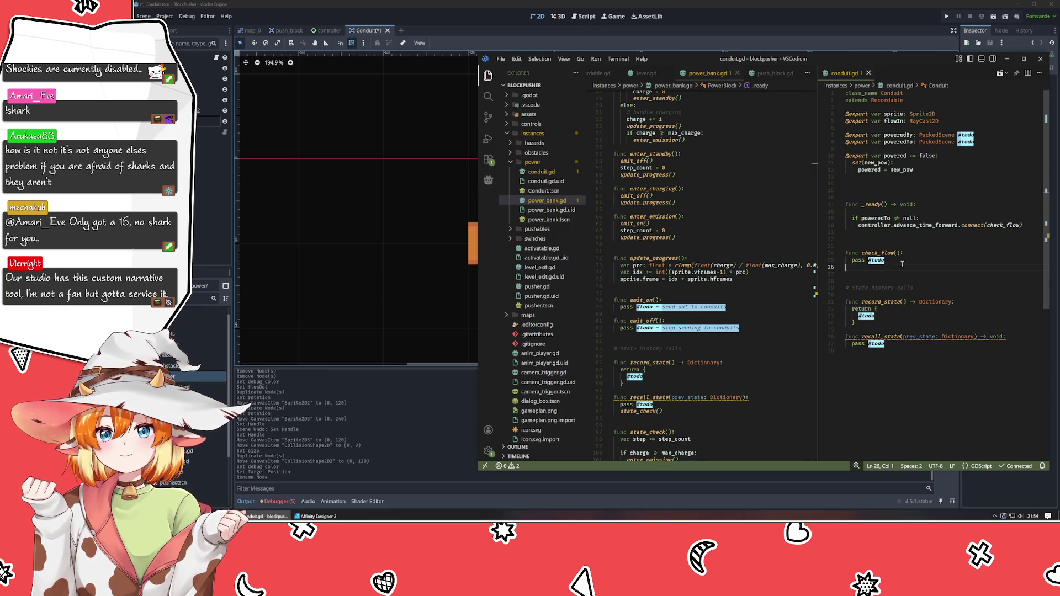
pyautogui.click(921, 264)
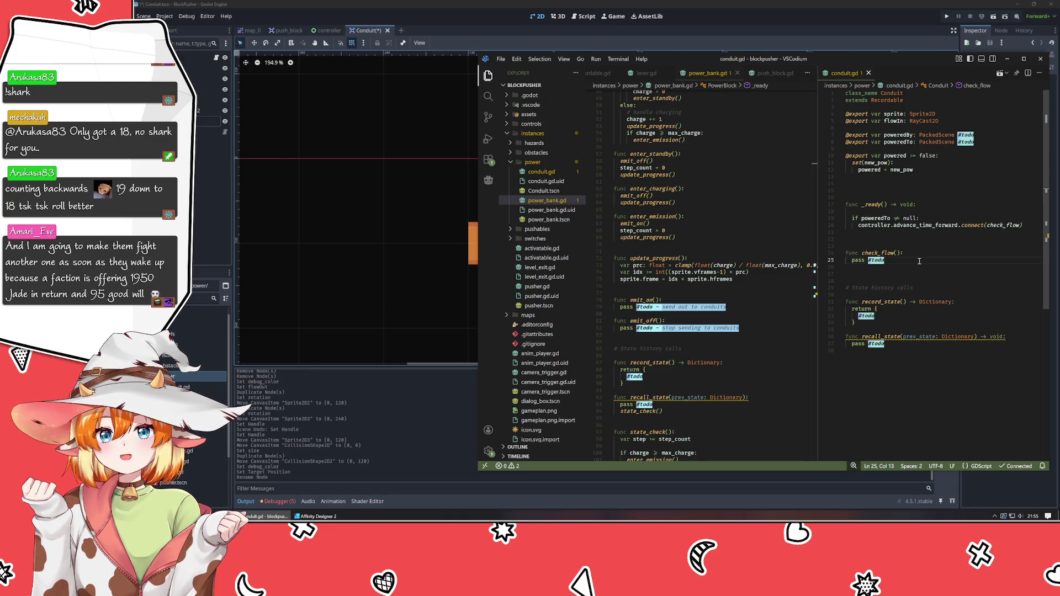
pyautogui.moveTo(871, 228)
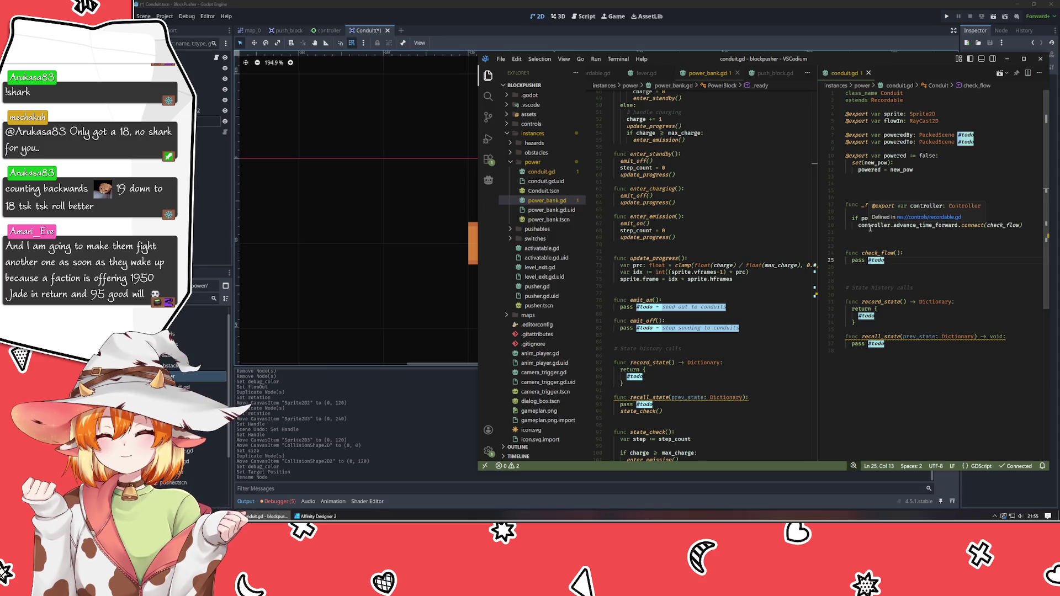
pyautogui.click(947, 255)
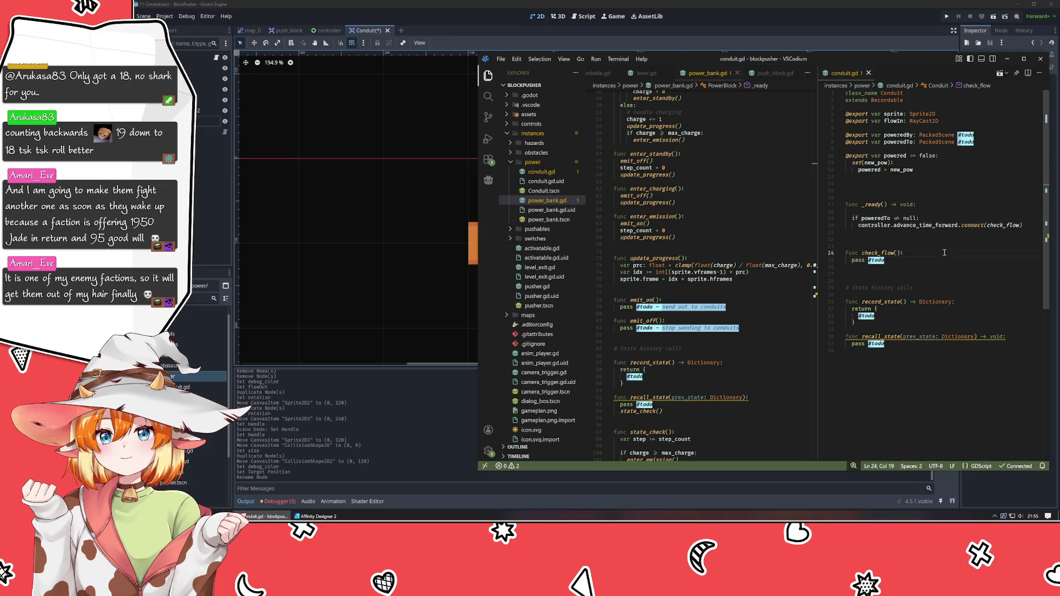
pyautogui.click(945, 234)
pyautogui.click(930, 211)
pyautogui.moveTo(1014, 228)
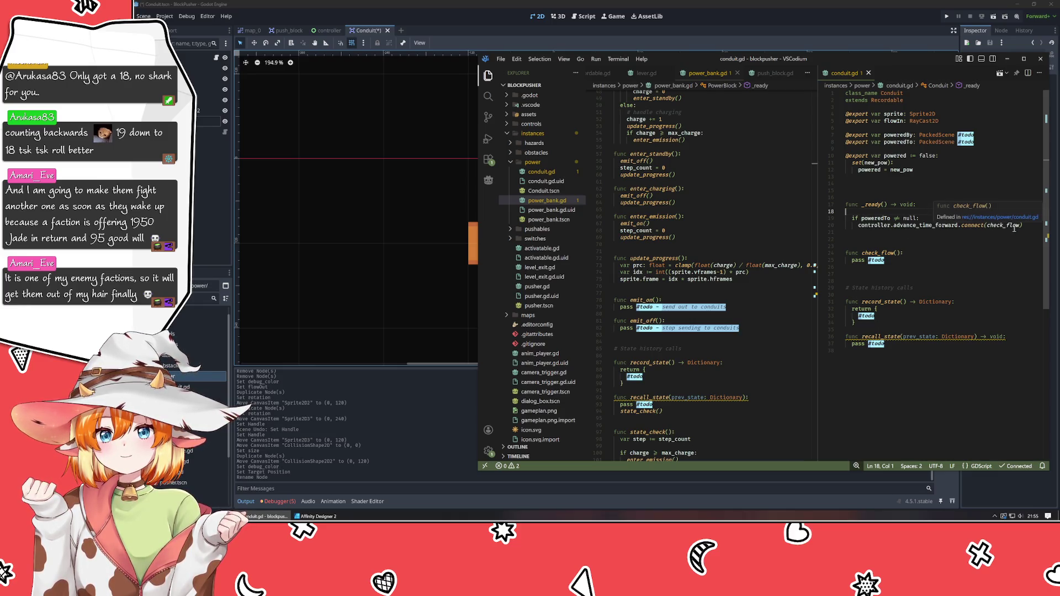
pyautogui.click(922, 253)
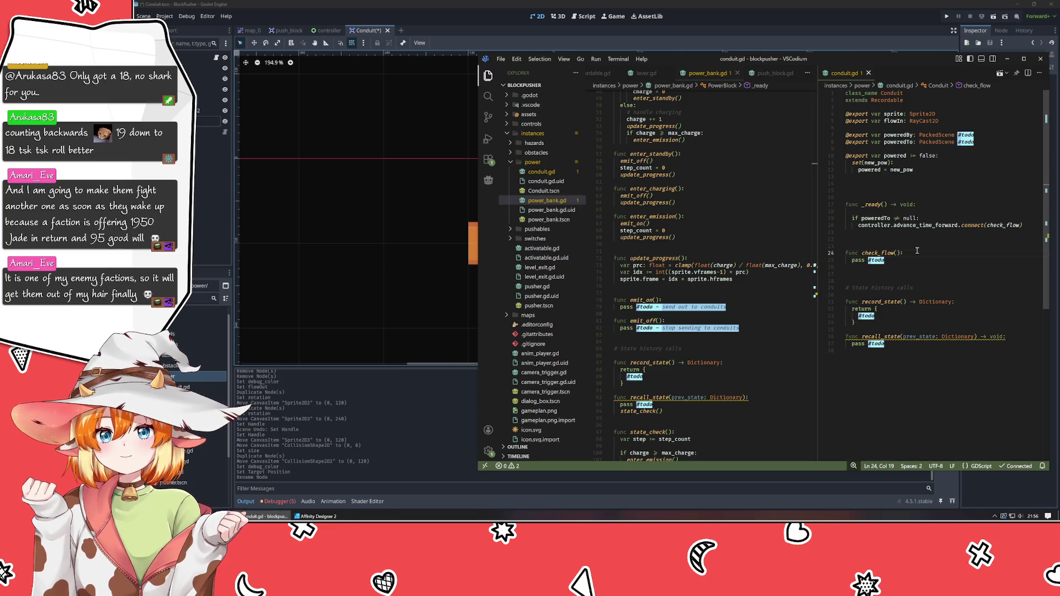
# - Reposition the editor window and start a flowIn line under the check_flow header
pyautogui.moveTo(806, 59)
pyautogui.mouseDown()
pyautogui.moveTo(678, 249)
pyautogui.moveTo(668, 344)
pyautogui.moveTo(712, 65)
pyautogui.moveTo(732, 65)
pyautogui.mouseUp()
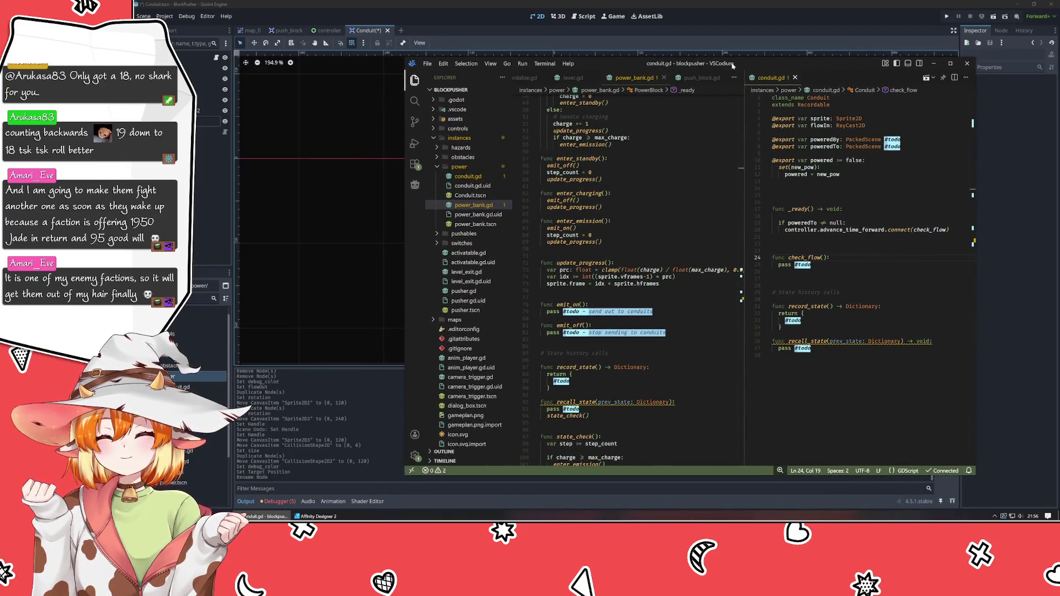
pyautogui.press('Return')
pyautogui.press('Return')
pyautogui.press('Up')
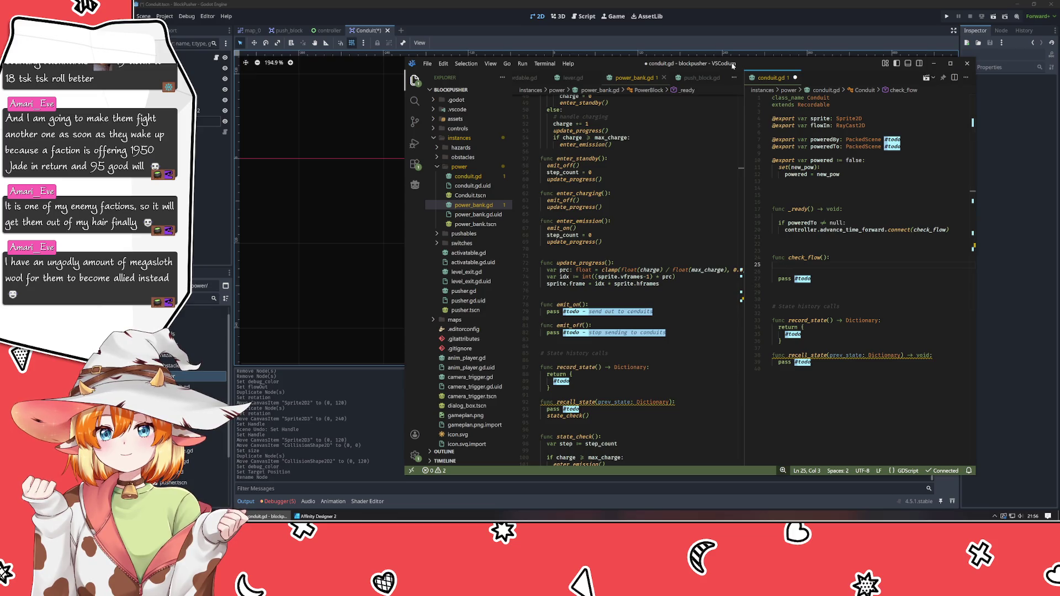
pyautogui.write('flow')
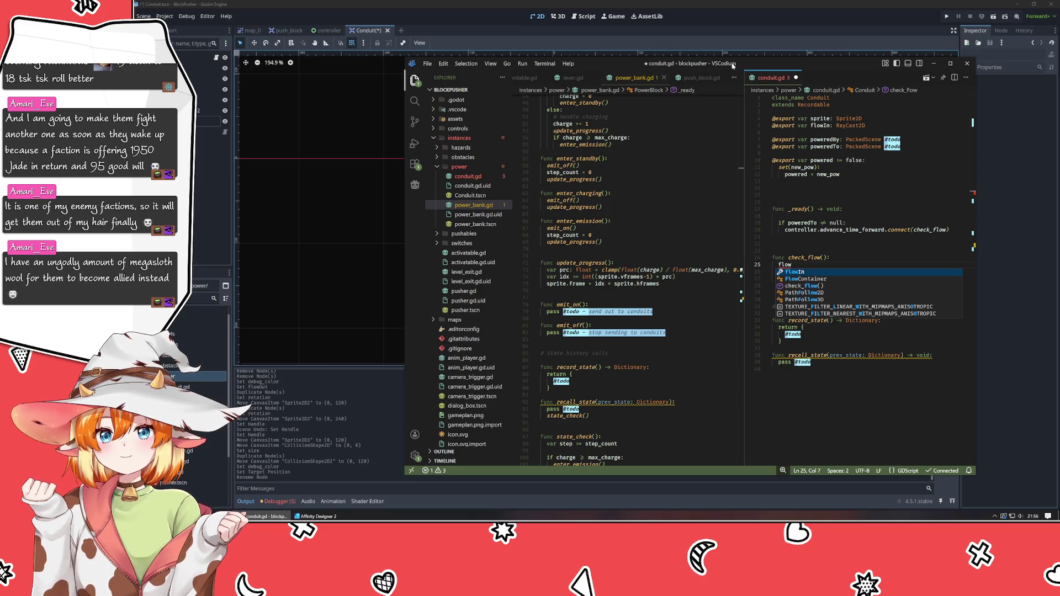
pyautogui.press('Return')
# - Rename the poweredBy, poweredTo and flowIn declarations to powered_by, powered_to and flow_in
pyautogui.scroll(10, 591, 178)
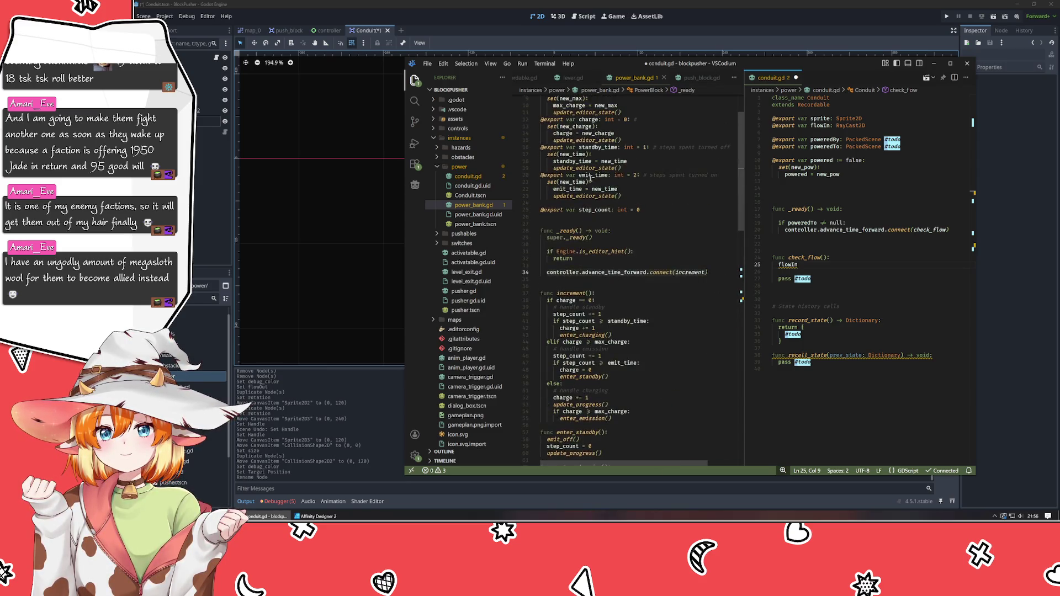
pyautogui.scroll(3, 590, 178)
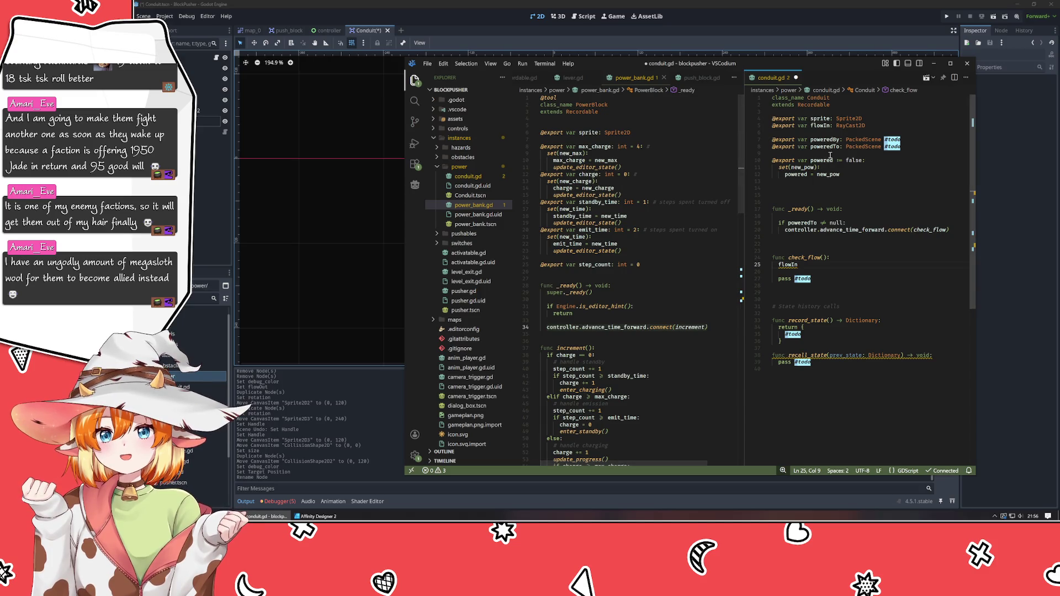
pyautogui.click(837, 140)
pyautogui.press('BackSpace')
pyautogui.write('_b')
pyautogui.press('Down')
pyautogui.press('Left')
pyautogui.press('Left')
pyautogui.press('BackSpace')
pyautogui.write('_t')
pyautogui.press('Left')
pyautogui.press('Left')
pyautogui.press('Up')
pyautogui.press('Up')
pyautogui.press('Up')
pyautogui.press('Left')
pyautogui.press('Left')
pyautogui.press('BackSpace')
pyautogui.write('_i')
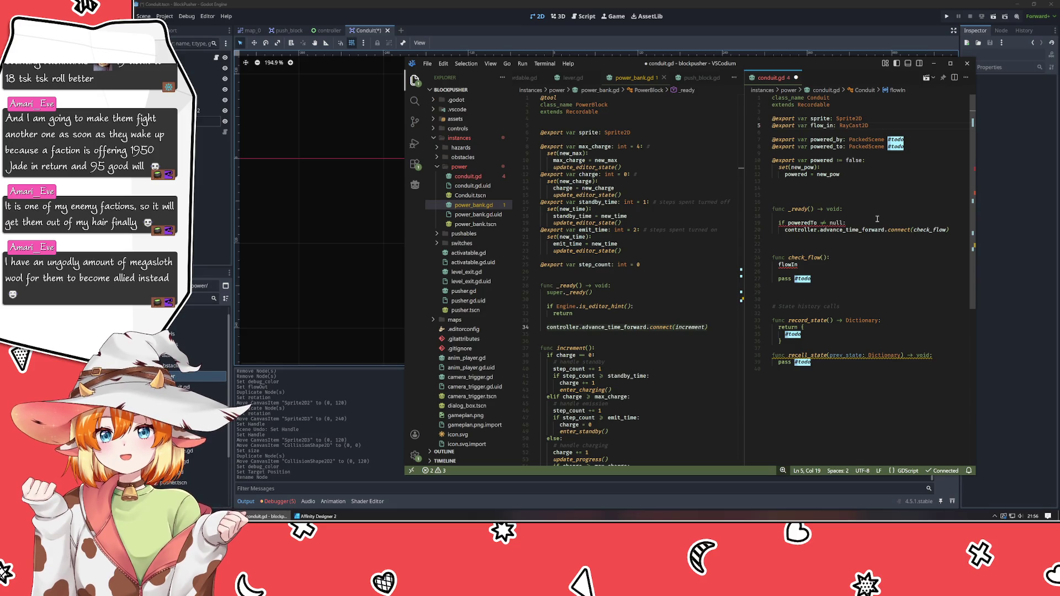
# - Rename poweredTo in _ready and flowIn in check_flow to snake_case
pyautogui.click(811, 222)
pyautogui.press('Delete')
pyautogui.write('_t')
pyautogui.click(791, 265)
pyautogui.press('Delete')
pyautogui.write('_i')
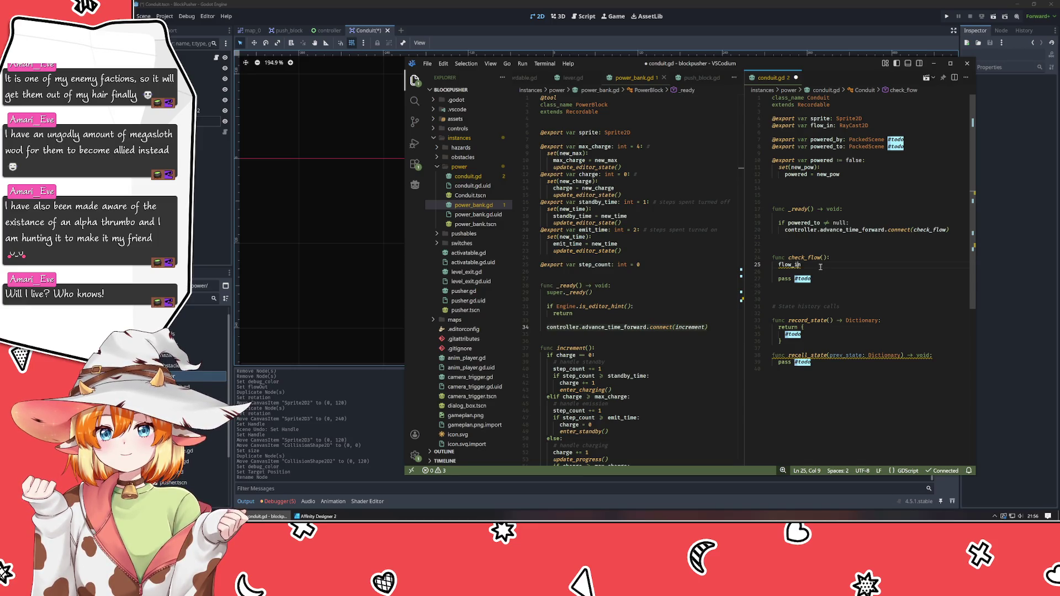
# - Leave a partial flow_in. line in check_flow and close power_bank.gd
pyautogui.write('n')
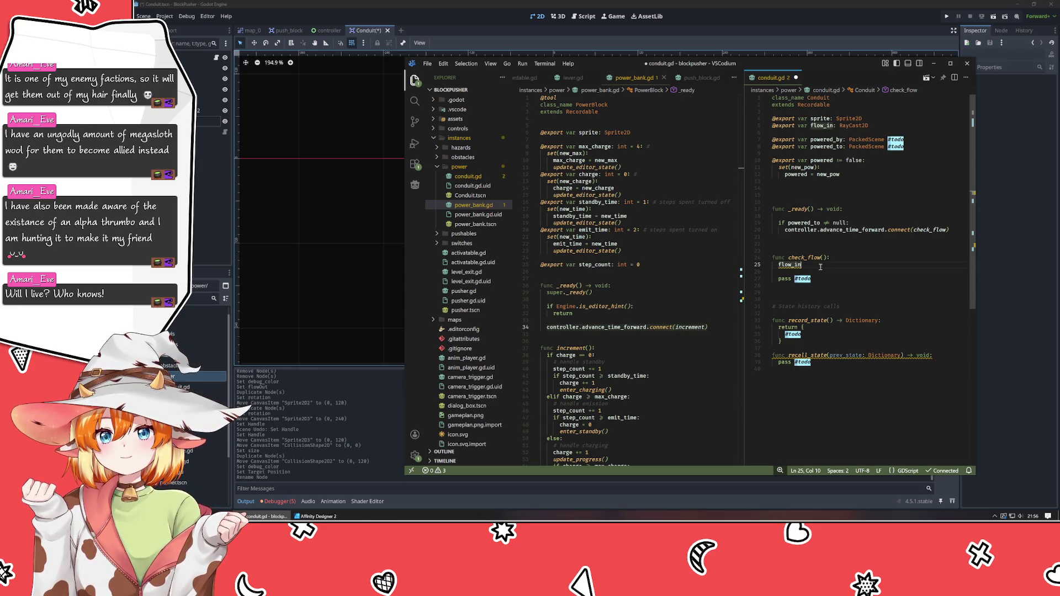
pyautogui.write('.tar')
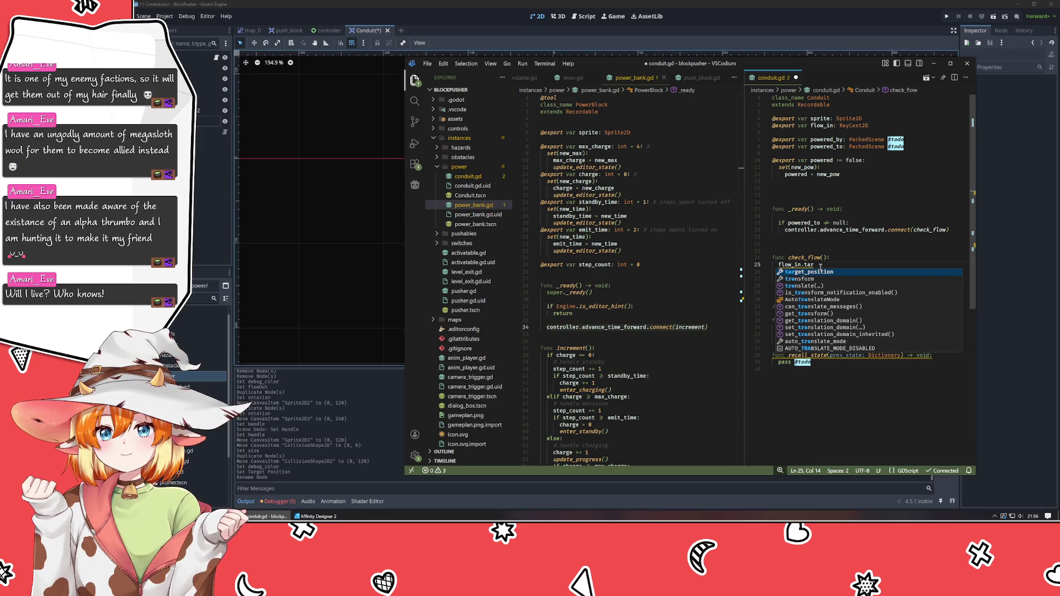
pyautogui.press('BackSpace')
pyautogui.press('BackSpace')
pyautogui.press('BackSpace')
pyautogui.write('ge')
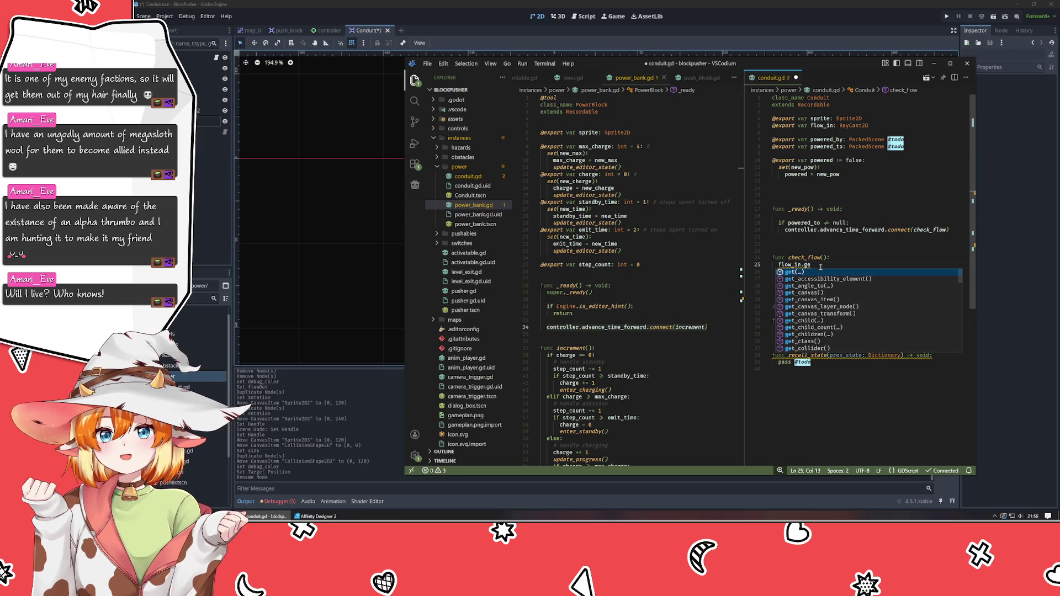
pyautogui.press('Escape')
pyautogui.press('BackSpace')
pyautogui.press('BackSpace')
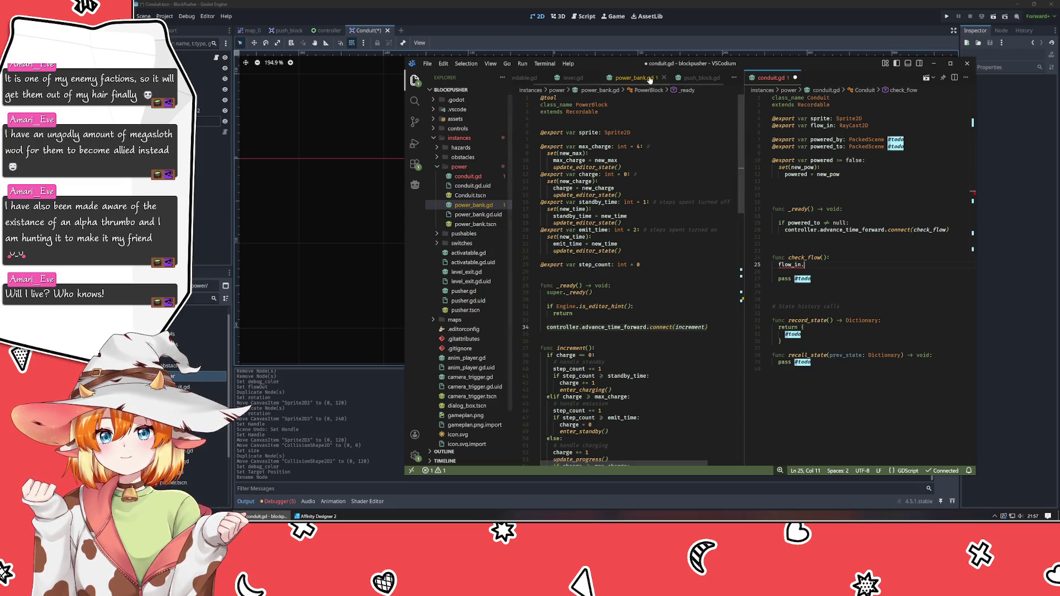
pyautogui.middleClick(647, 82)
# - Wrap check_flow's body in an 'if flow_in.is_colliding():' block containing pass
pyautogui.click(647, 82)
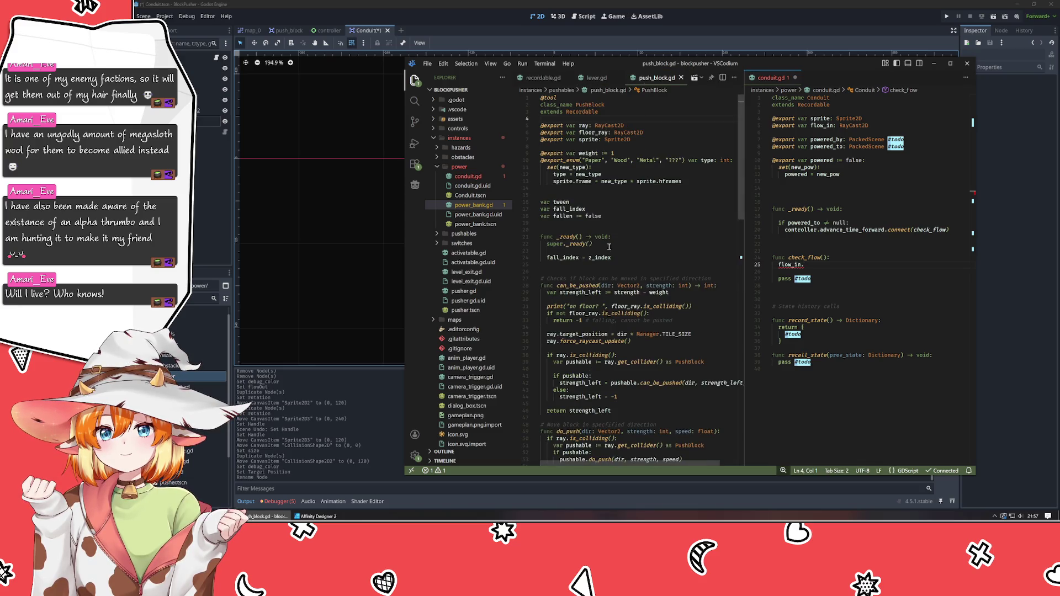
pyautogui.scroll(-3, 631, 254)
pyautogui.click(830, 269)
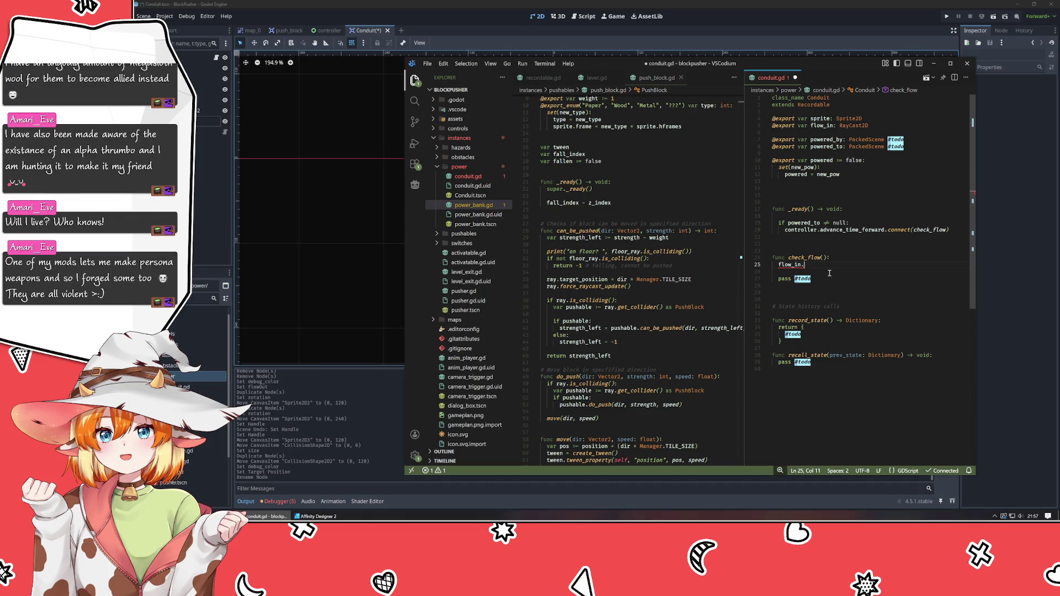
pyautogui.write('is_coll')
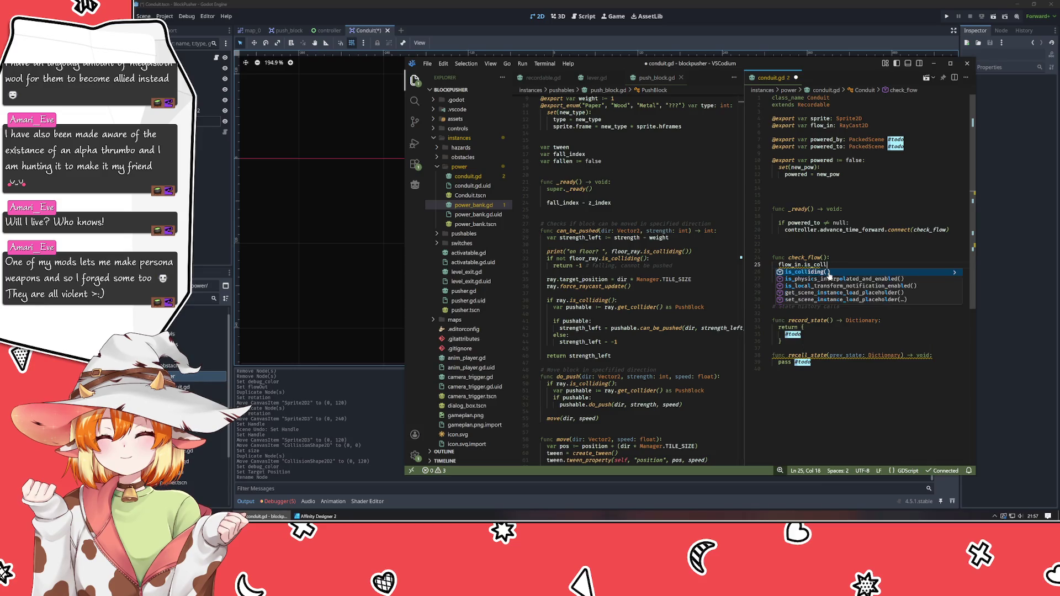
pyautogui.press('Return')
pyautogui.press('Home')
pyautogui.write('if (')
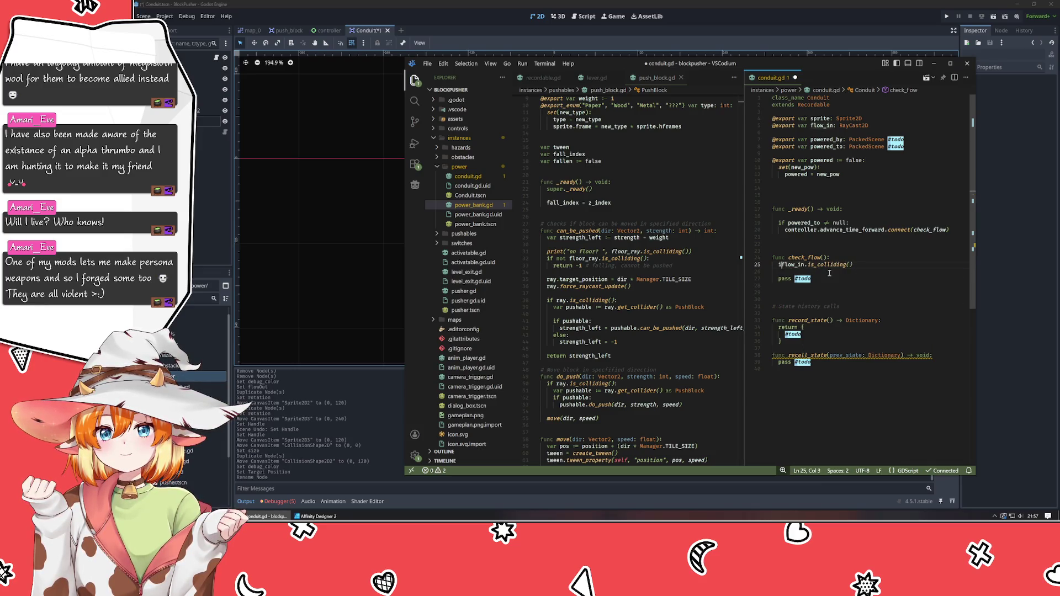
pyautogui.press('BackSpace')
pyautogui.press('End')
pyautogui.write(':')
pyautogui.press('Return')
pyautogui.write('pass')
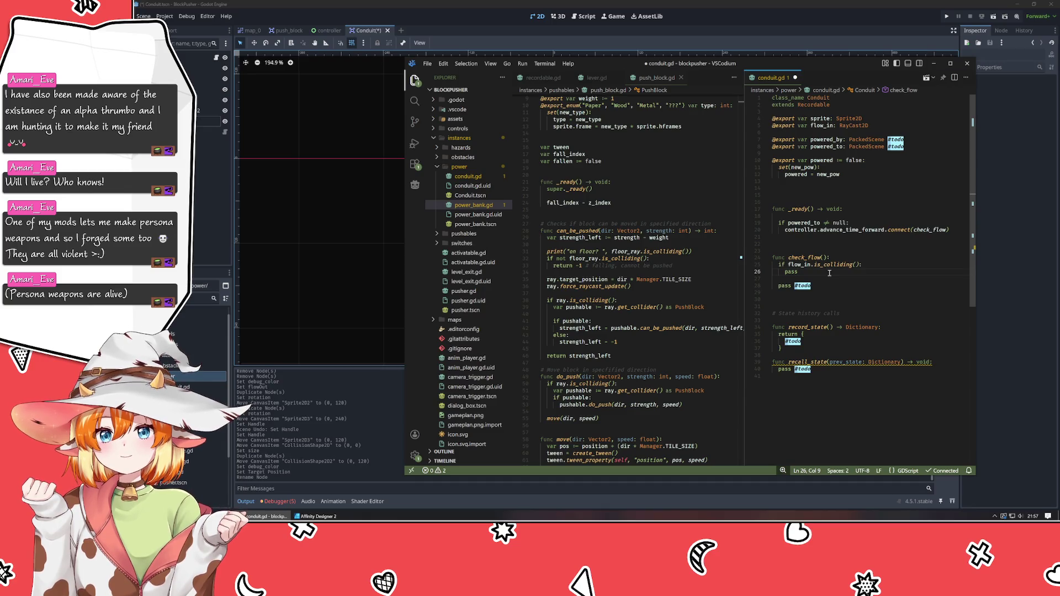
# - Add 'var wire := flow_in.get_collider() as Conduit' above pass
pyautogui.hotkey('ctrl', 'shift', 'Return')
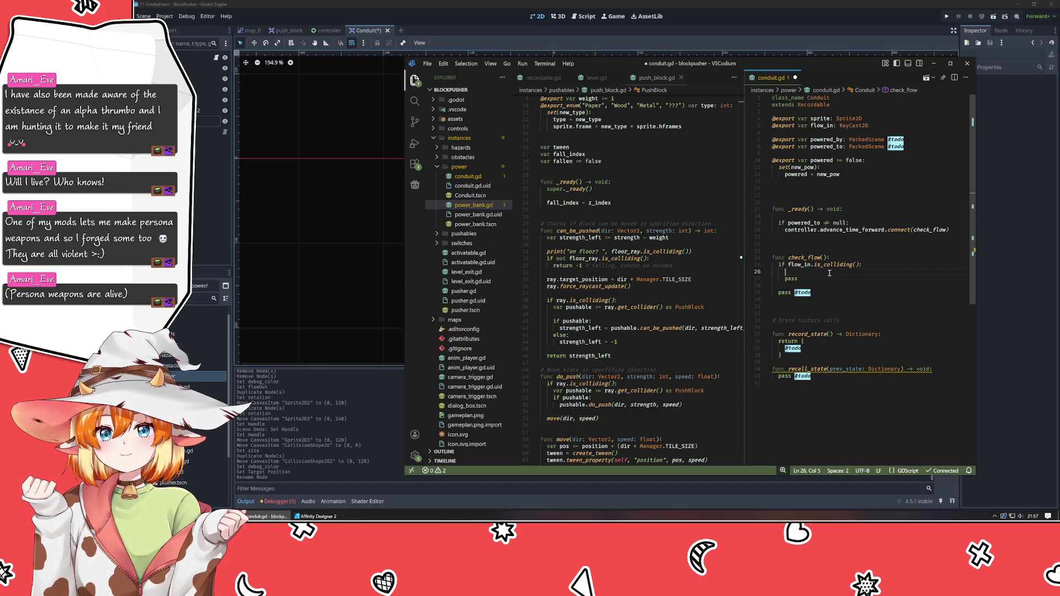
pyautogui.write('var ')
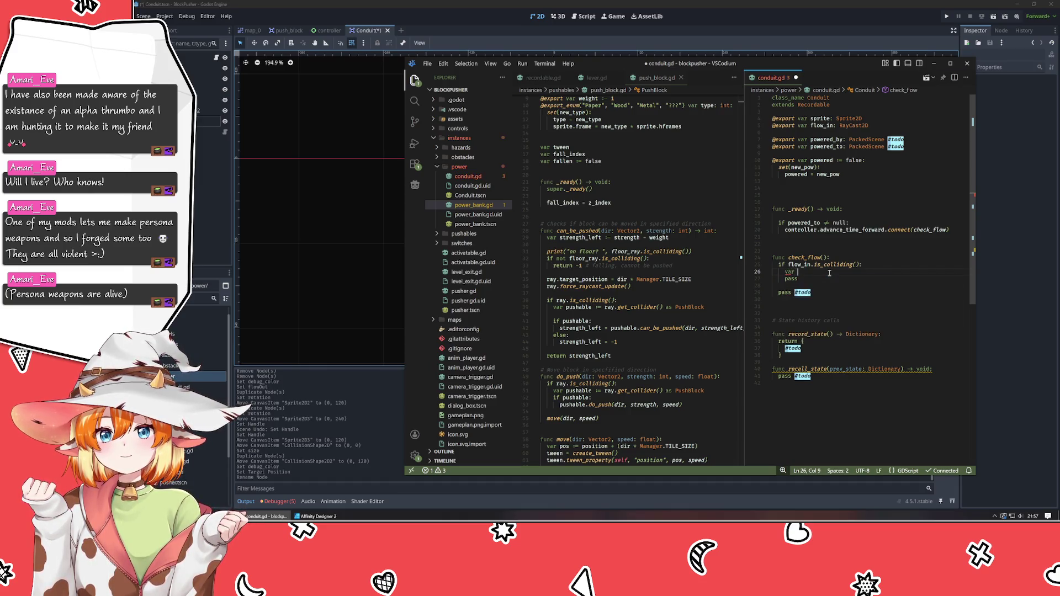
pyautogui.write('c')
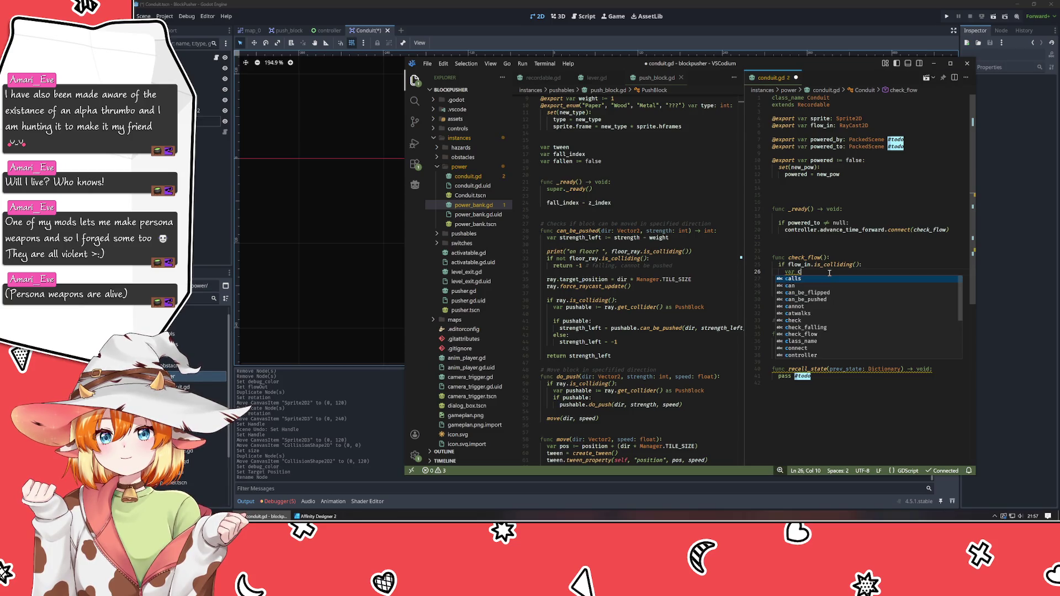
pyautogui.press('BackSpace')
pyautogui.write('wire :=')
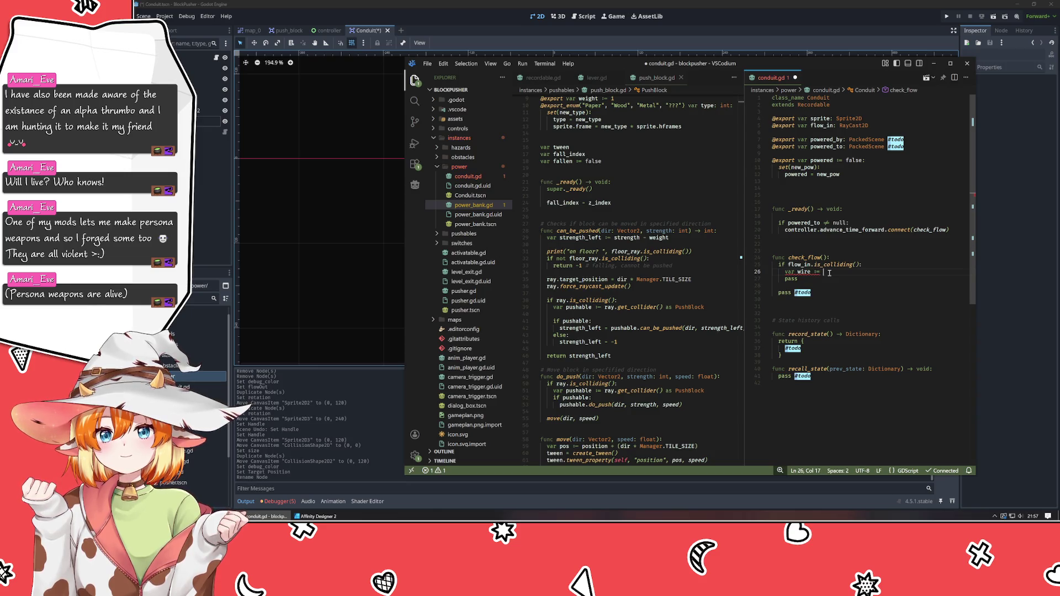
pyautogui.write(' flo')
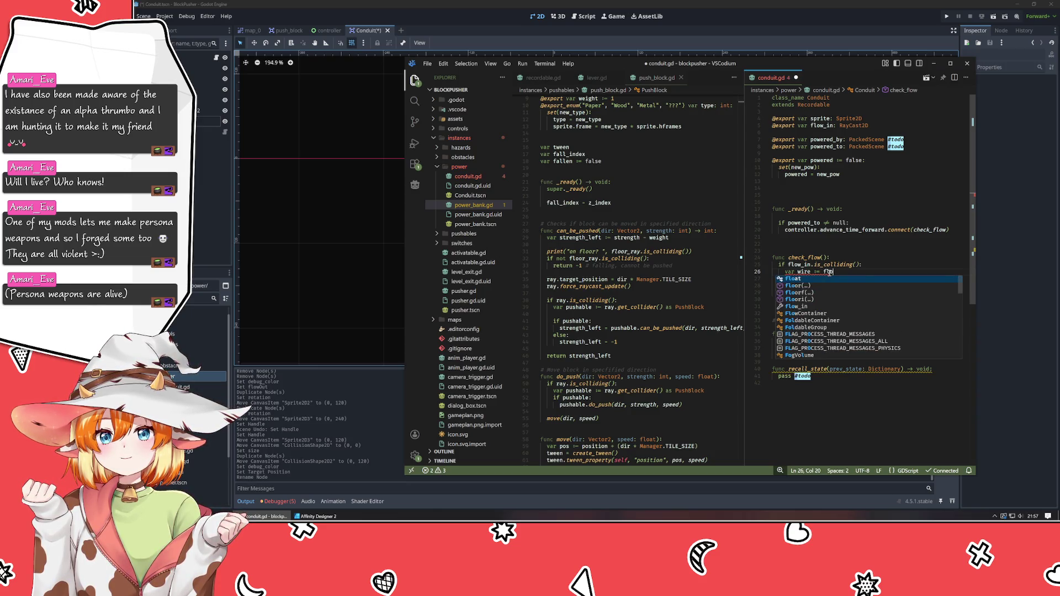
pyautogui.write('w')
pyautogui.press('Return')
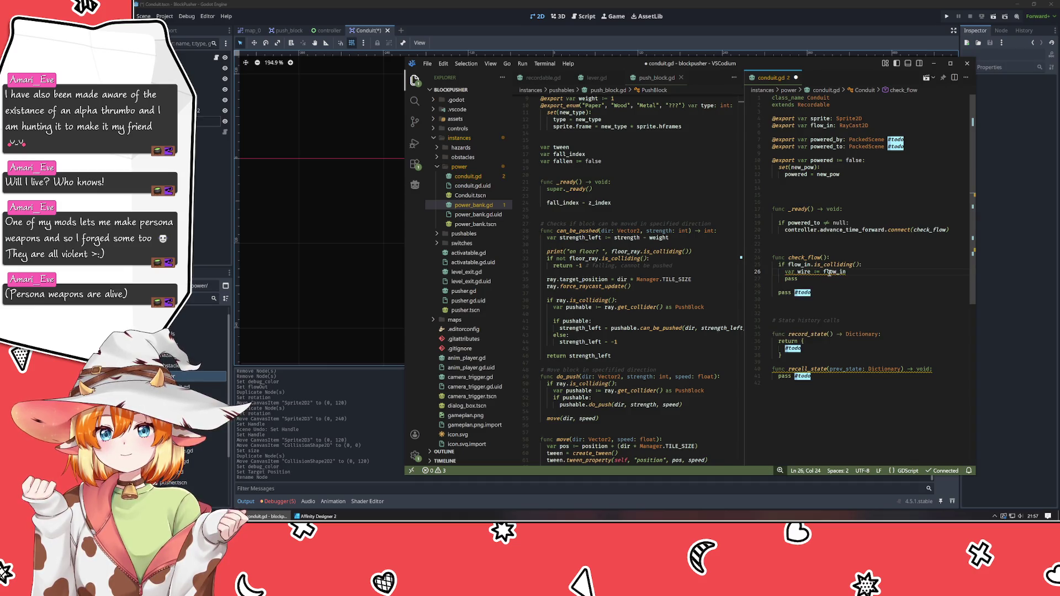
pyautogui.write('.get_coll')
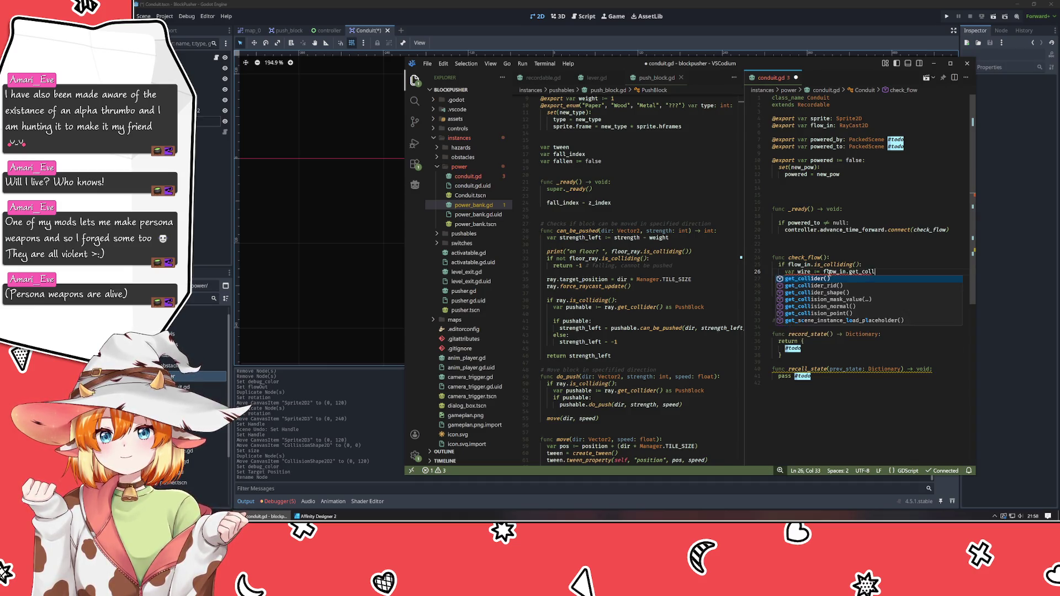
pyautogui.press('Return')
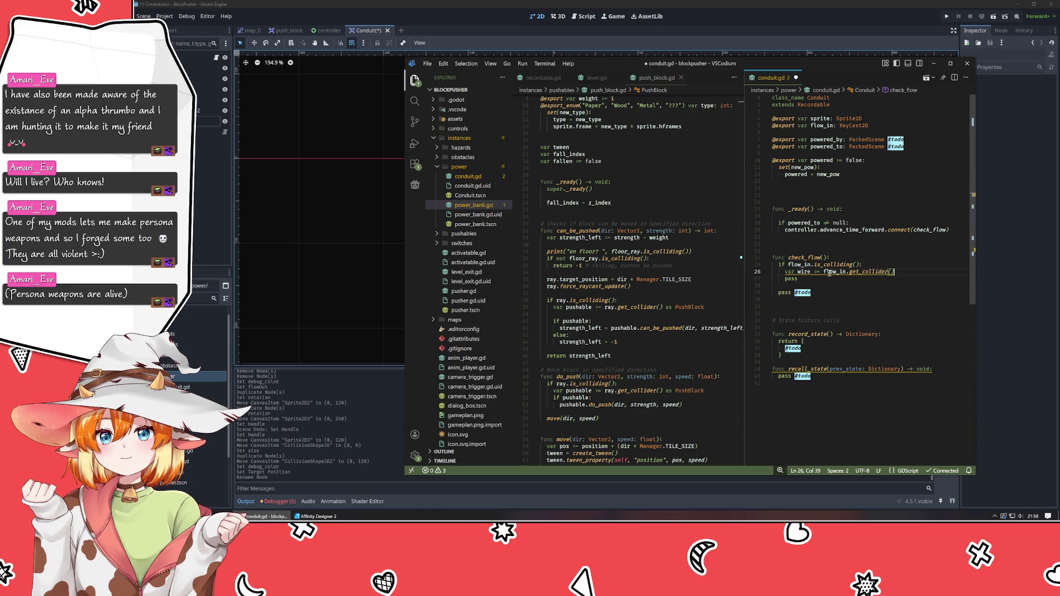
pyautogui.write(' as Conduit')
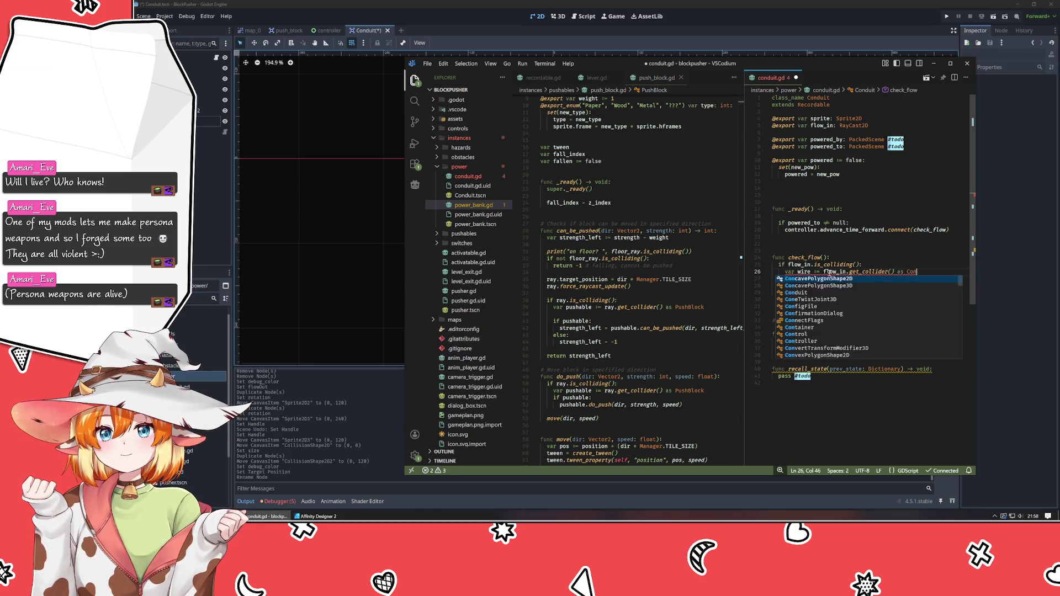
pyautogui.press('Escape')
# - Add an 'if wire:' check below the declaration and indent pass under it
pyautogui.press('Return')
pyautogui.press('Return')
pyautogui.press('Return')
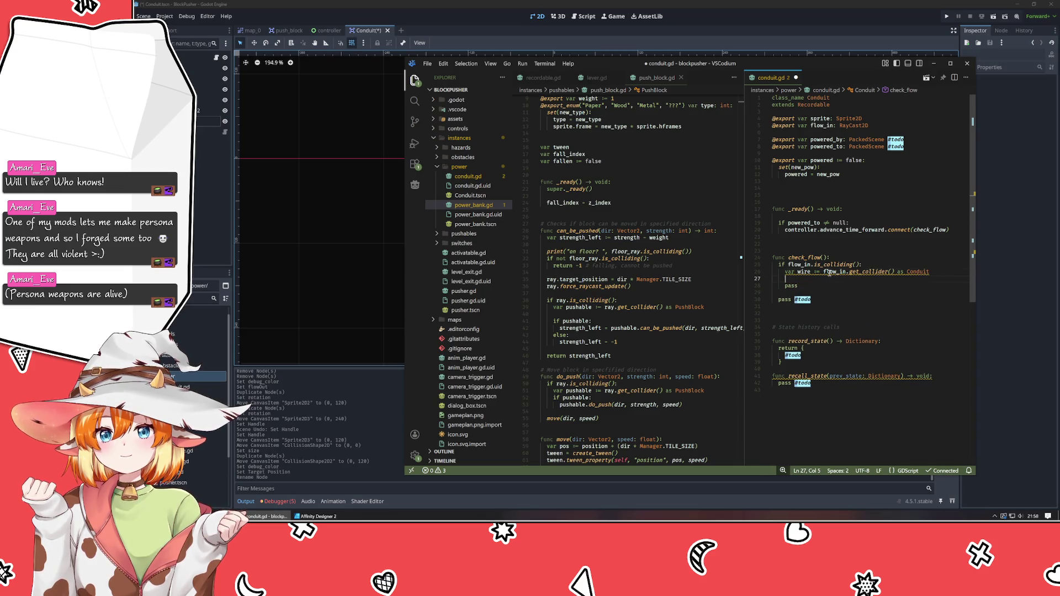
pyautogui.write('pass')
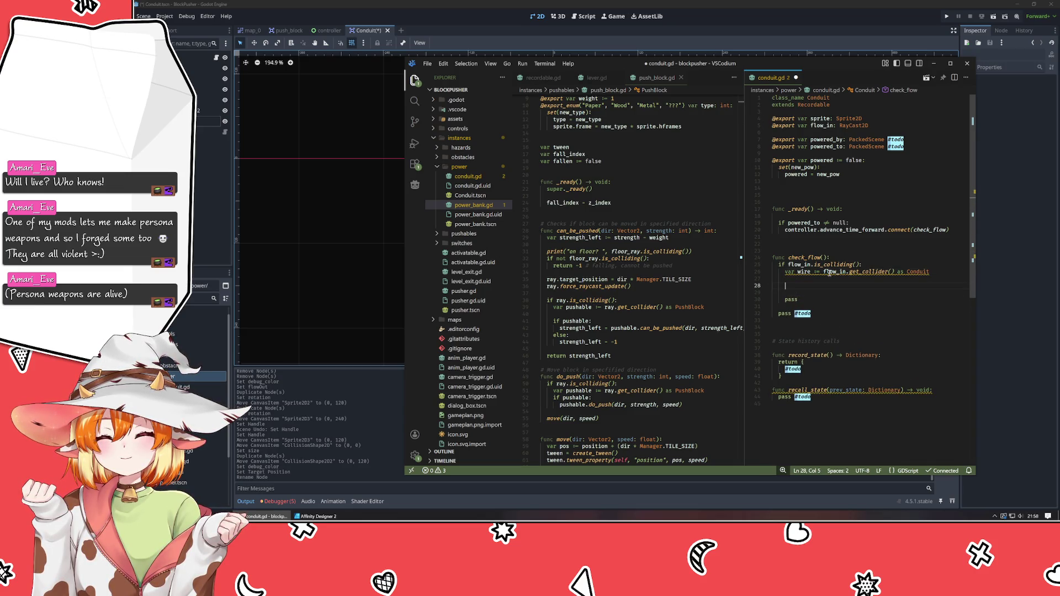
pyautogui.write('if wire')
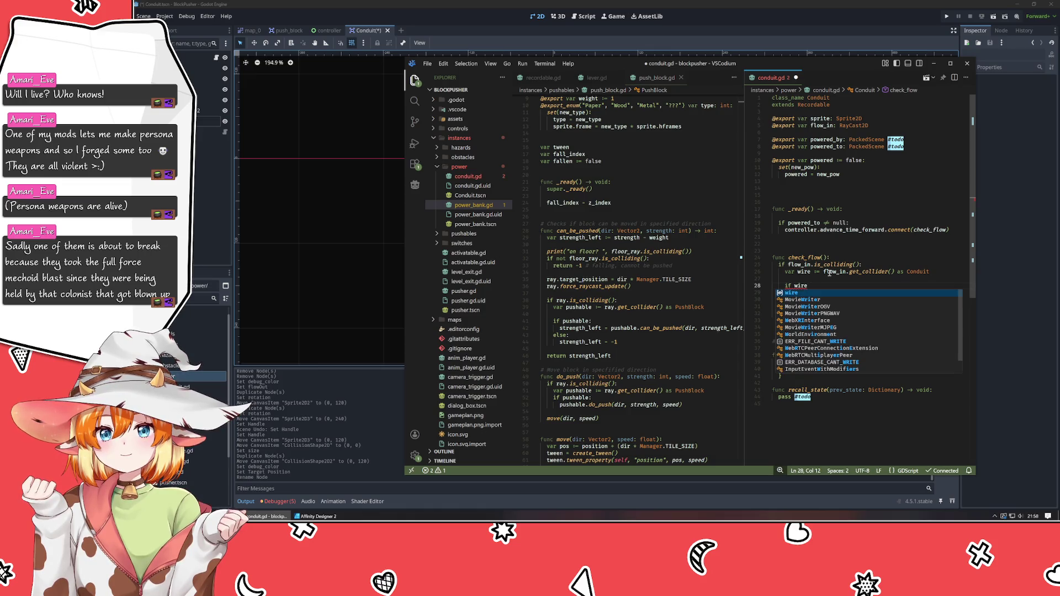
pyautogui.write(':')
pyautogui.press('Return')
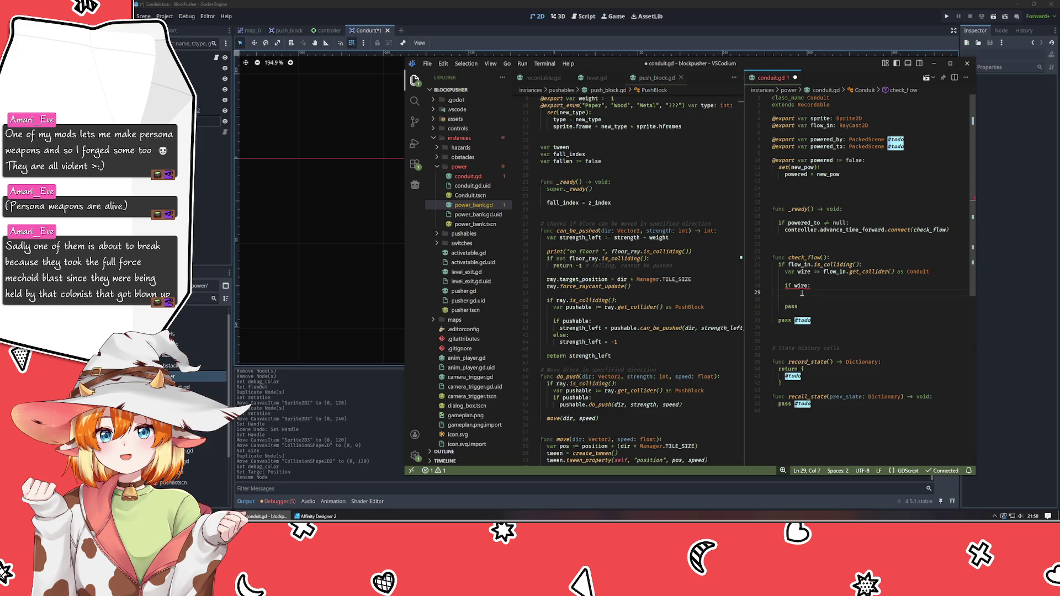
pyautogui.press('Down')
pyautogui.press('Down')
pyautogui.press('Home')
pyautogui.press('Tab')
pyautogui.click(836, 222)
# - Simplify the _ready condition from 'powered_to != null' to 'if powered_to:'
pyautogui.hotkey('shift', 'End')
pyautogui.press('BackSpace')
pyautogui.press('BackSpace')
pyautogui.press('BackSpace')
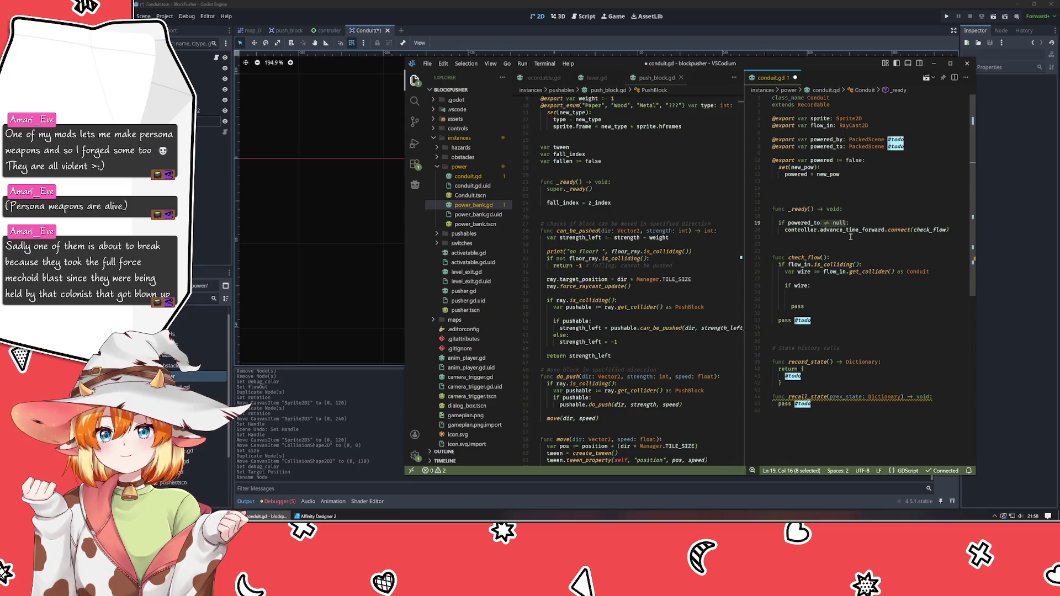
pyautogui.write(':')
pyautogui.click(850, 291)
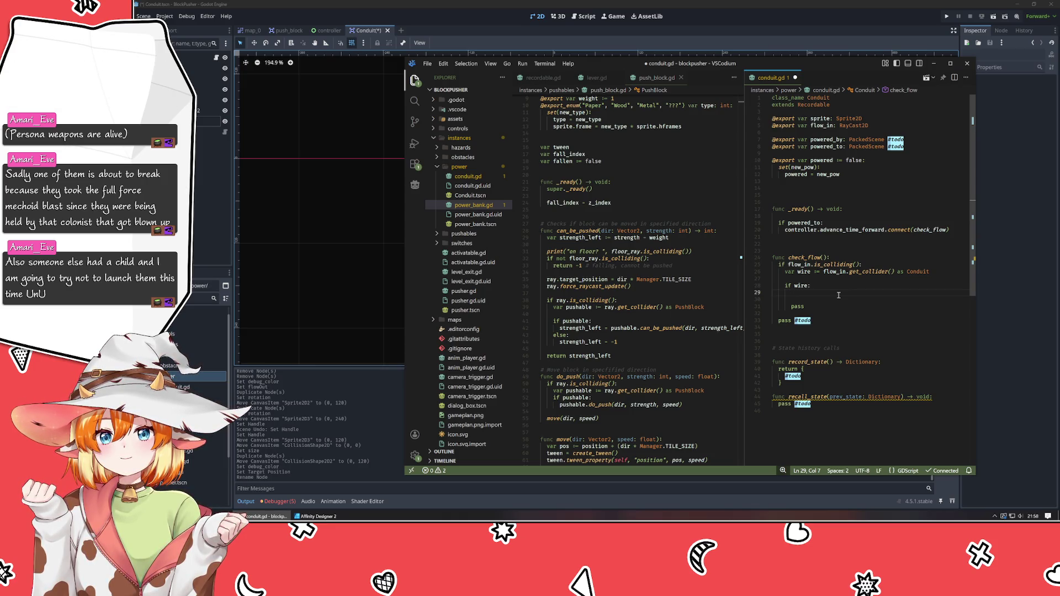
# - Insert a pass line and a blank line directly under the check_flow header
pyautogui.click(827, 257)
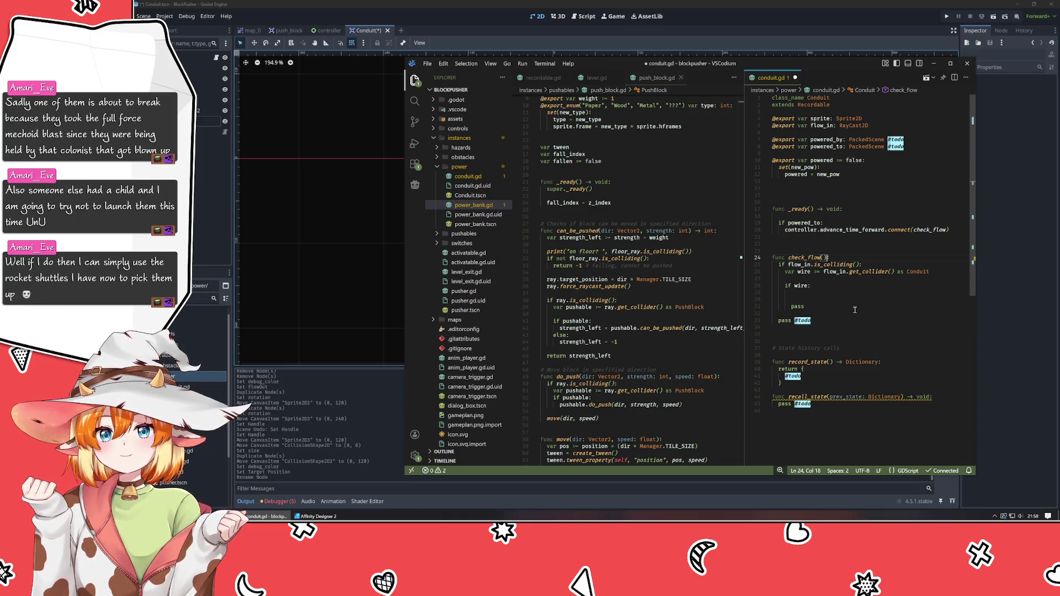
pyautogui.write(':')
pyautogui.click(828, 321)
pyautogui.keyDown('shift'); pyautogui.click(842, 257); pyautogui.keyUp('shift')
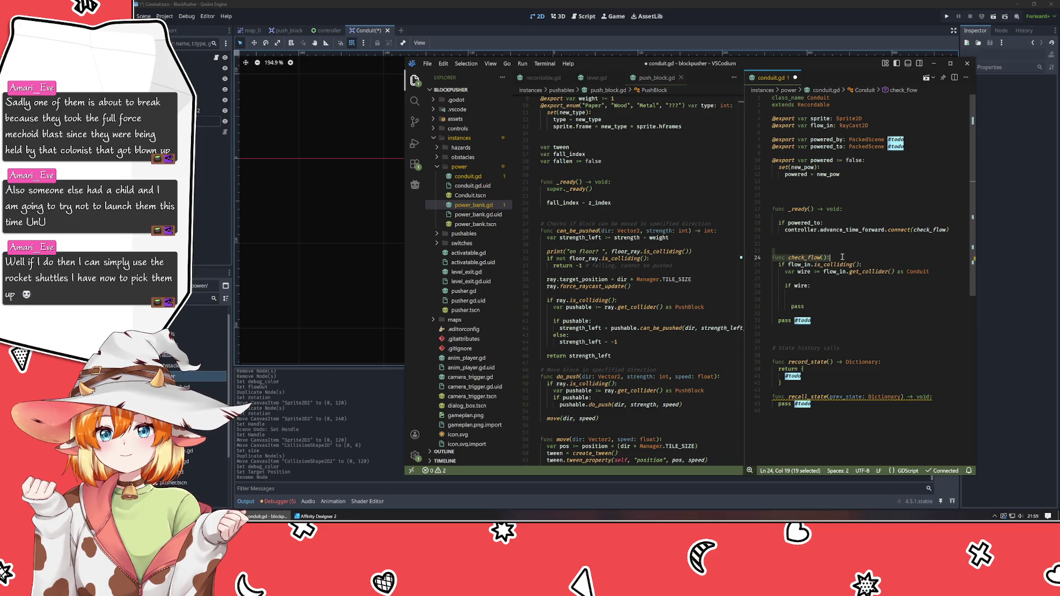
pyautogui.click(842, 257)
pyautogui.press('Return')
pyautogui.write('pass')
pyautogui.press('Return')
pyautogui.press('Return')
# - Declare 'func receiving_power() -> bool:' and replace the final pass #todo with 'return false'
pyautogui.write('func ')
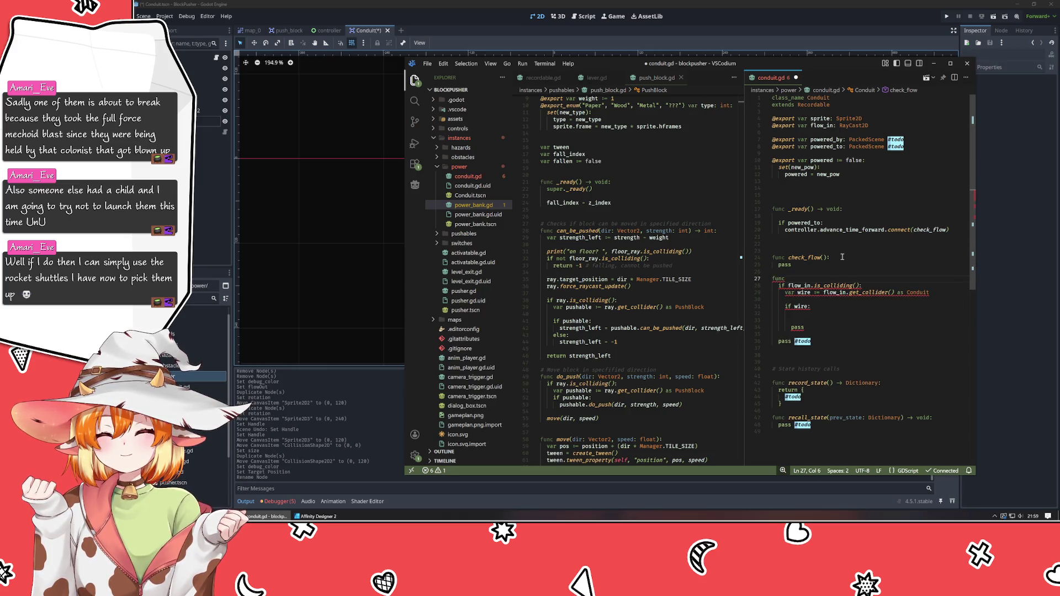
pyautogui.write('rece')
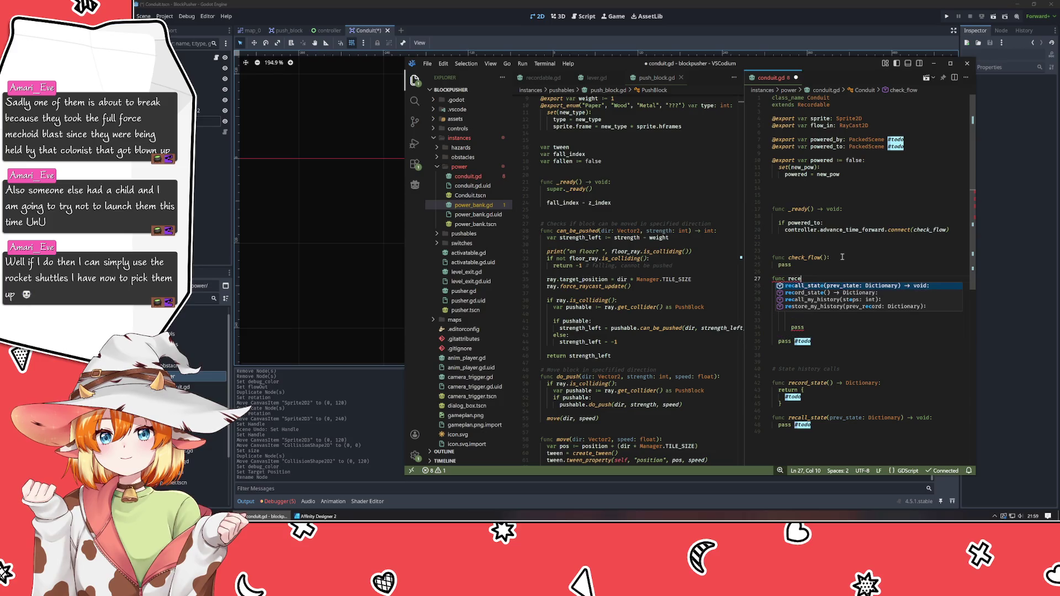
pyautogui.write('ivin')
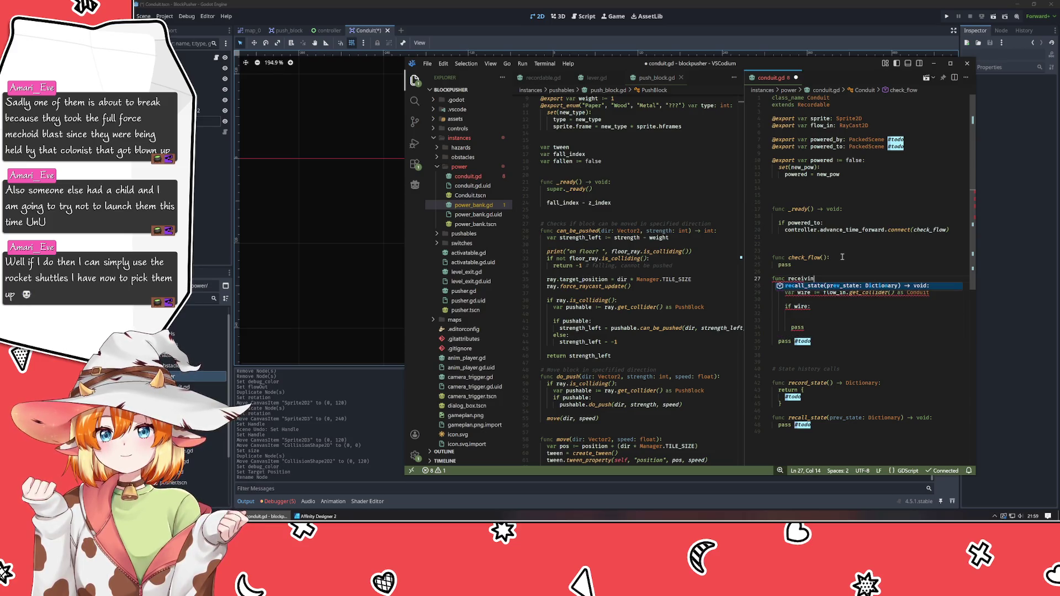
pyautogui.write('g_power() -> bol')
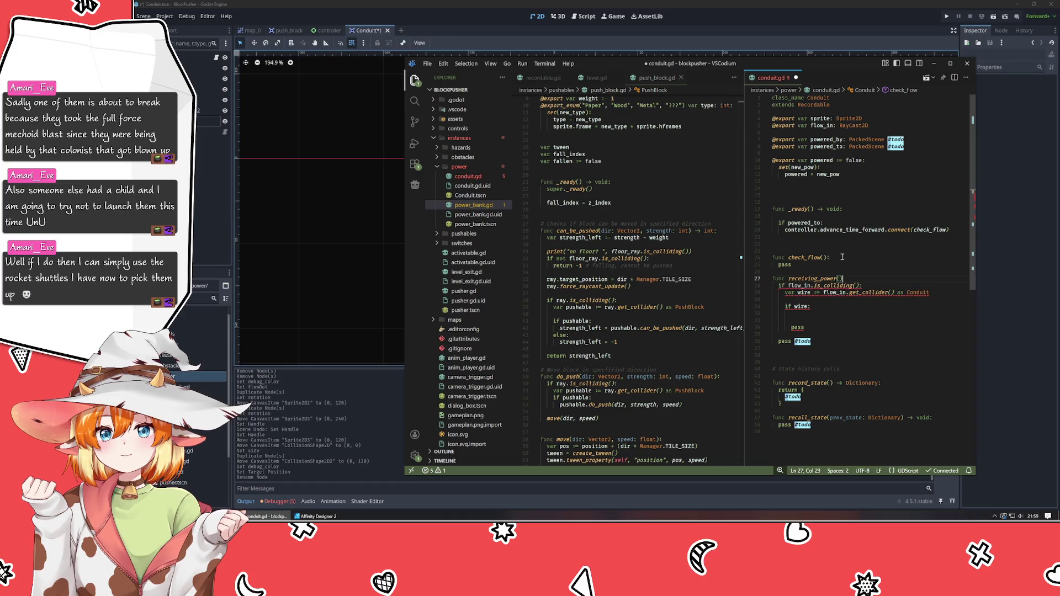
pyautogui.press('Return')
pyautogui.write(':')
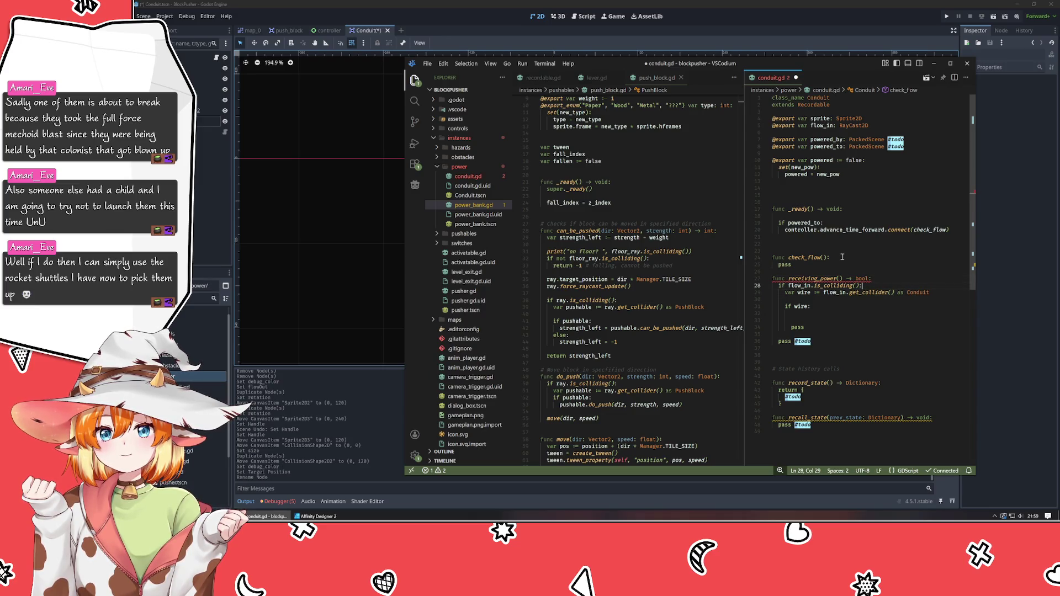
pyautogui.press('Down')
pyautogui.press('Down')
pyautogui.press('Down')
pyautogui.press('Down')
pyautogui.press('Down')
pyautogui.press('Down')
pyautogui.press('End')
pyautogui.hotkey('shift', 'Home')
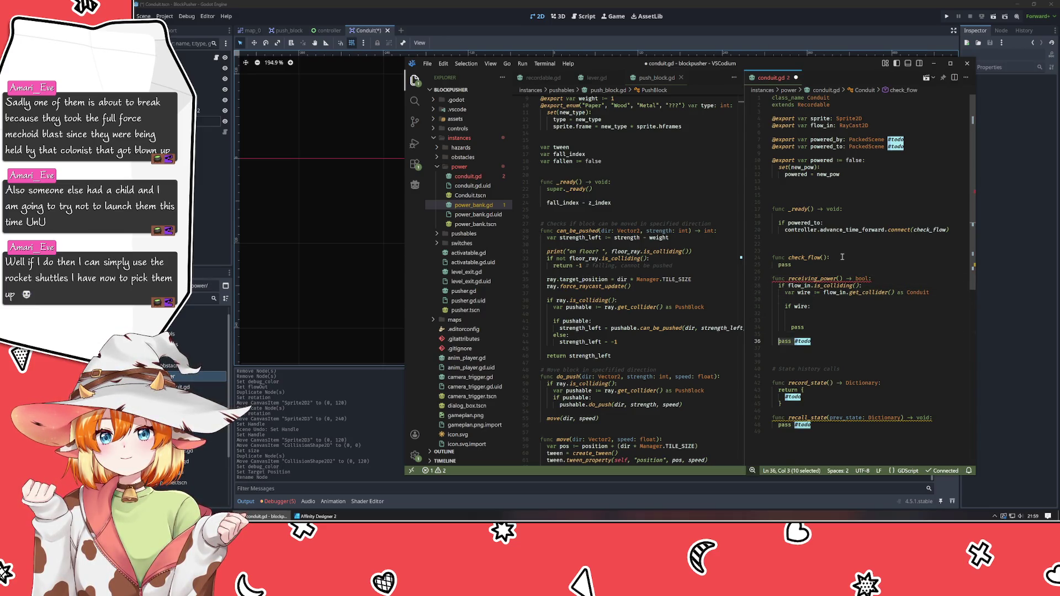
pyautogui.write('return false')
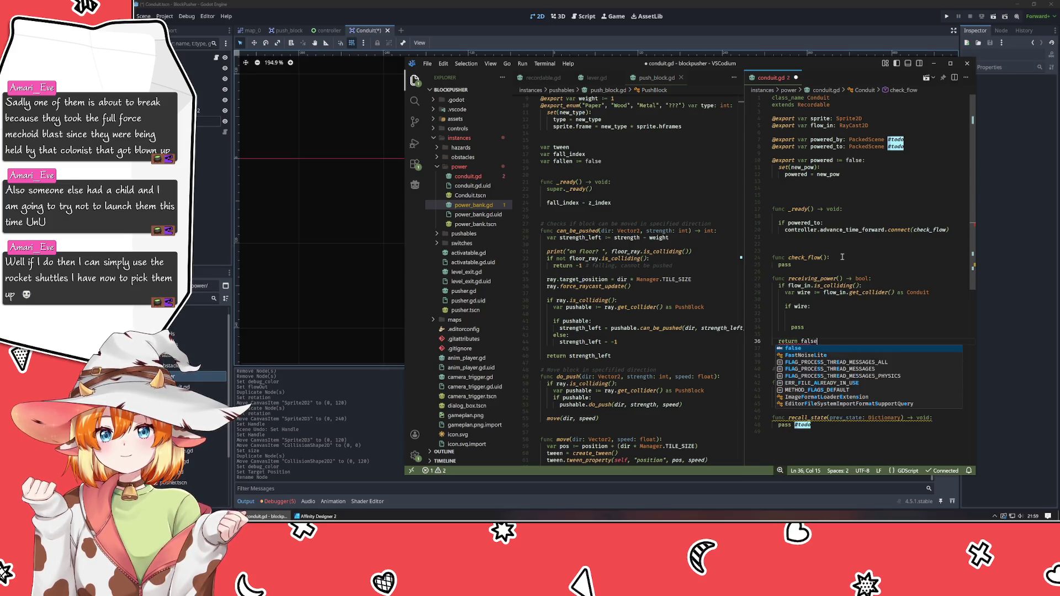
pyautogui.press('Up')
pyautogui.press('Up')
pyautogui.press('Up')
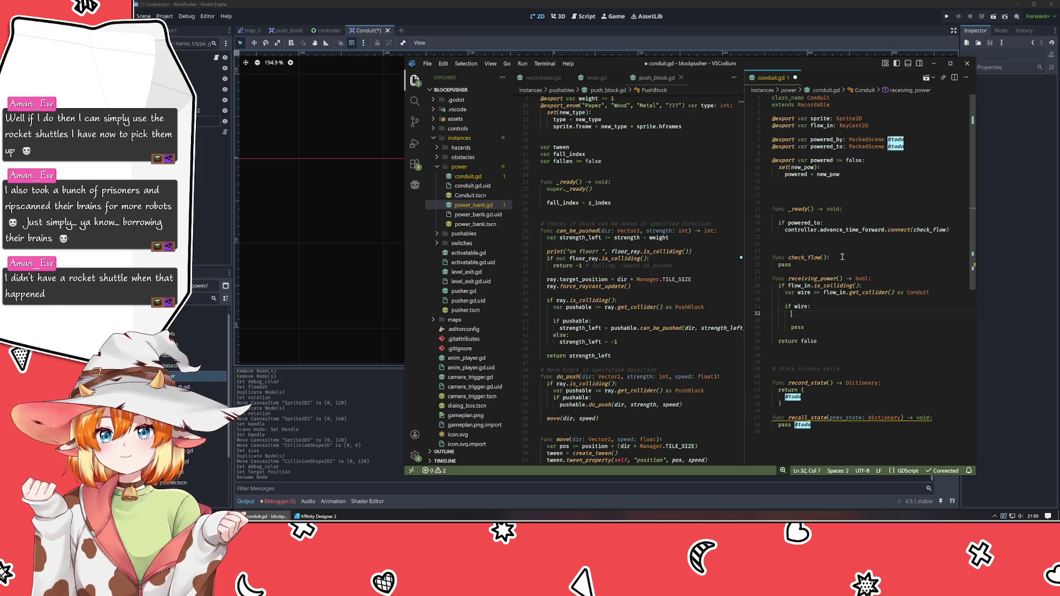
# - Return wire.receiving_power() inside 'if wire:' and delete the leftover pass
pyautogui.write('return wii')
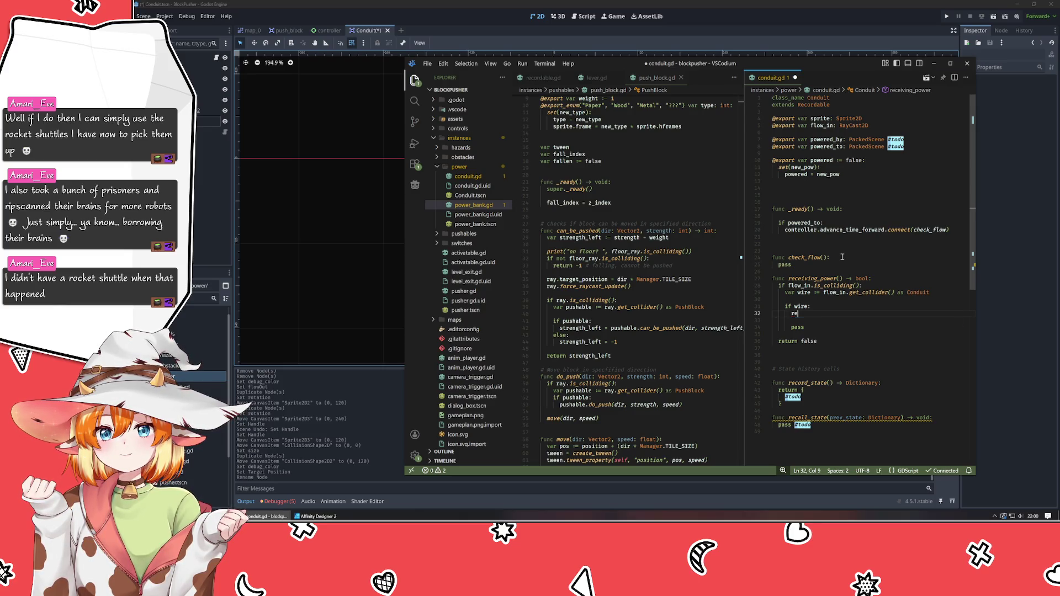
pyautogui.press('BackSpace')
pyautogui.write('re.')
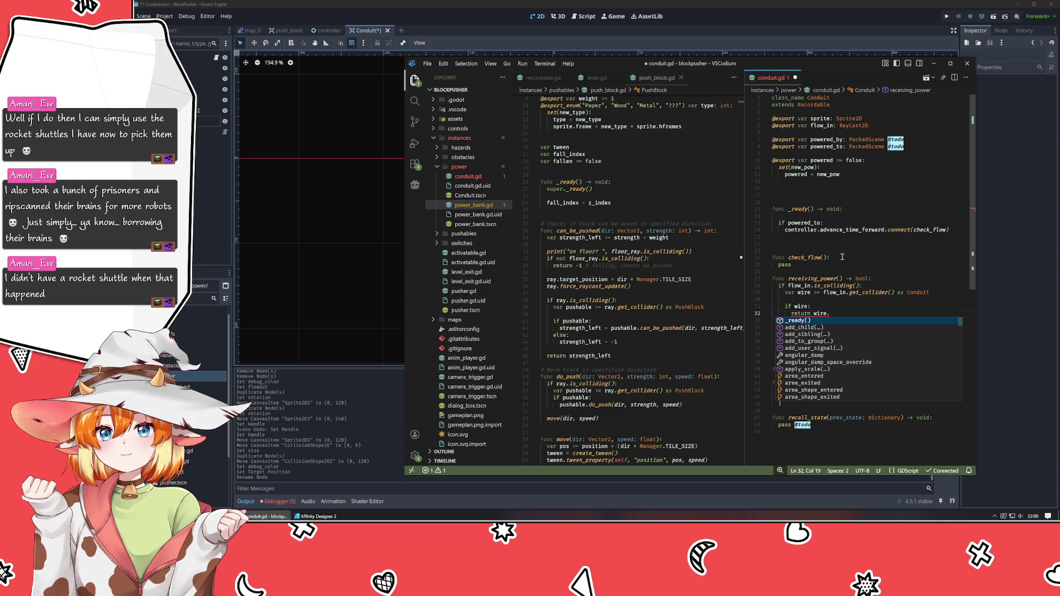
pyautogui.write('receiv')
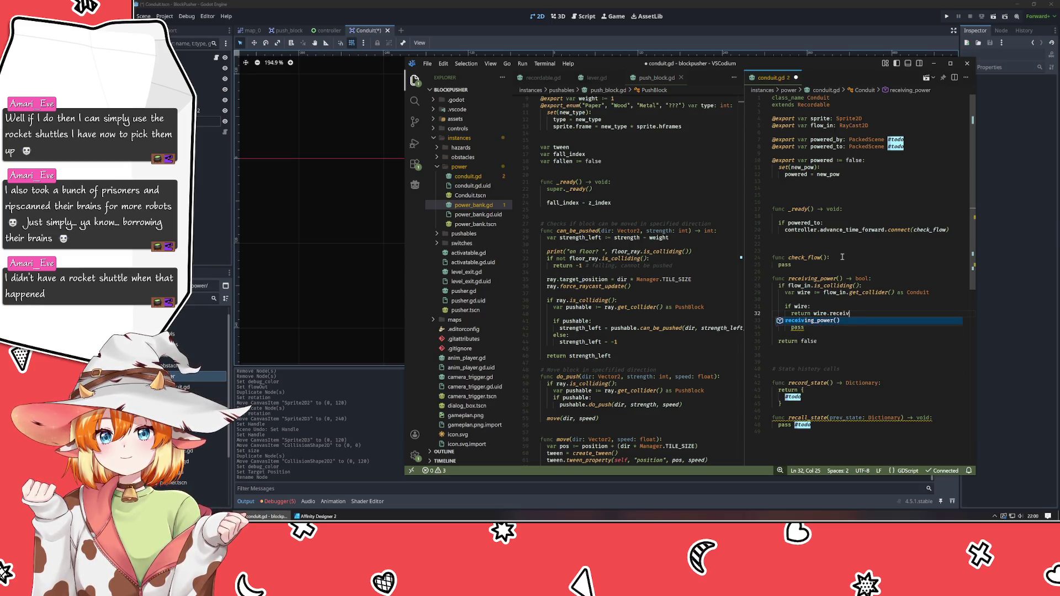
pyautogui.press('Return')
pyautogui.press('Down')
pyautogui.press('Down')
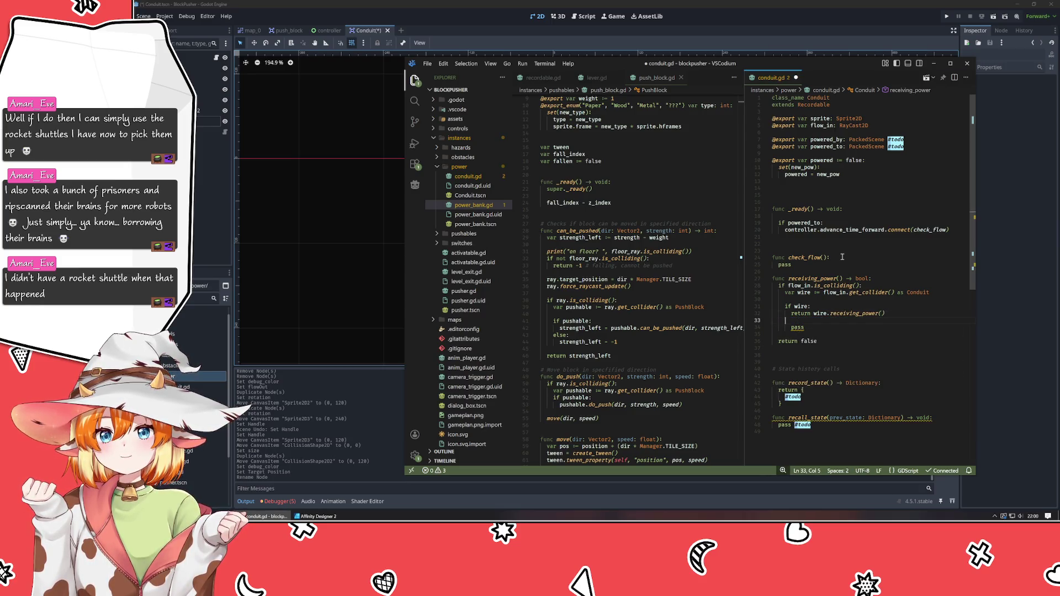
pyautogui.hotkey('shift', 'Up')
pyautogui.press('BackSpace')
pyautogui.press('BackSpace')
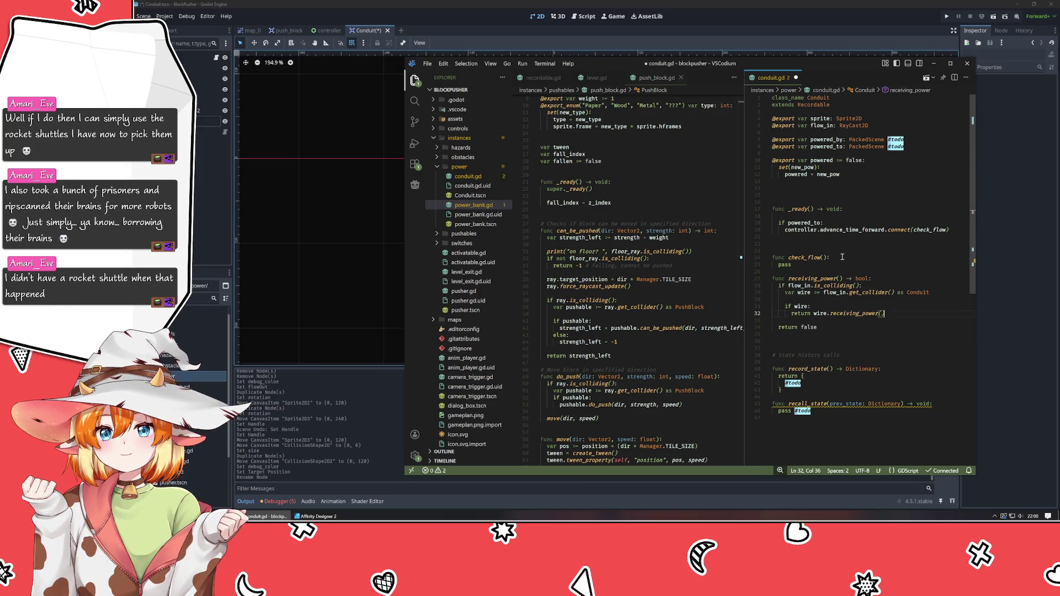
# - Add an early 'if powered: return true' at the top of receiving_power
pyautogui.press('Up')
pyautogui.press('Up')
pyautogui.press('Up')
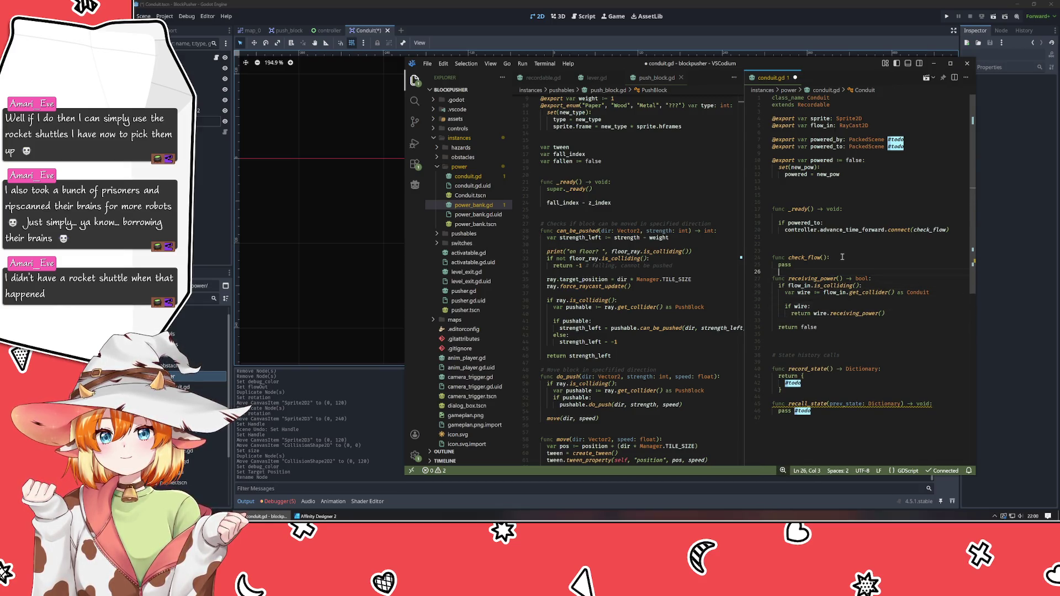
pyautogui.press('Return')
pyautogui.press('Return')
pyautogui.press('Up')
pyautogui.write('if ')
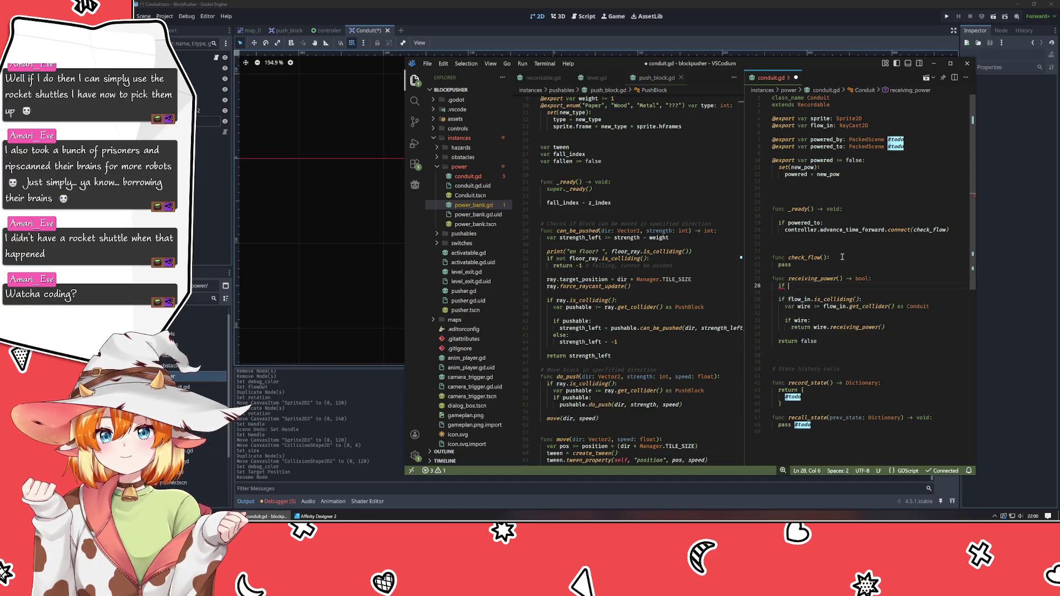
pyautogui.write('powered')
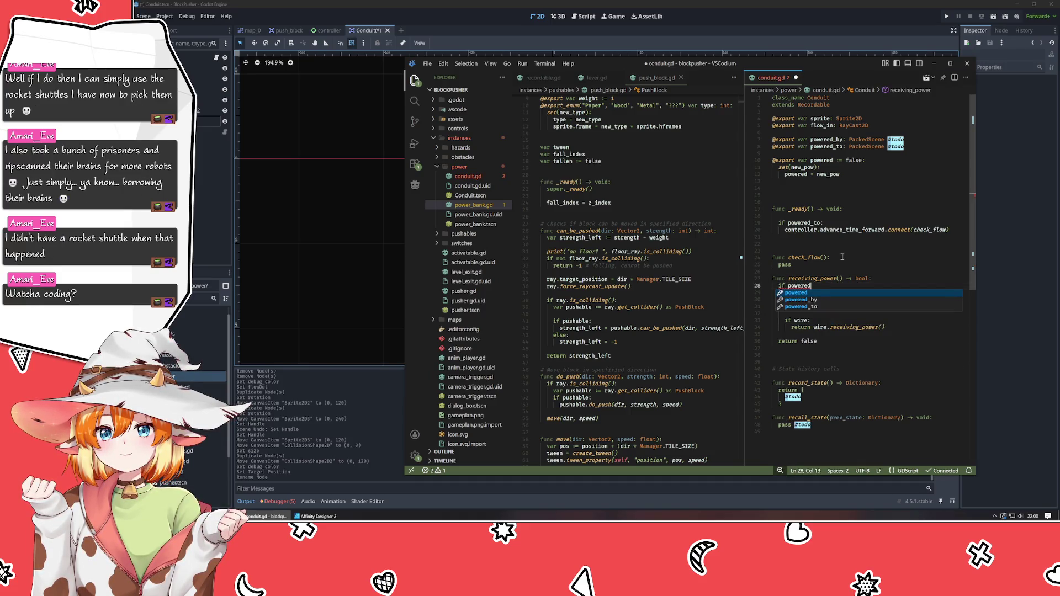
pyautogui.write(':')
pyautogui.press('Return')
pyautogui.write('return true')
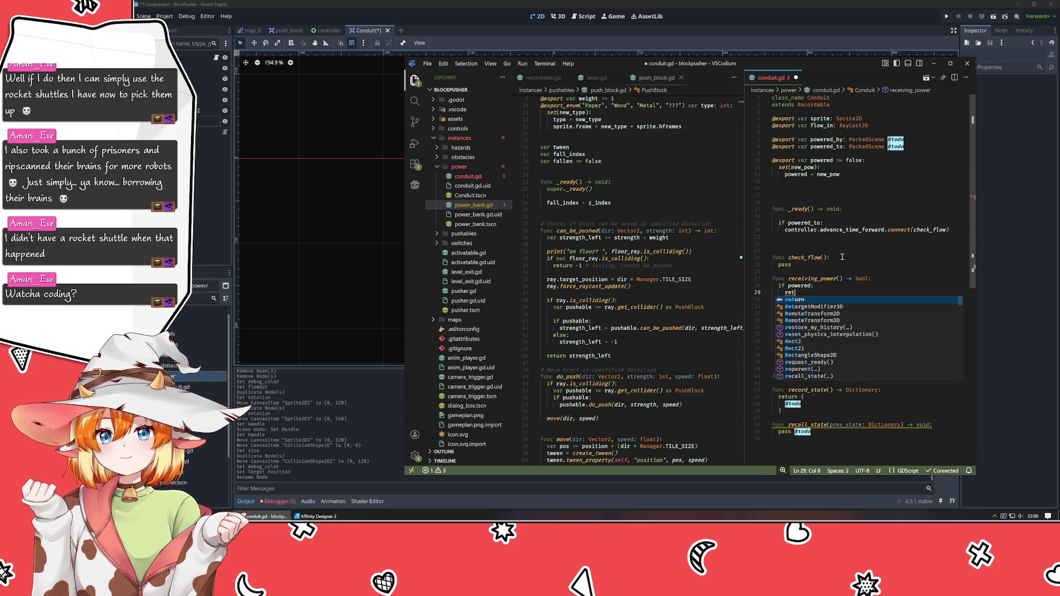
pyautogui.press('Escape')
pyautogui.press('Down')
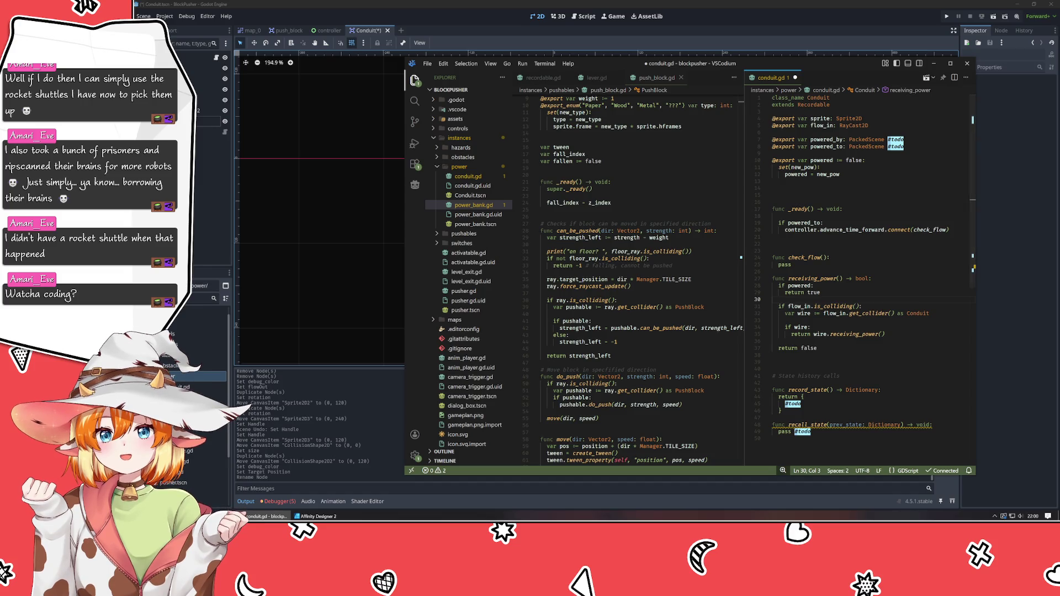
pyautogui.click(314, 516)
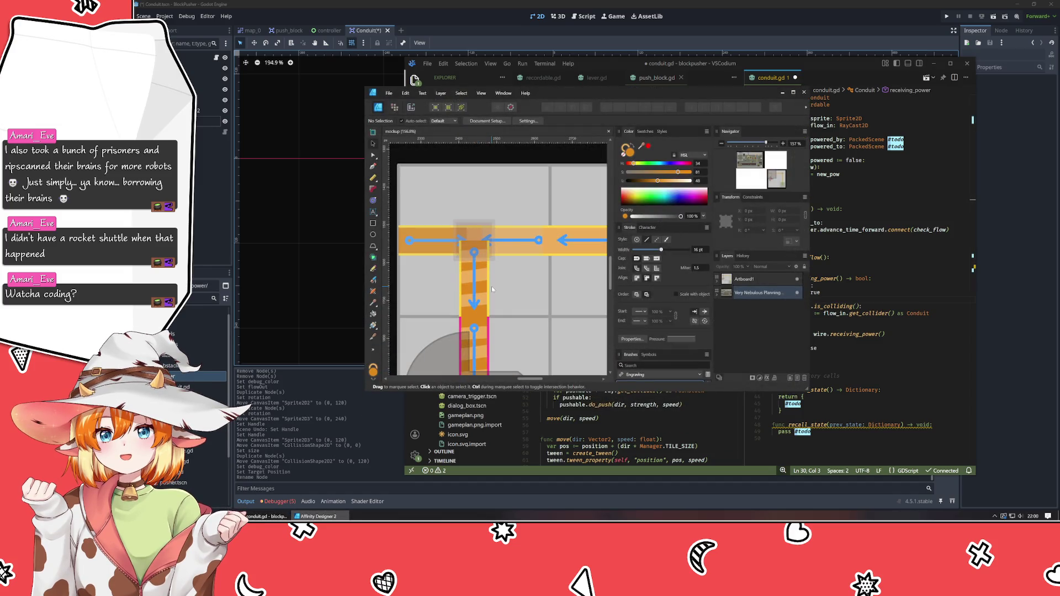
pyautogui.scroll(-4, 491, 286)
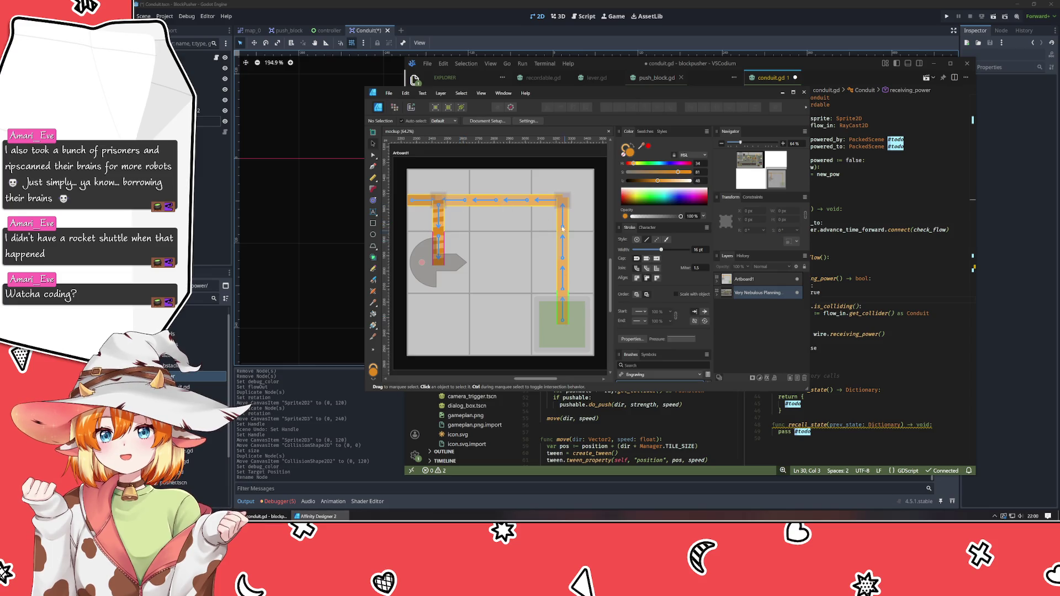
pyautogui.click(782, 93)
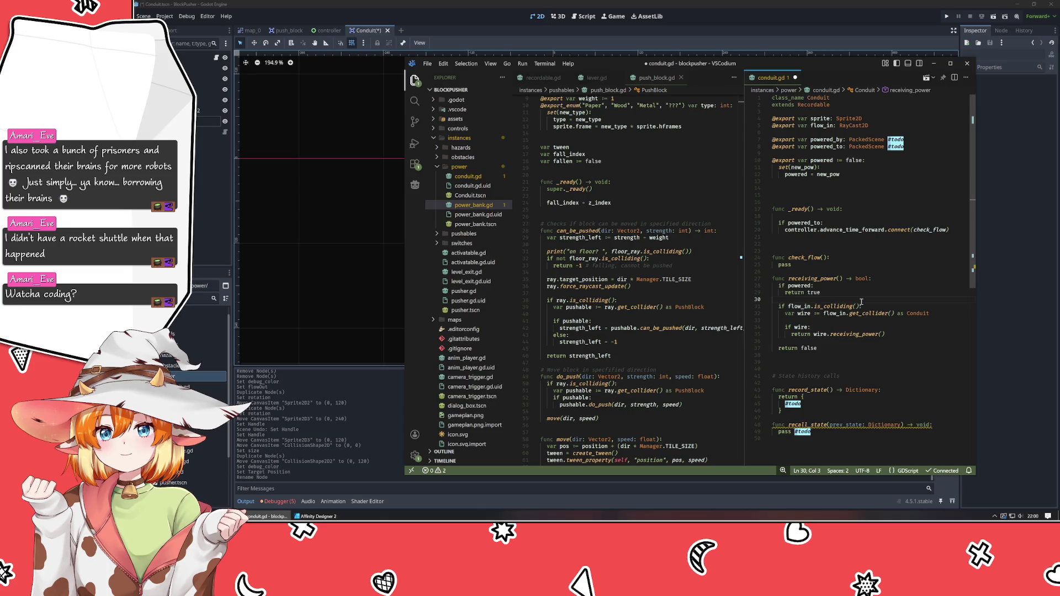
pyautogui.moveTo(623, 65); pyautogui.dragTo(920, 81)
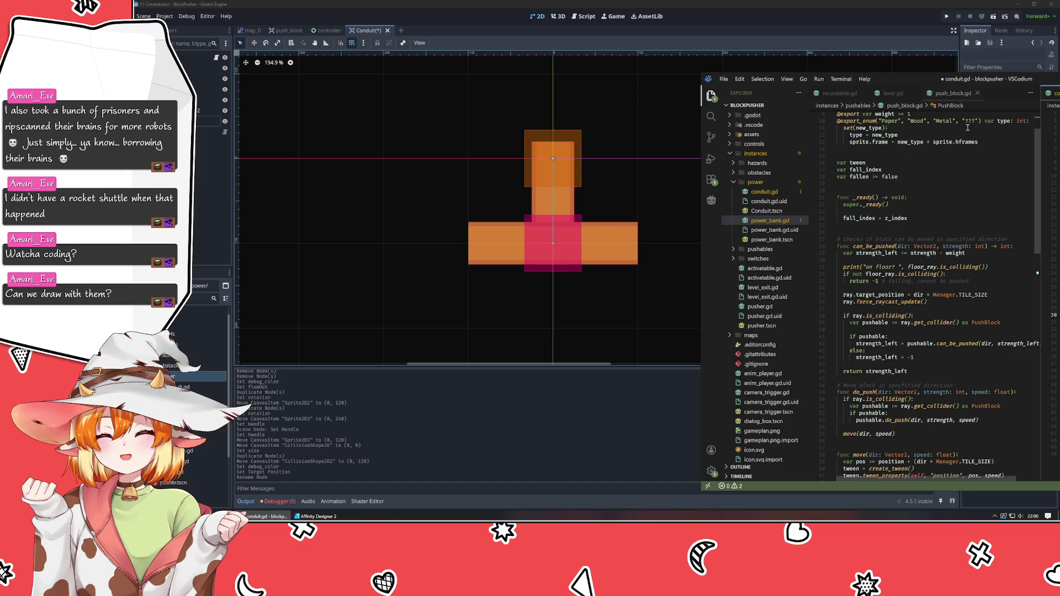
pyautogui.moveTo(956, 80)
pyautogui.mouseDown()
pyautogui.moveTo(527, 60)
pyautogui.moveTo(605, 57)
pyautogui.mouseUp()
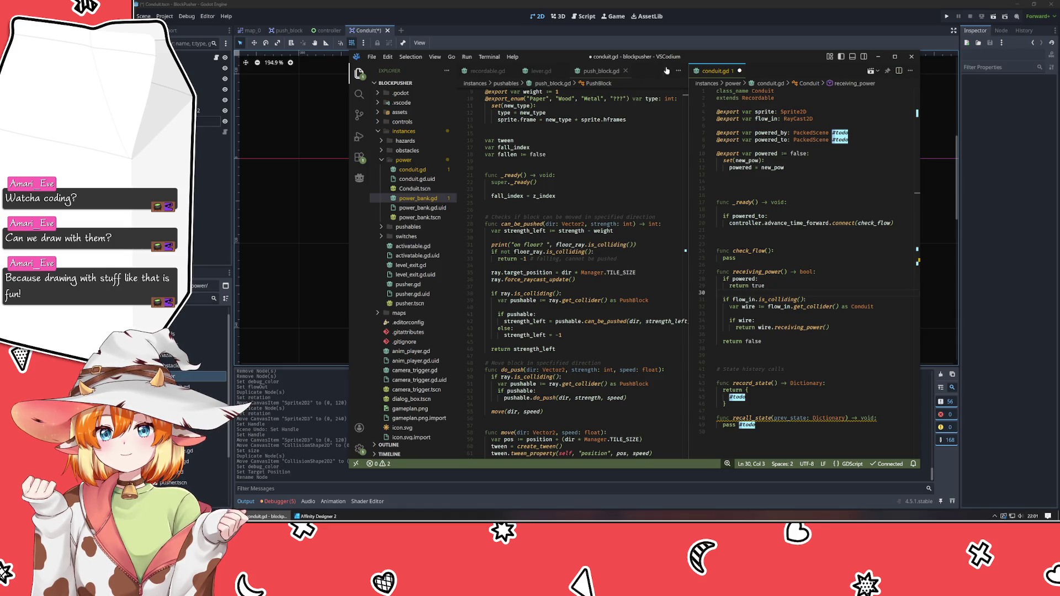
# - Change the final 'return false' to 'return powered' and delete the early 'if powered' return
pyautogui.doubleClick(747, 341)
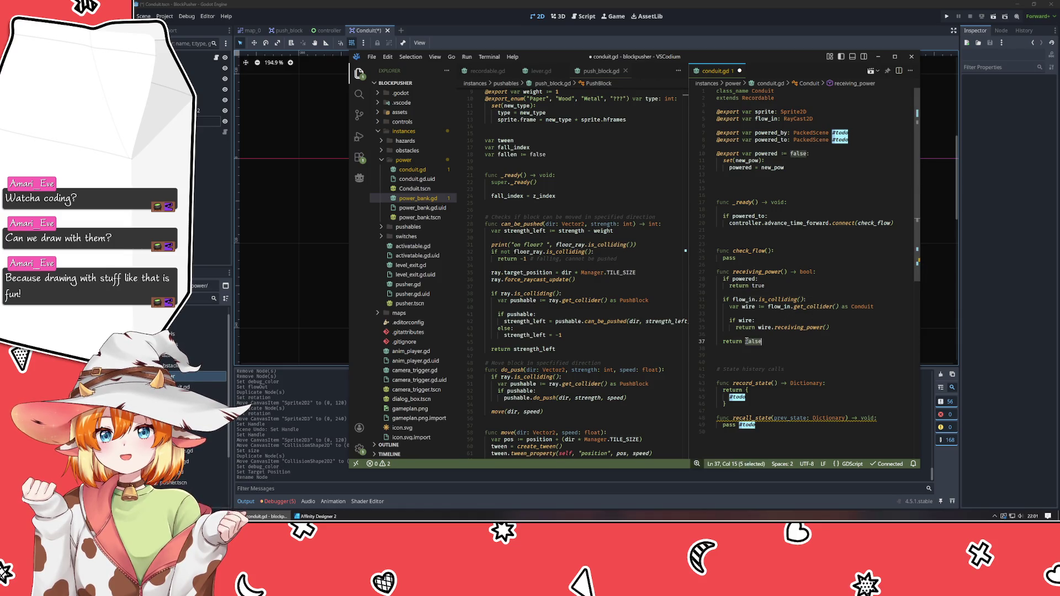
pyautogui.write('pow')
pyautogui.write('d')
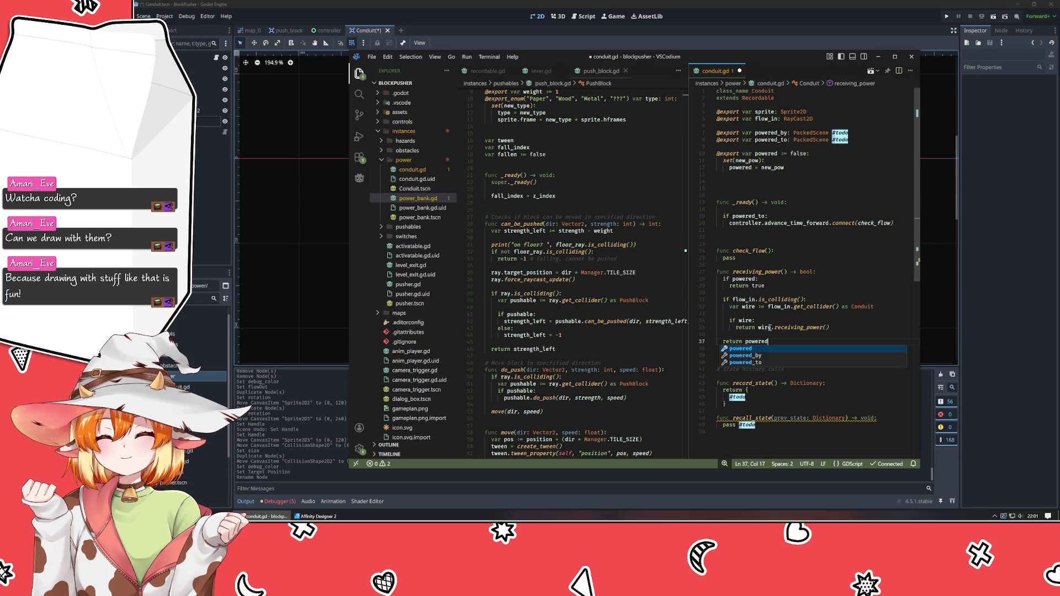
pyautogui.press('Escape')
pyautogui.moveTo(784, 289); pyautogui.dragTo(677, 277)
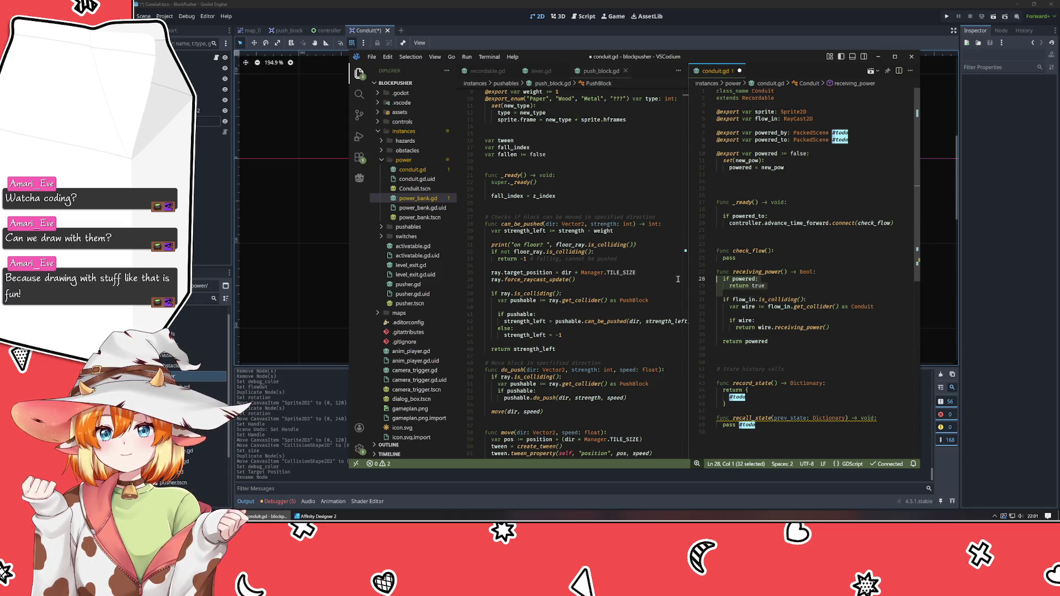
pyautogui.press('BackSpace')
pyautogui.press('BackSpace')
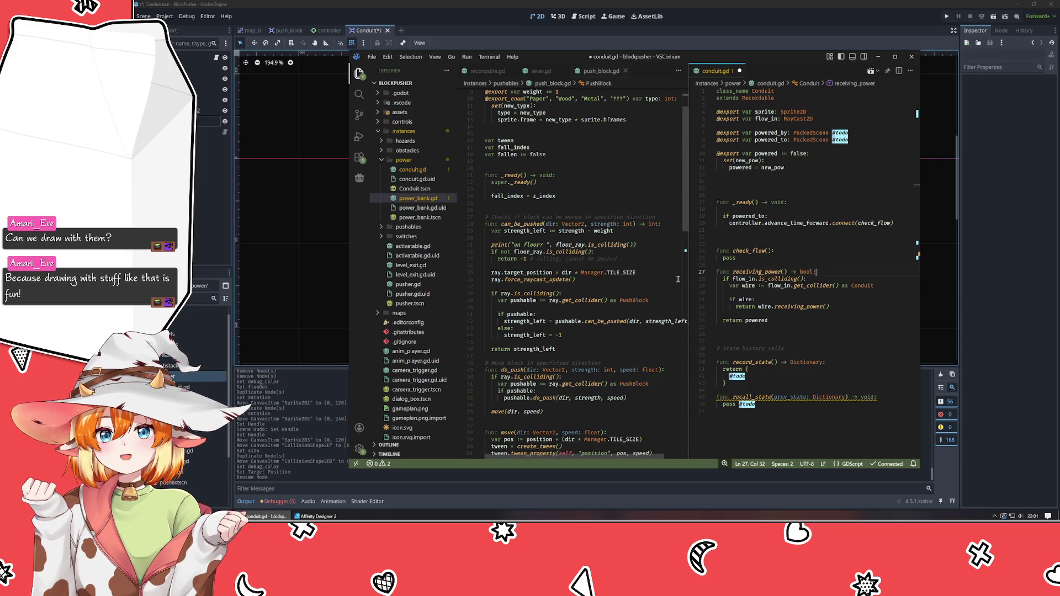
# - Add '#todo - handle multiple sources' to the flow_in check line and widen the editor panes
pyautogui.press('Down')
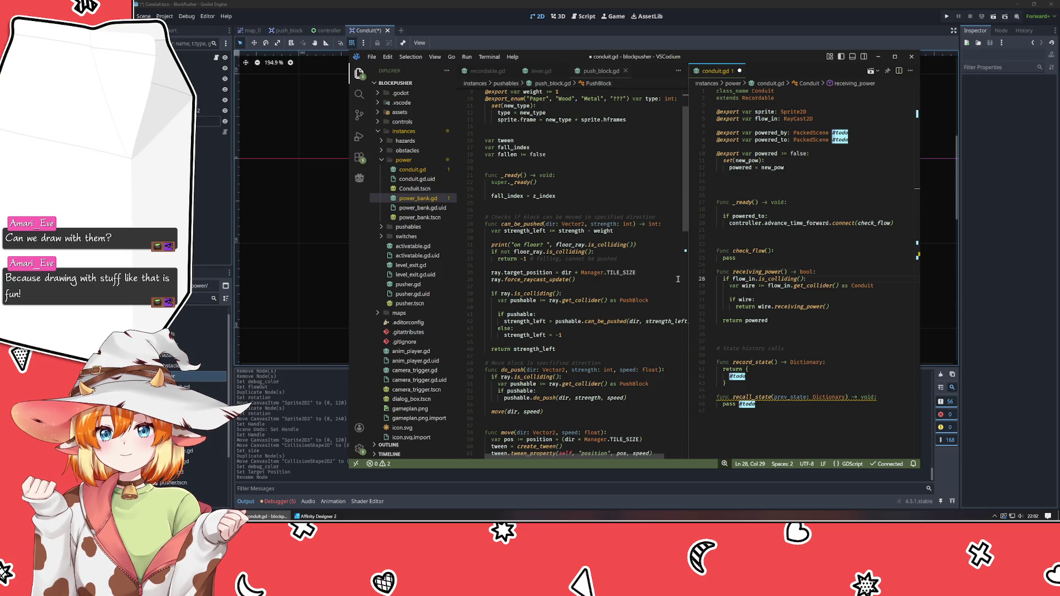
pyautogui.write('flow_in.is_colliding(): #todo - handle multiple sources')
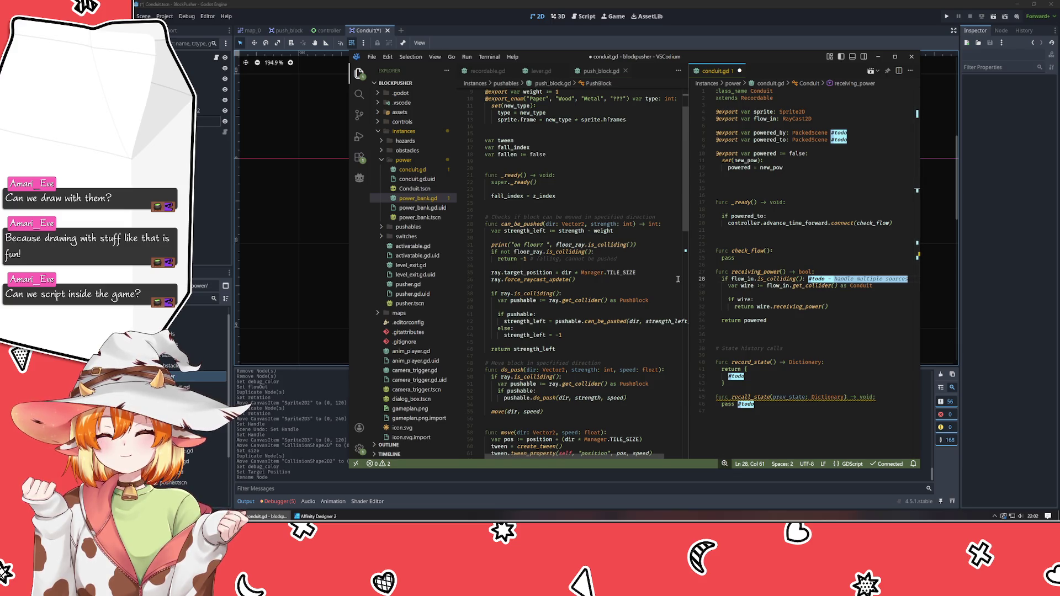
pyautogui.moveTo(689, 295); pyautogui.dragTo(647, 295)
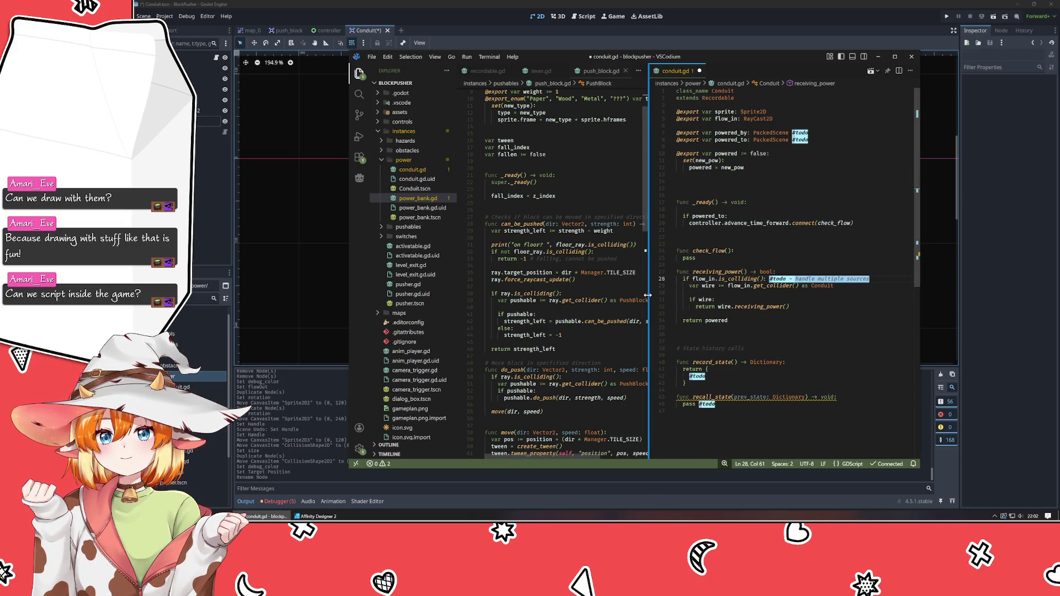
pyautogui.click(822, 313)
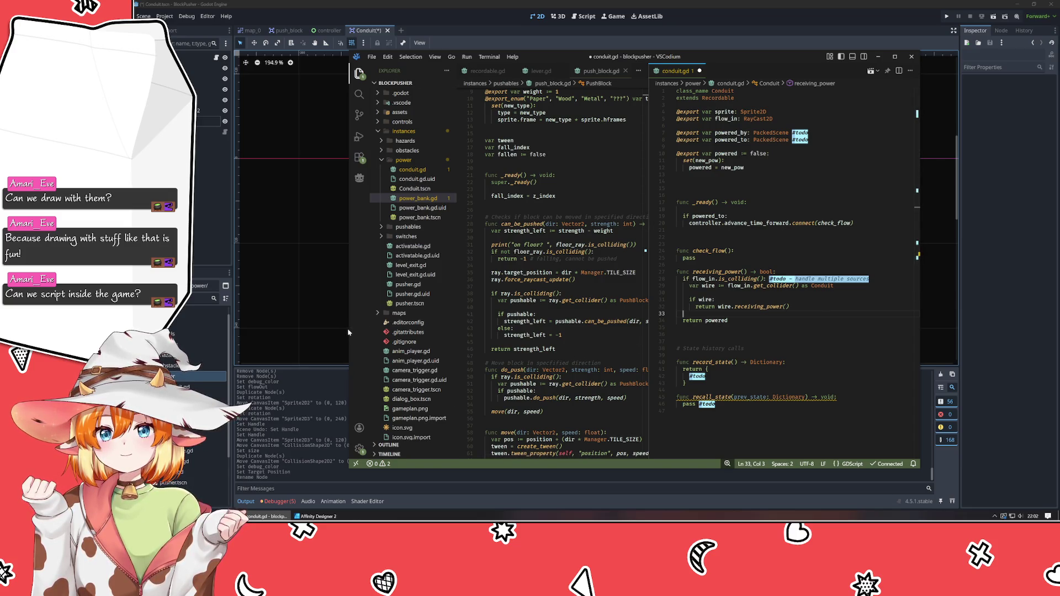
pyautogui.moveTo(349, 332); pyautogui.dragTo(298, 336)
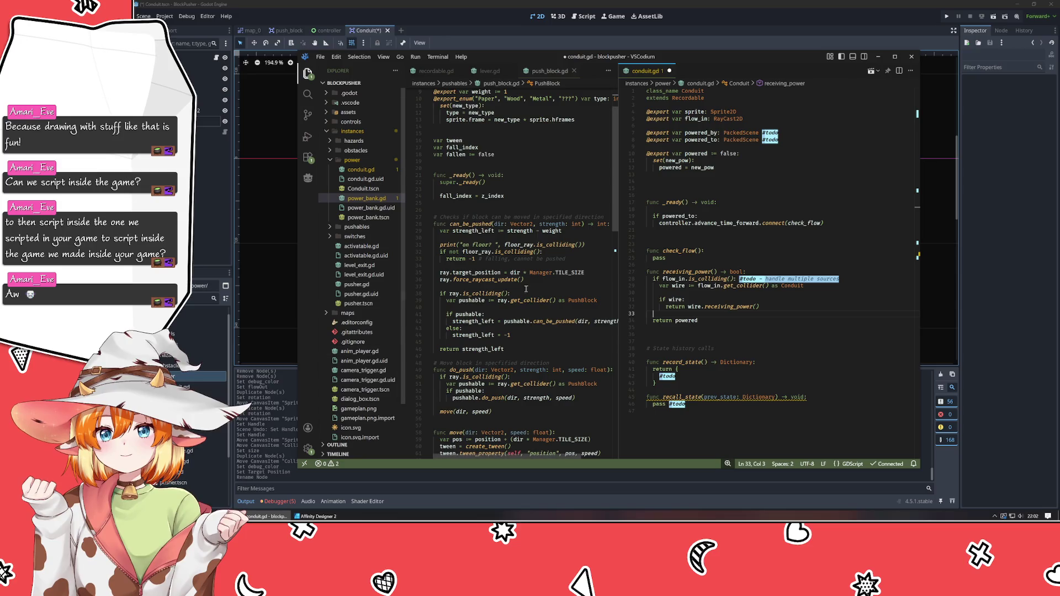
# - Open the RayCast2D class docs from the is_colliding() info box and scroll through its methods and properties
pyautogui.moveTo(456, 296)
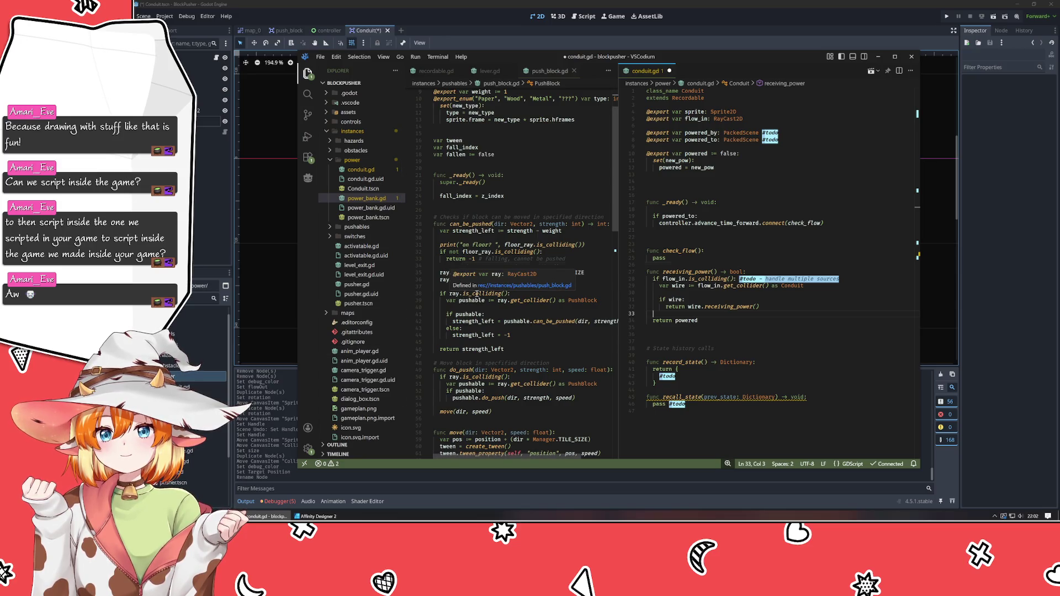
pyautogui.click(477, 294)
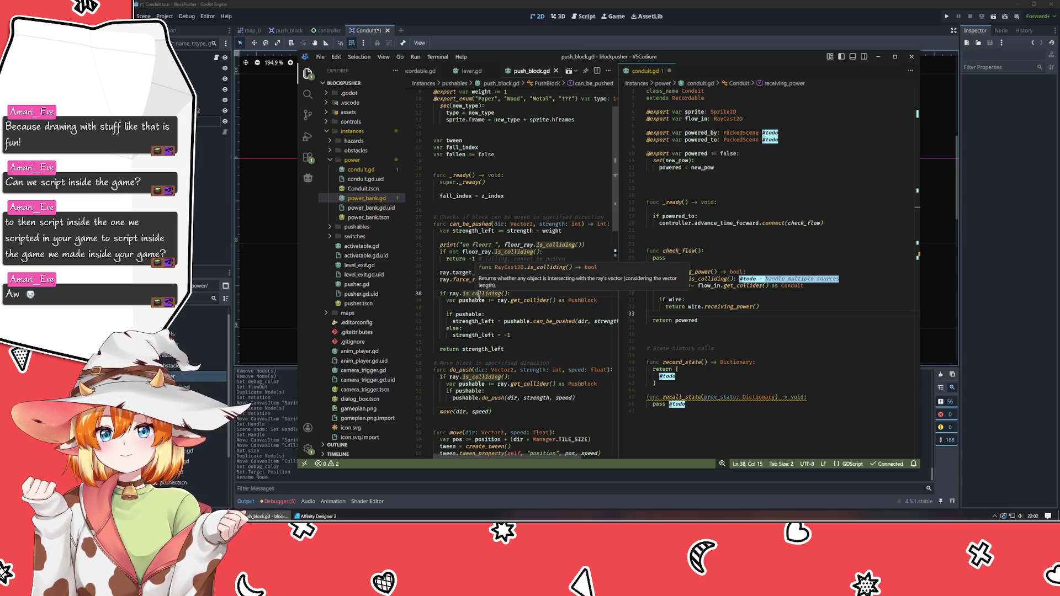
pyautogui.keyDown('ctrl'); pyautogui.click(479, 294); pyautogui.keyUp('ctrl')
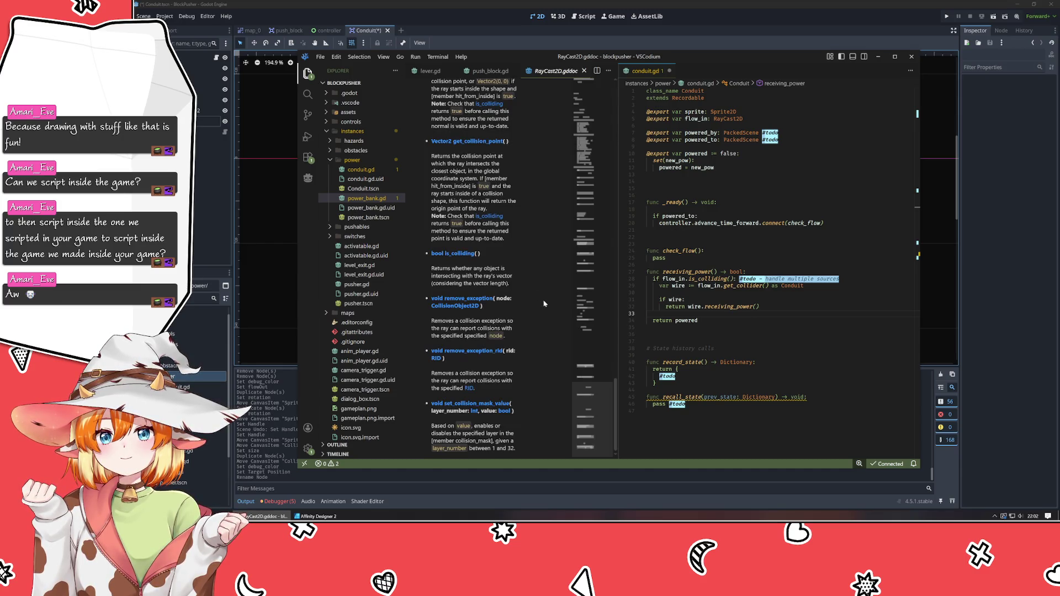
pyautogui.scroll(5, 544, 304)
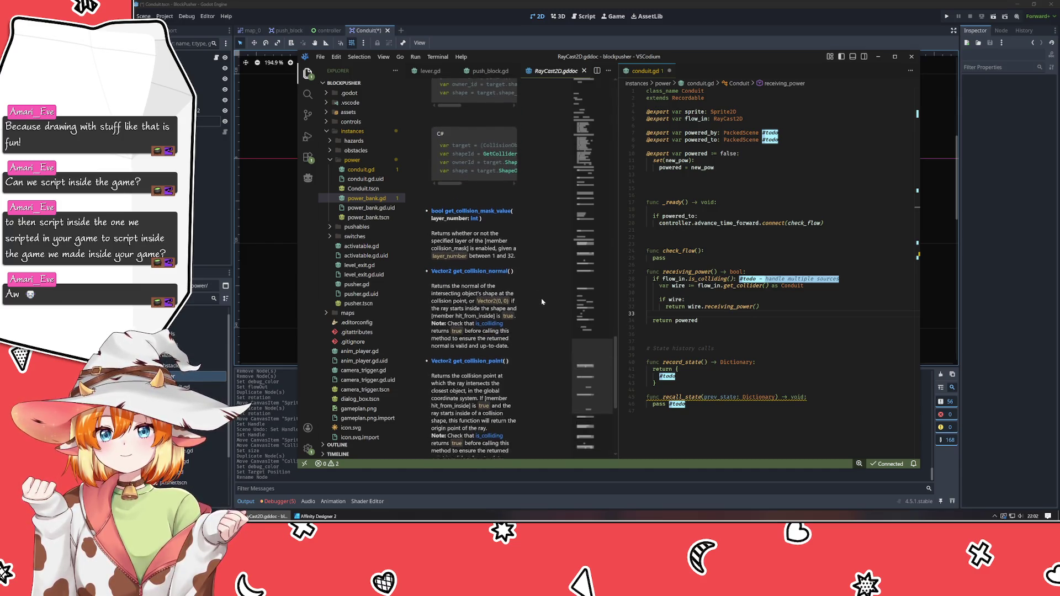
pyautogui.scroll(2, 542, 301)
pyautogui.scroll(3, 542, 302)
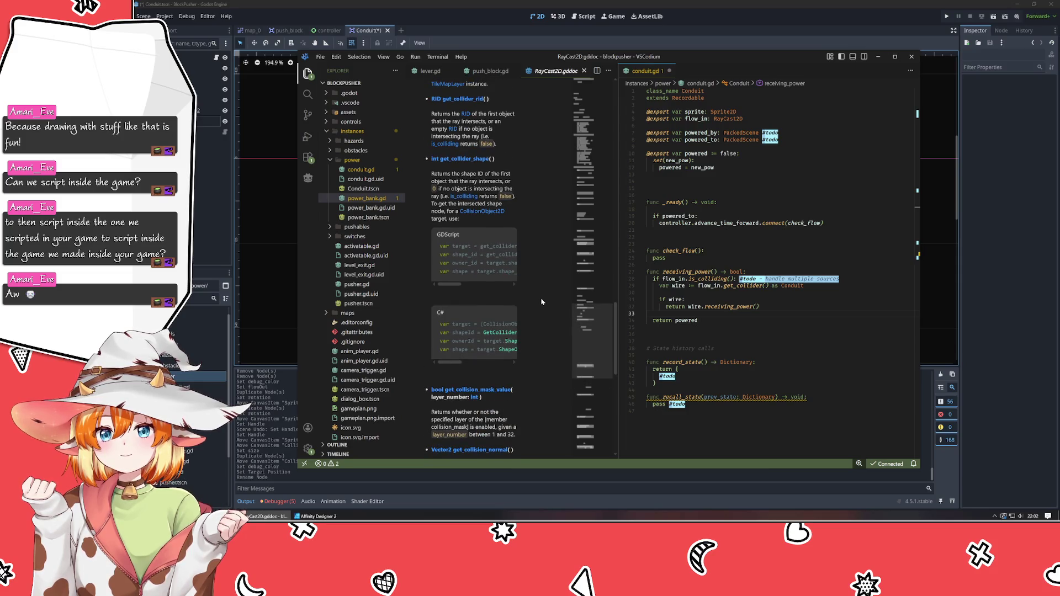
pyautogui.scroll(4, 542, 303)
pyautogui.scroll(4, 542, 302)
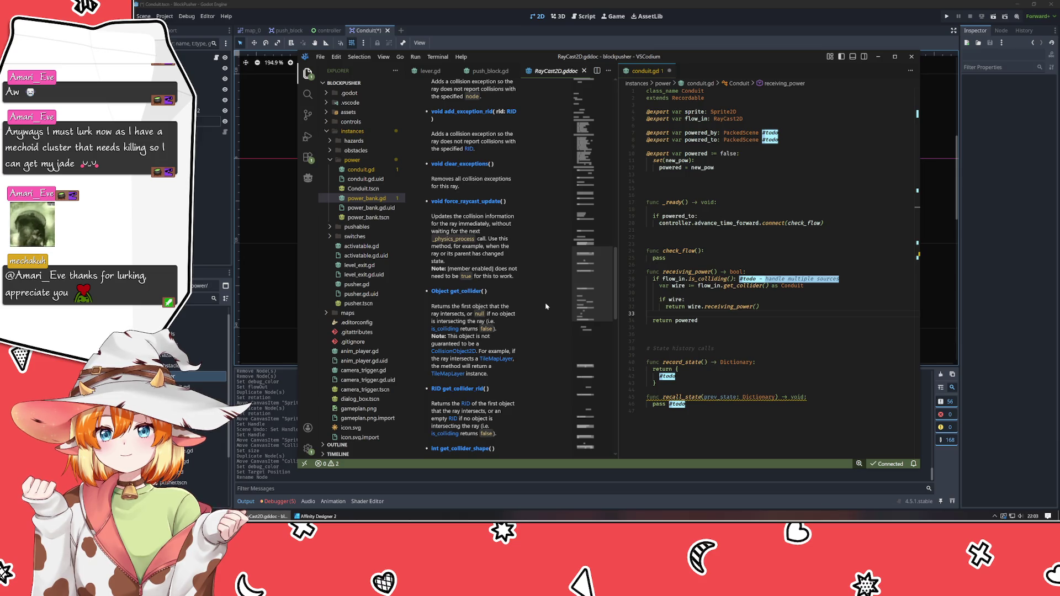
pyautogui.scroll(4, 546, 307)
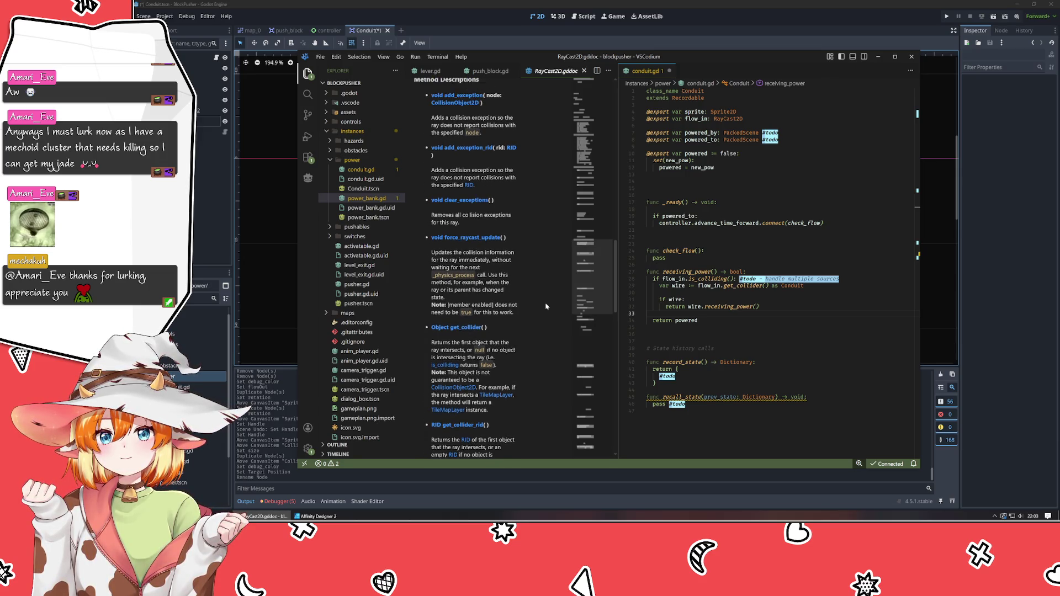
pyautogui.scroll(3, 545, 306)
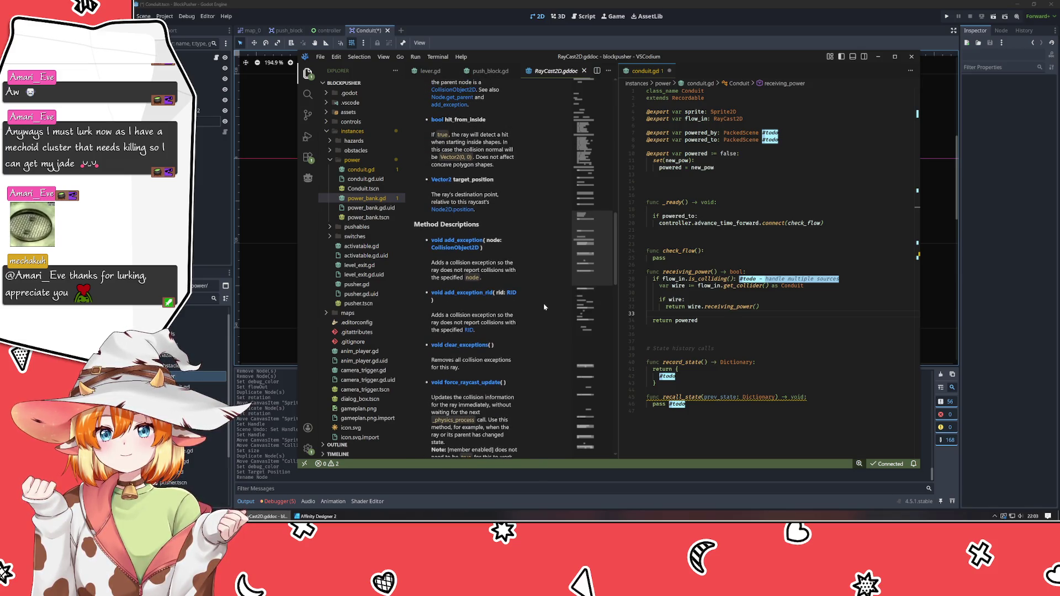
pyautogui.scroll(3, 543, 307)
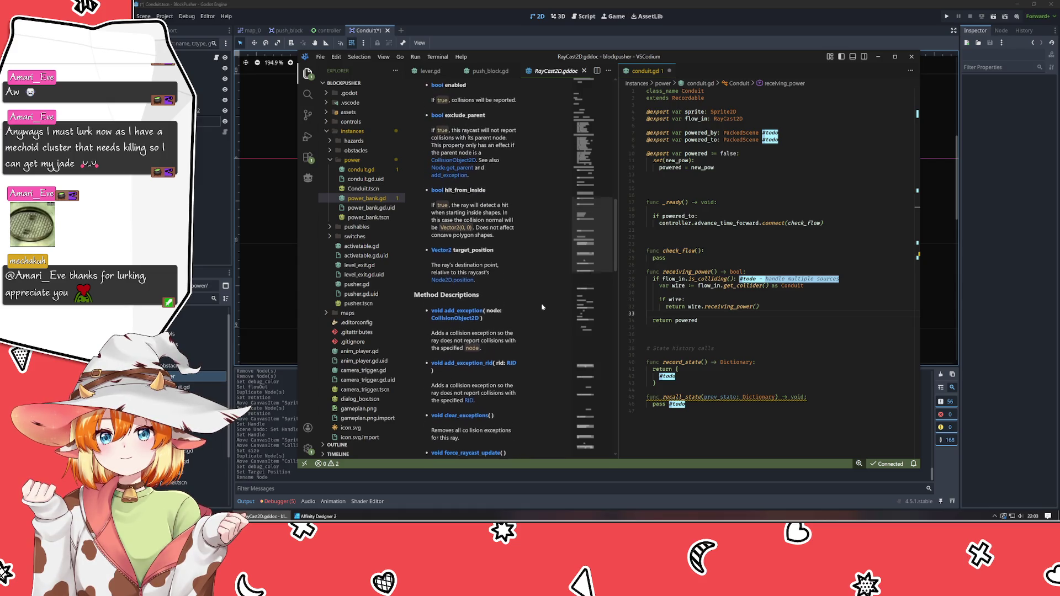
pyautogui.scroll(4, 543, 307)
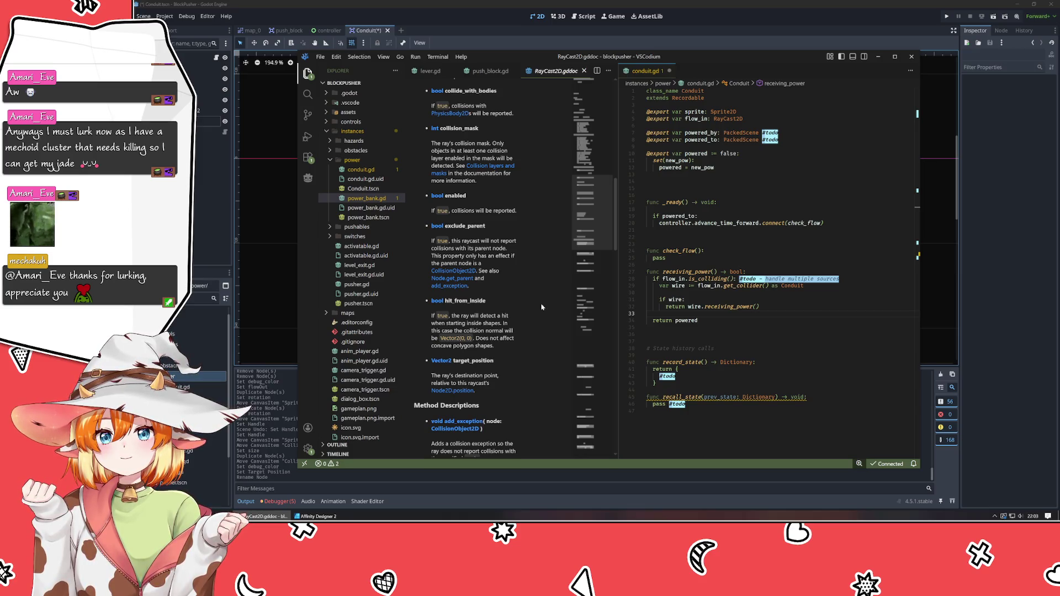
pyautogui.scroll(3, 542, 308)
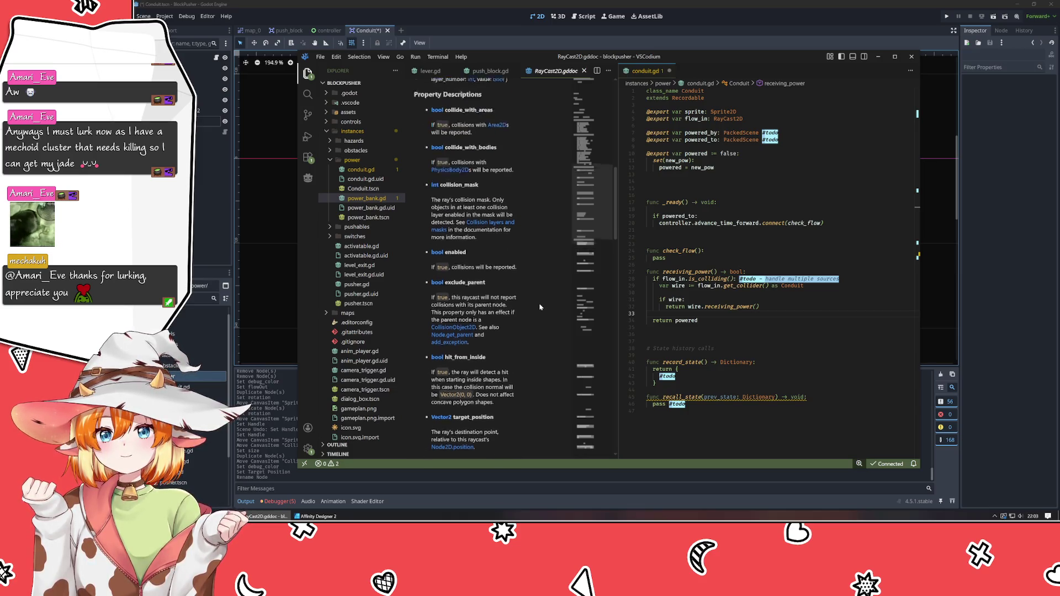
pyautogui.scroll(3, 540, 307)
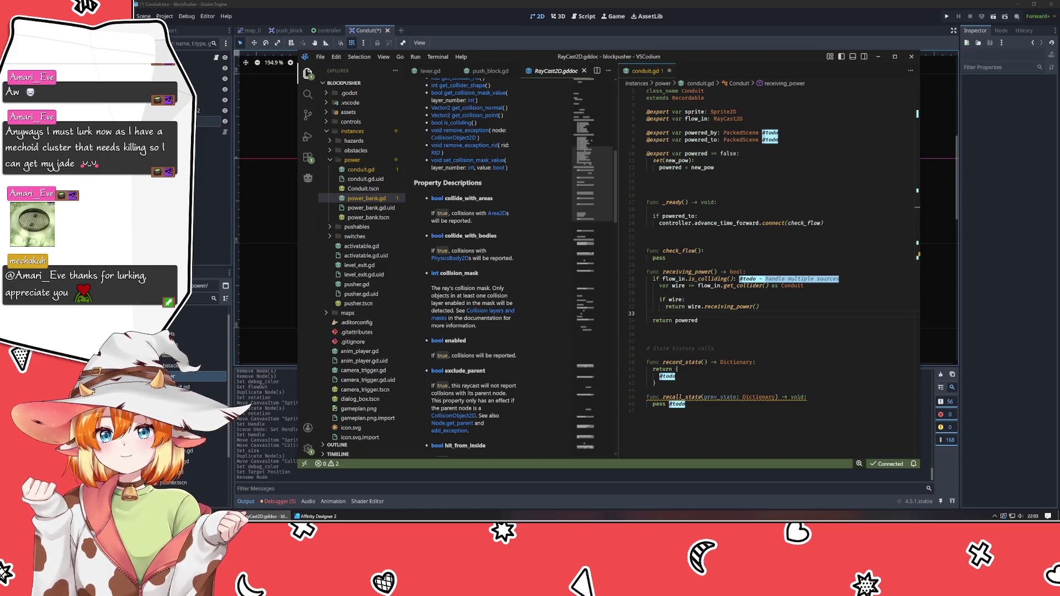
# - Tick Areas under Collide With for the FlowIn RayCast2D in Godot's inspector
pyautogui.click(962, 191)
pyautogui.click(984, 181)
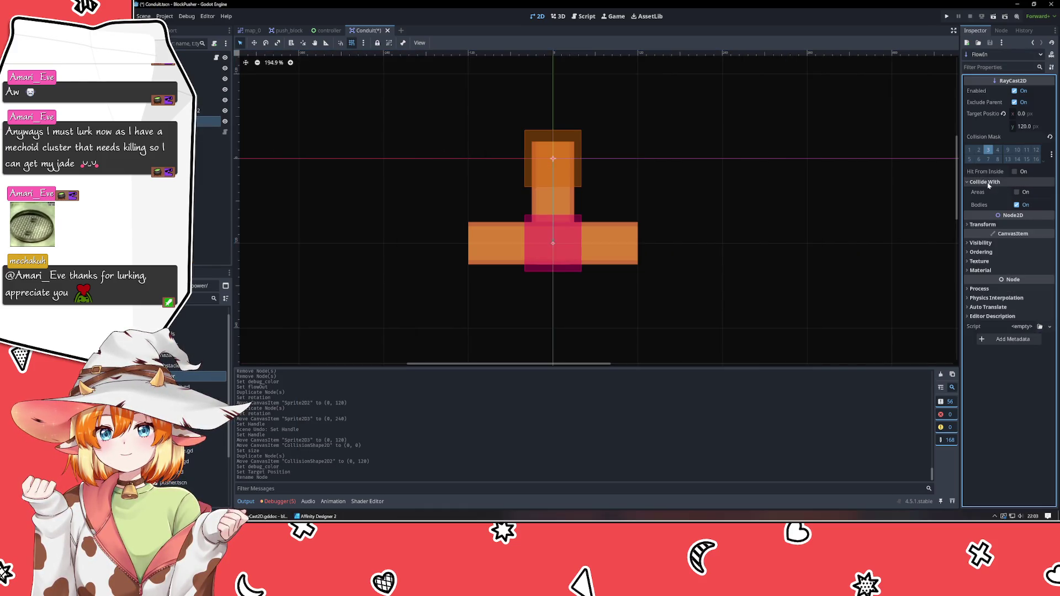
pyautogui.click(1017, 192)
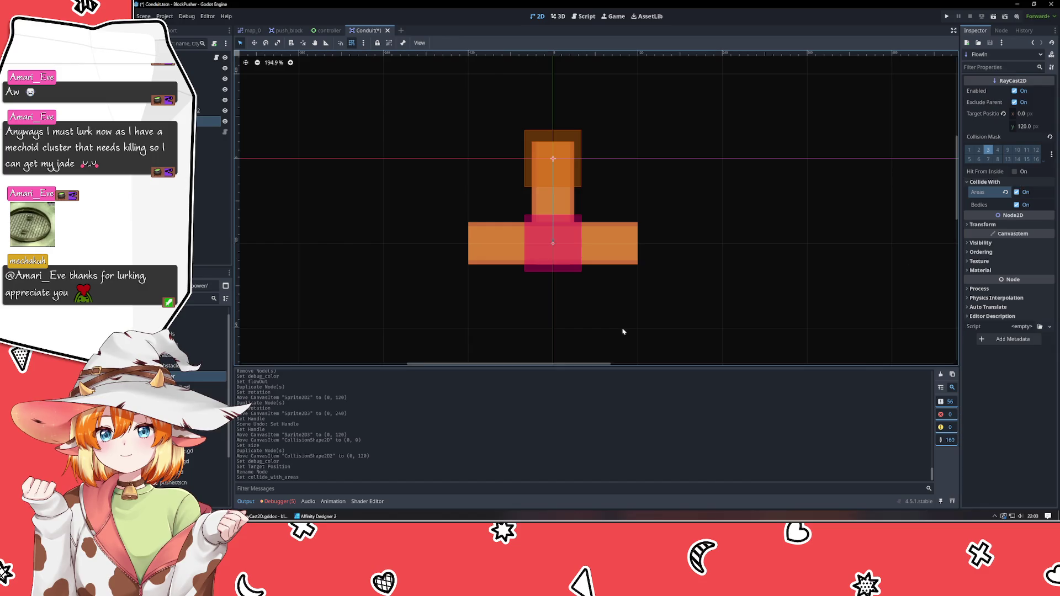
pyautogui.click(279, 518)
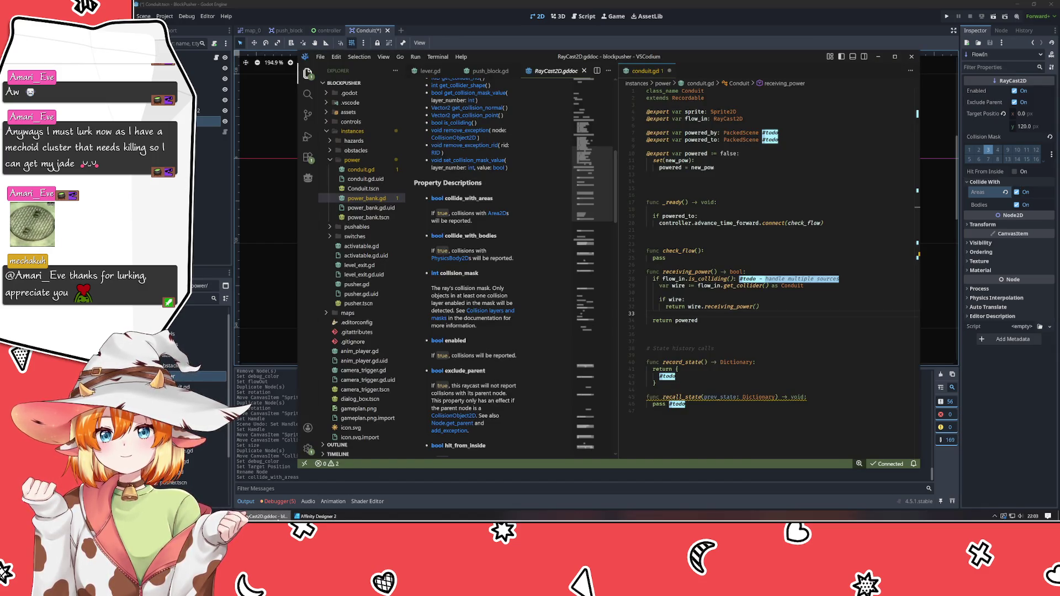
pyautogui.click(750, 333)
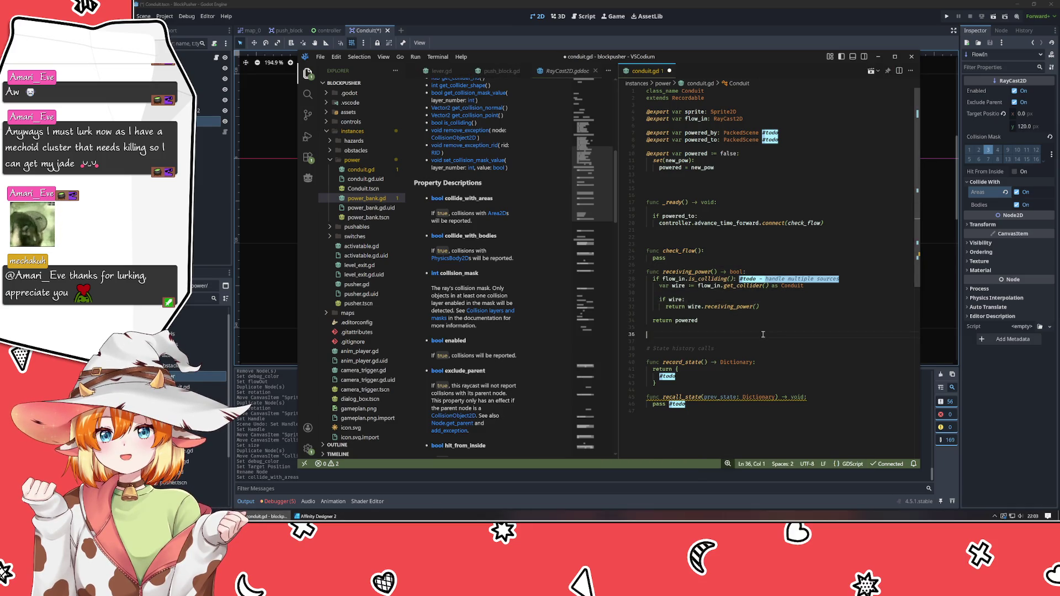
# - Read through the RayCast2D reference, then expand the hazards folder in the Explorer
pyautogui.press('Up')
pyautogui.press('Up')
pyautogui.press('Up')
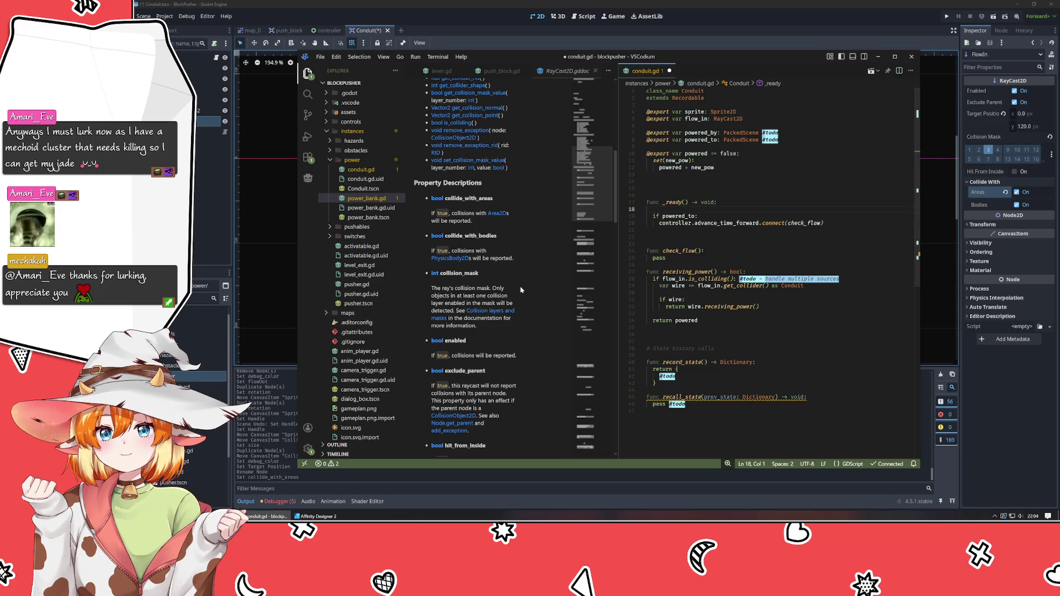
pyautogui.scroll(3, 521, 290)
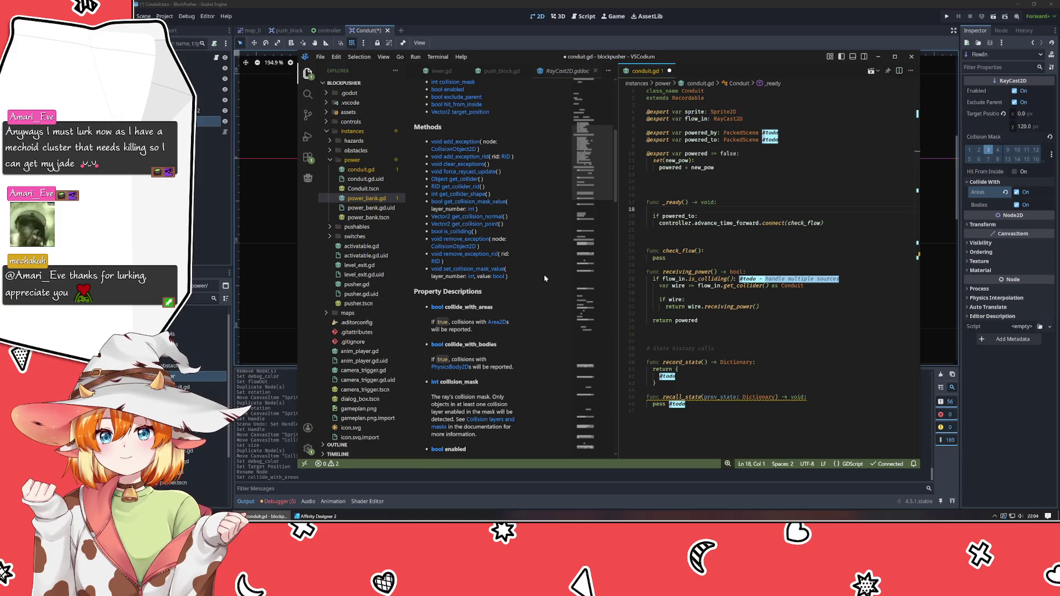
pyautogui.scroll(5, 530, 276)
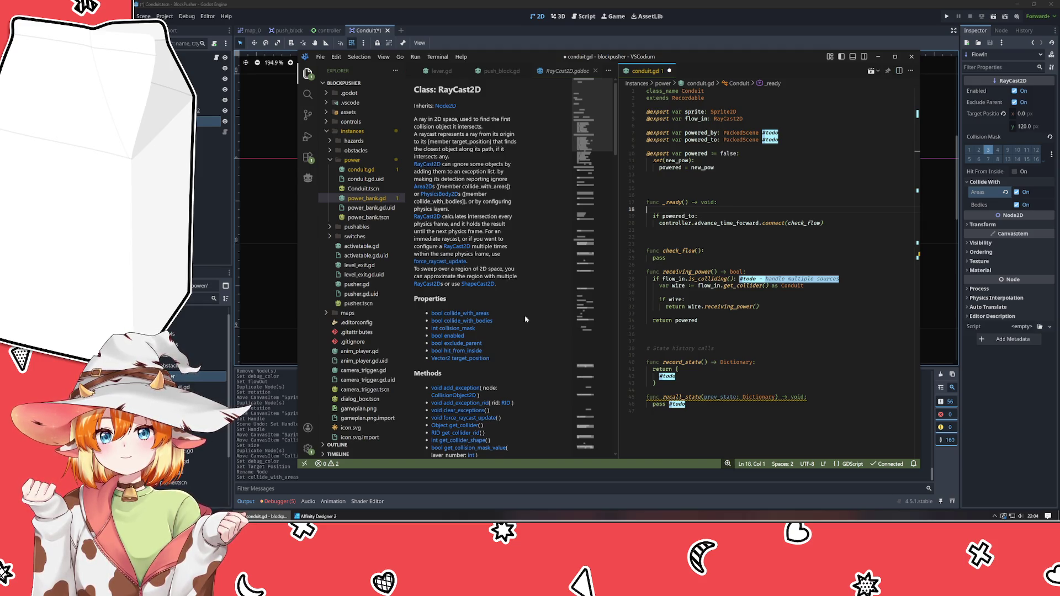
pyautogui.moveTo(487, 260); pyautogui.dragTo(398, 219)
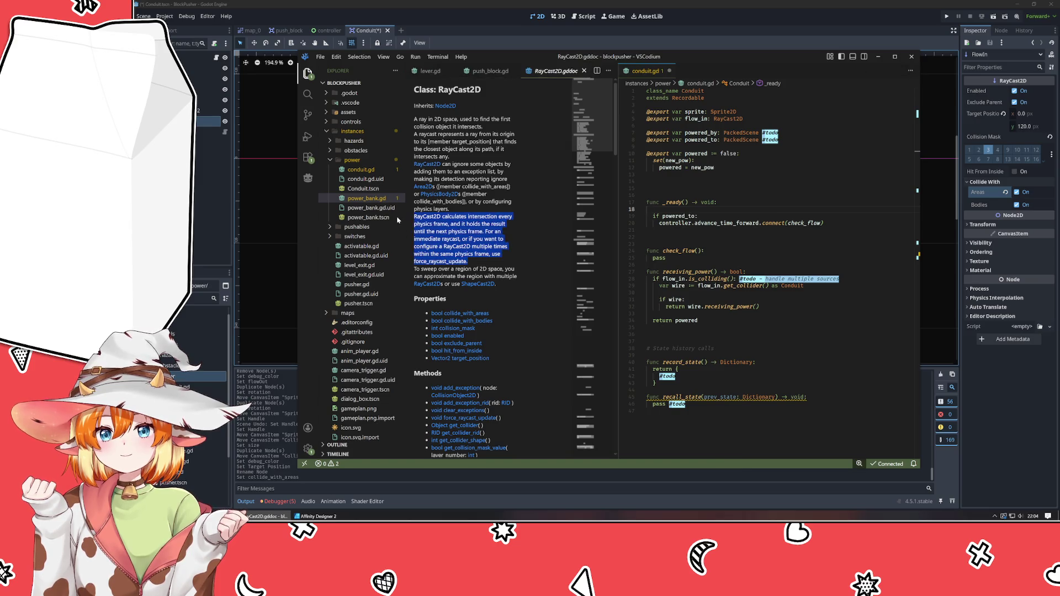
pyautogui.click(519, 328)
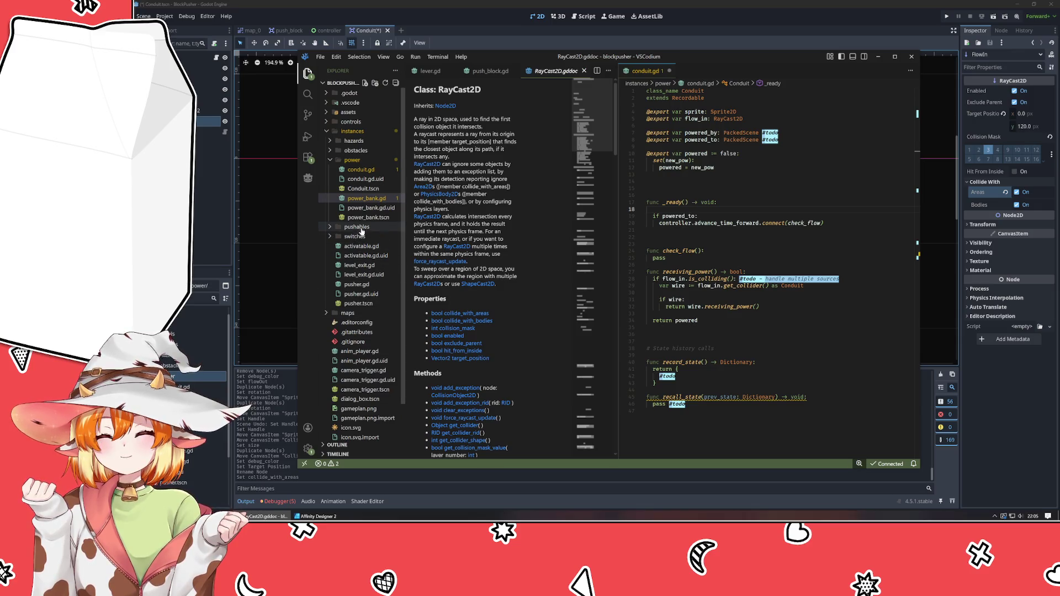
pyautogui.click(354, 141)
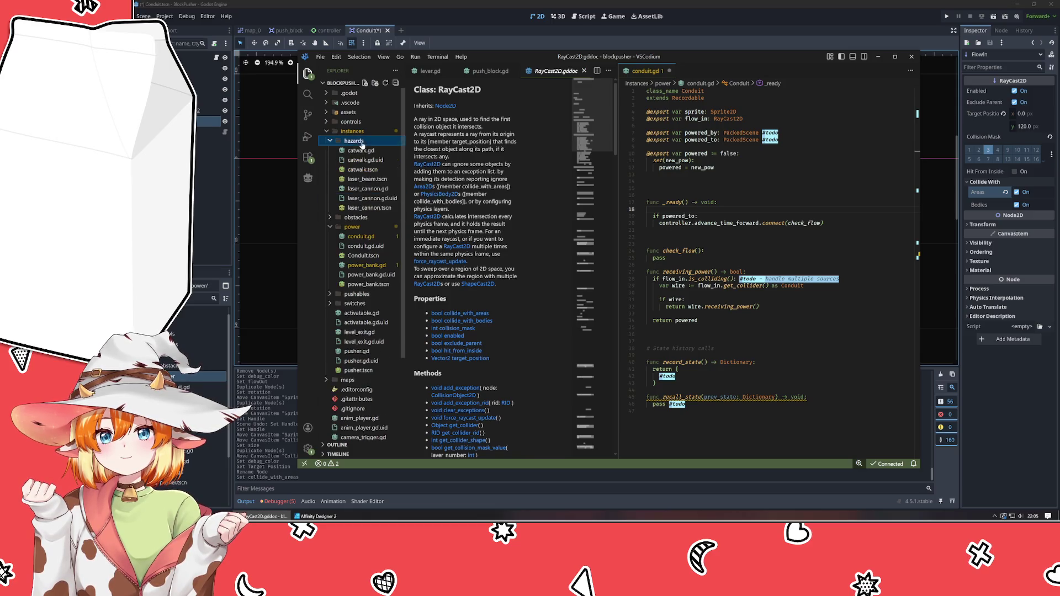
# - Review laser_cannon.gd's commented lines and power_on todo, then open power_bank.gd
pyautogui.click(353, 190)
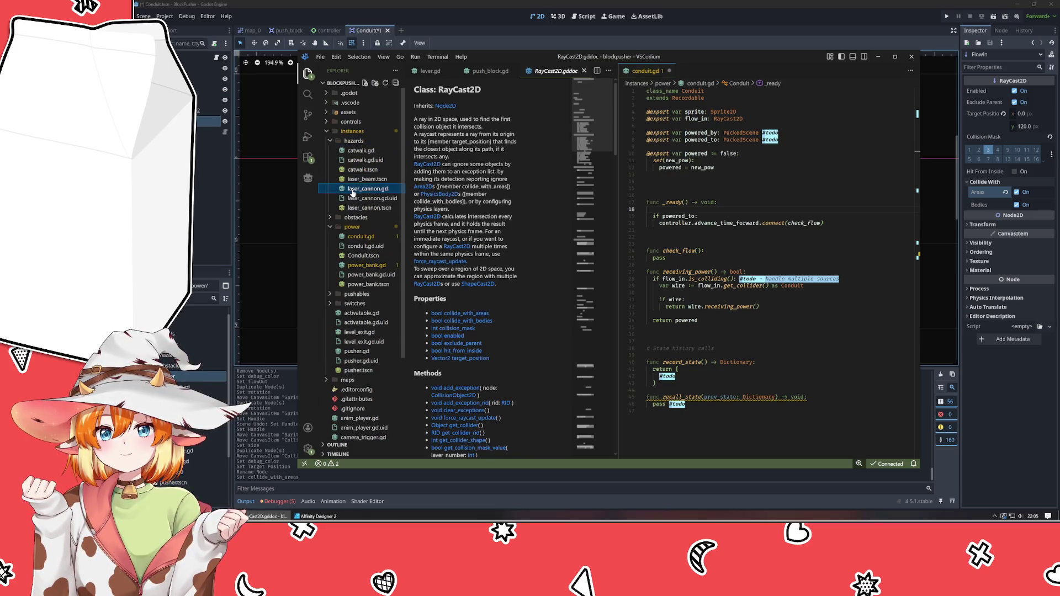
pyautogui.doubleClick(352, 191)
pyautogui.moveTo(434, 244); pyautogui.dragTo(538, 277)
pyautogui.click(529, 276)
pyautogui.click(527, 264)
pyautogui.press('End')
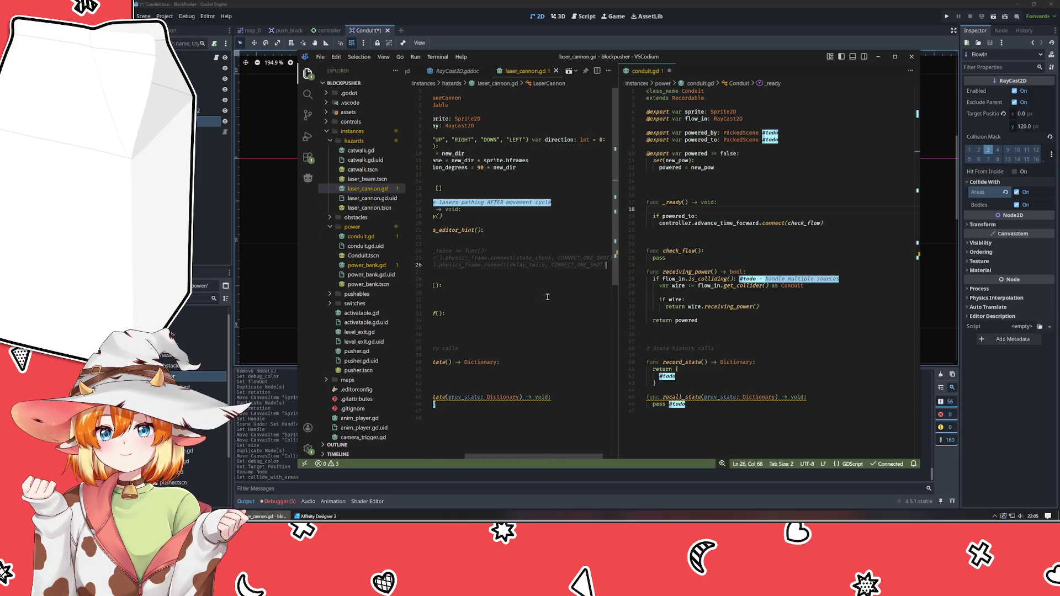
pyautogui.press('Home')
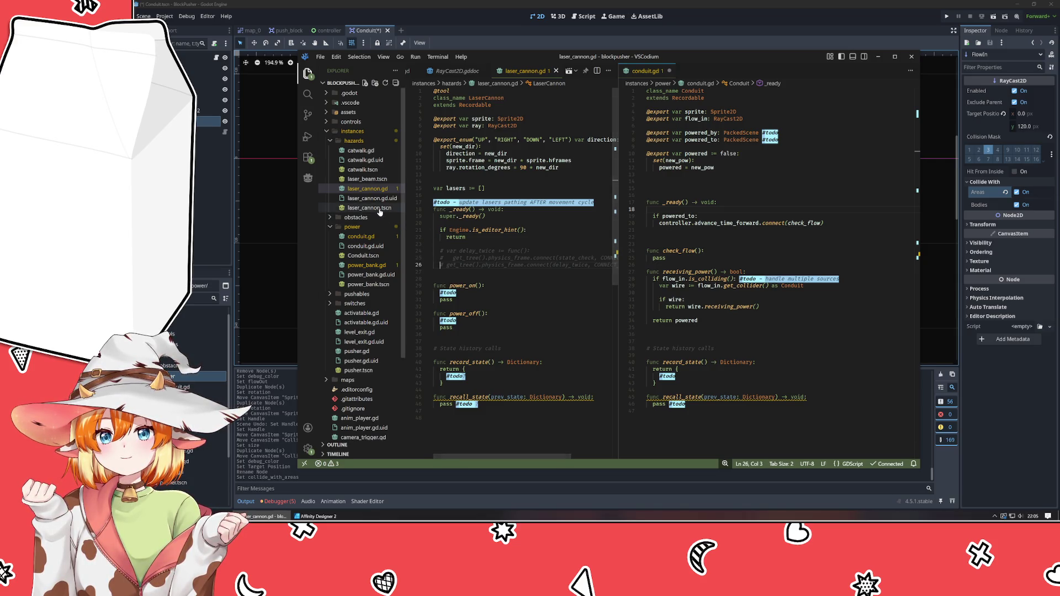
pyautogui.click(491, 294)
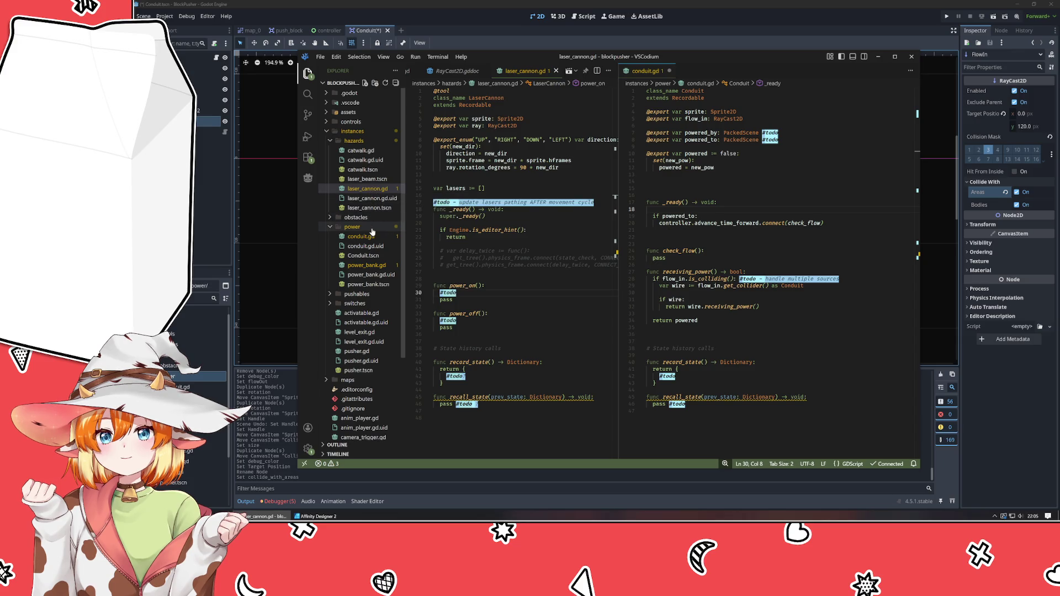
pyautogui.click(369, 265)
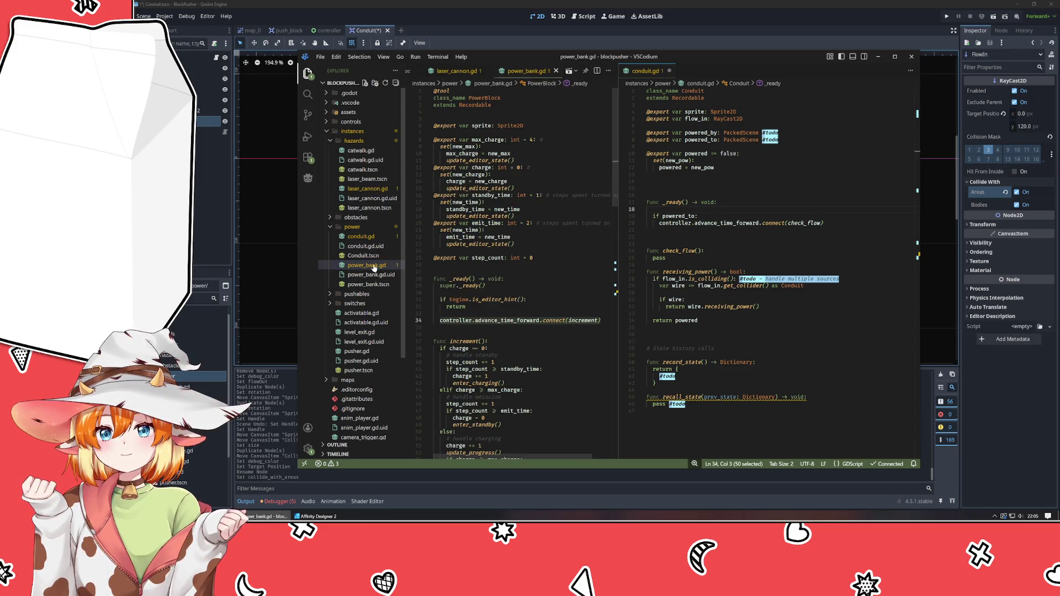
# - Review power_bank.gd's charging and emission code, scrolling down and back up
pyautogui.scroll(-5, 556, 306)
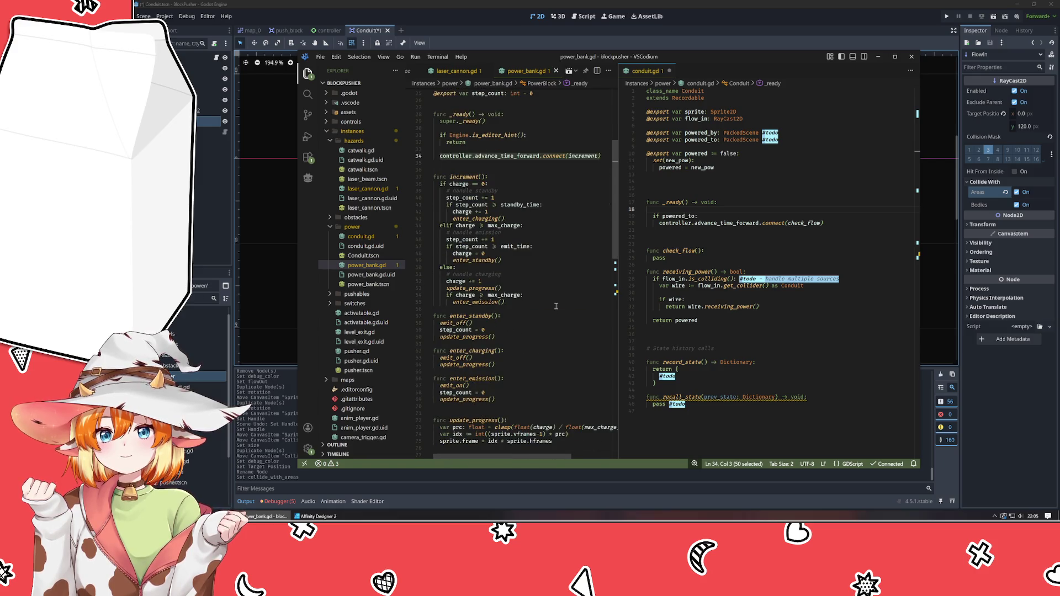
pyautogui.scroll(-5, 556, 306)
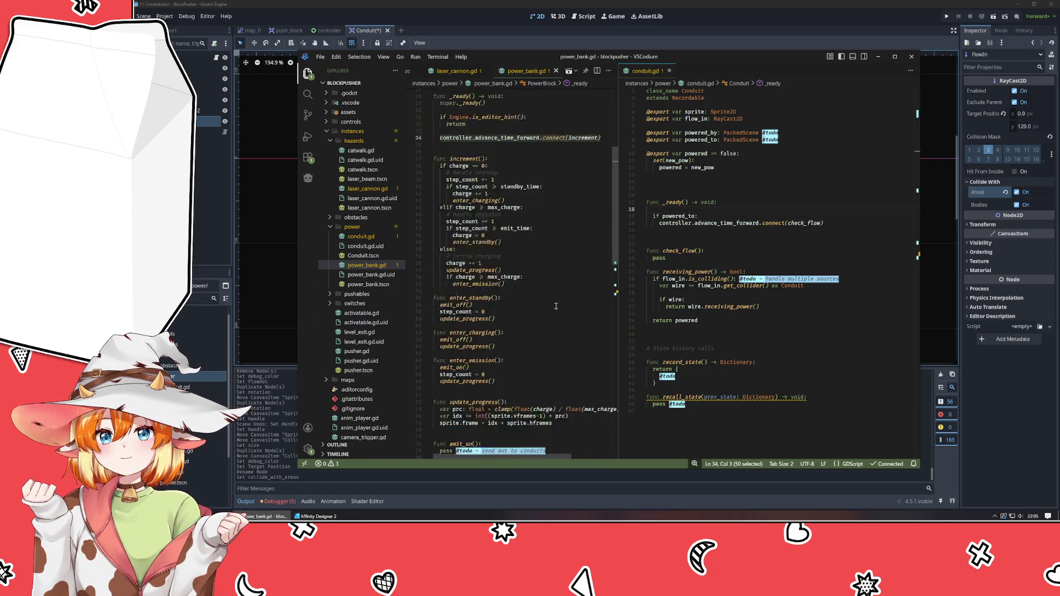
pyautogui.scroll(-5, 556, 306)
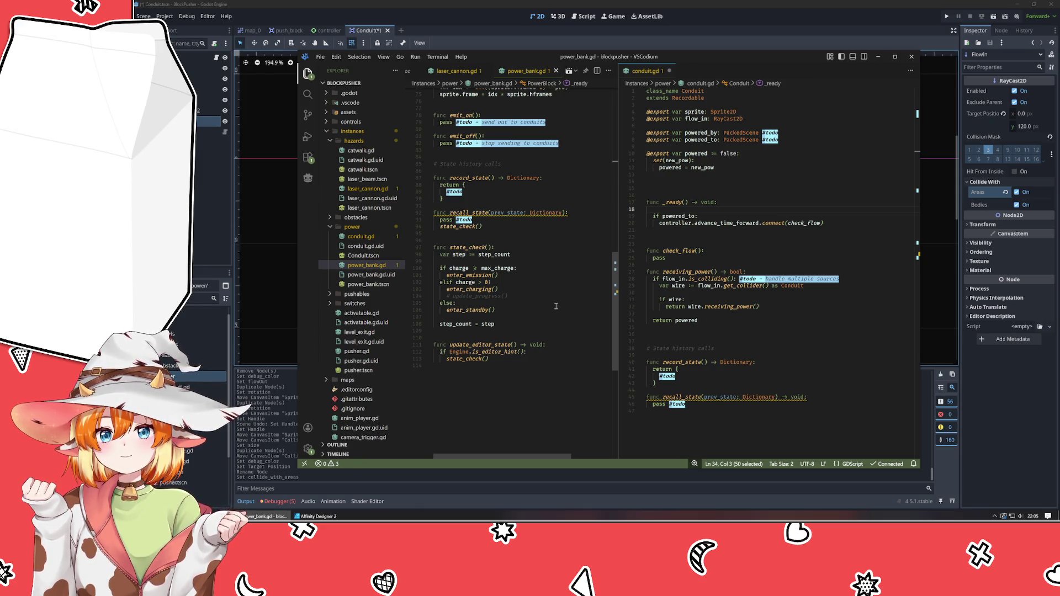
pyautogui.scroll(4, 556, 306)
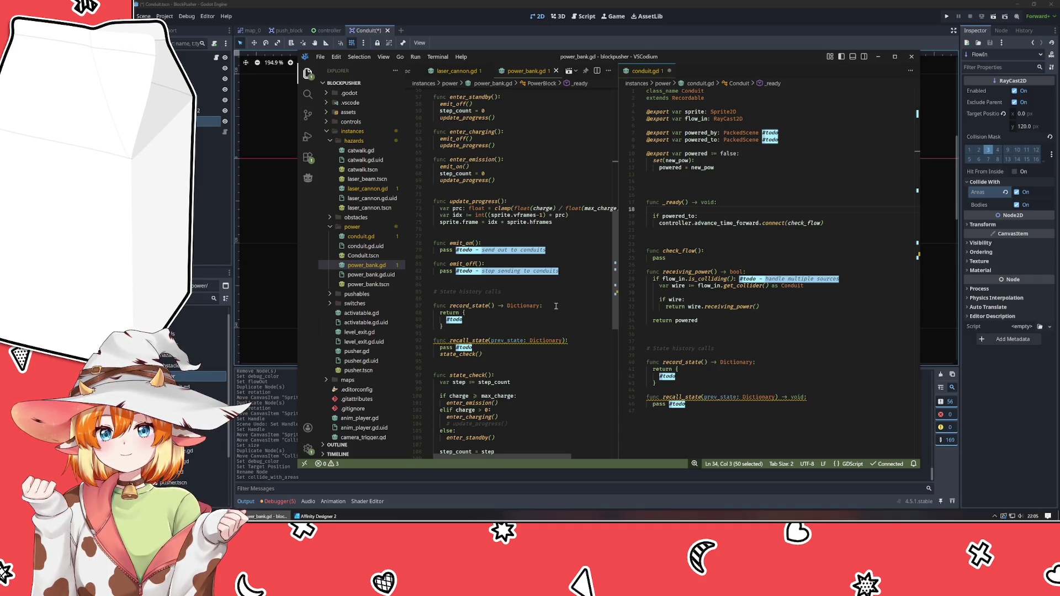
pyautogui.scroll(2, 556, 305)
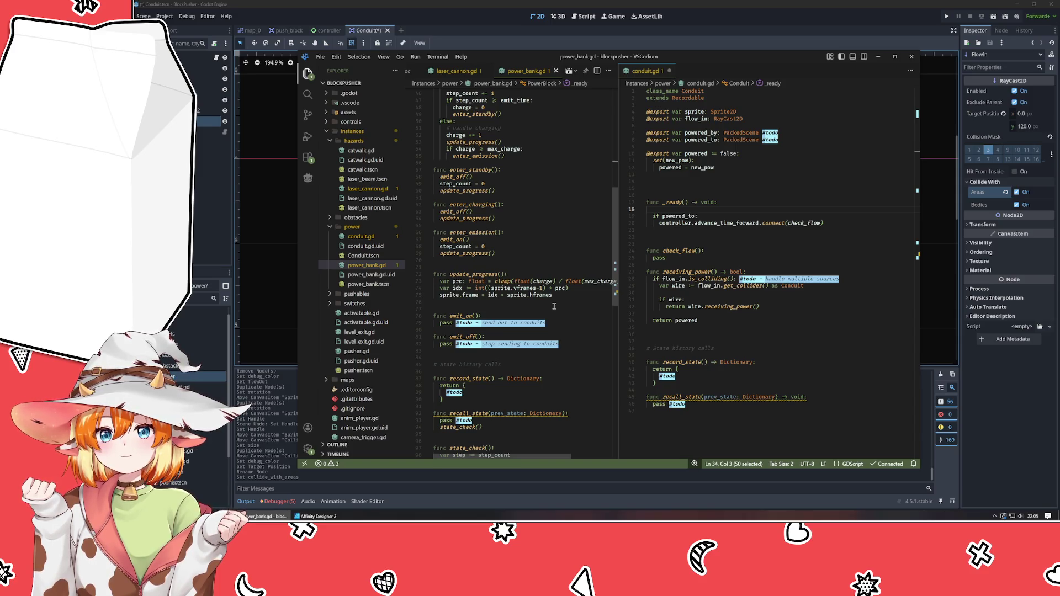
pyautogui.scroll(9, 554, 306)
pyautogui.click(554, 306)
pyautogui.click(541, 274)
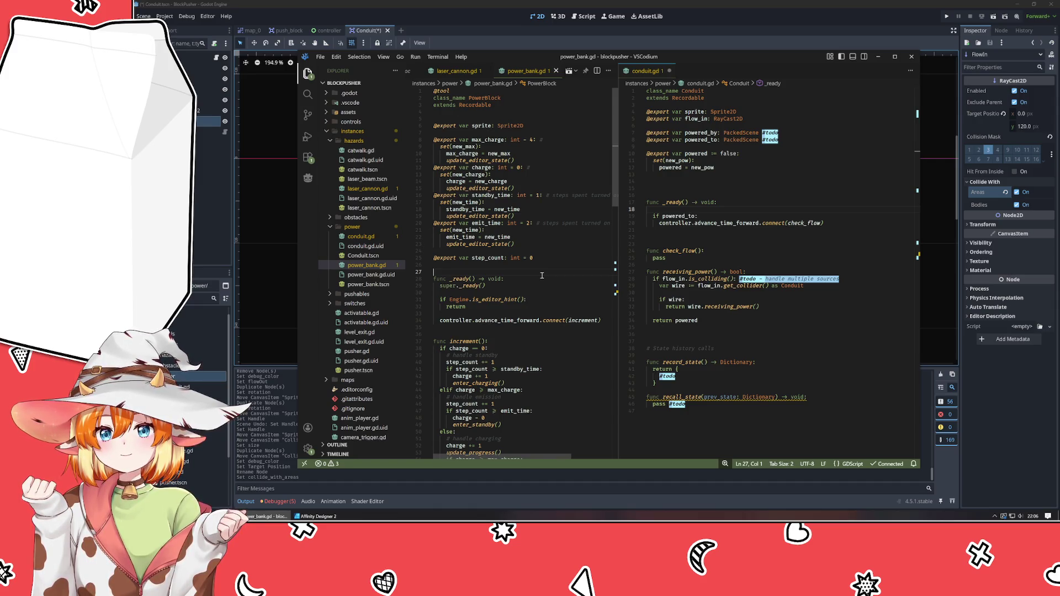
# - Place the cursor in conduit.gd's record_state, then switch over to Godot
pyautogui.click(784, 390)
pyautogui.click(787, 372)
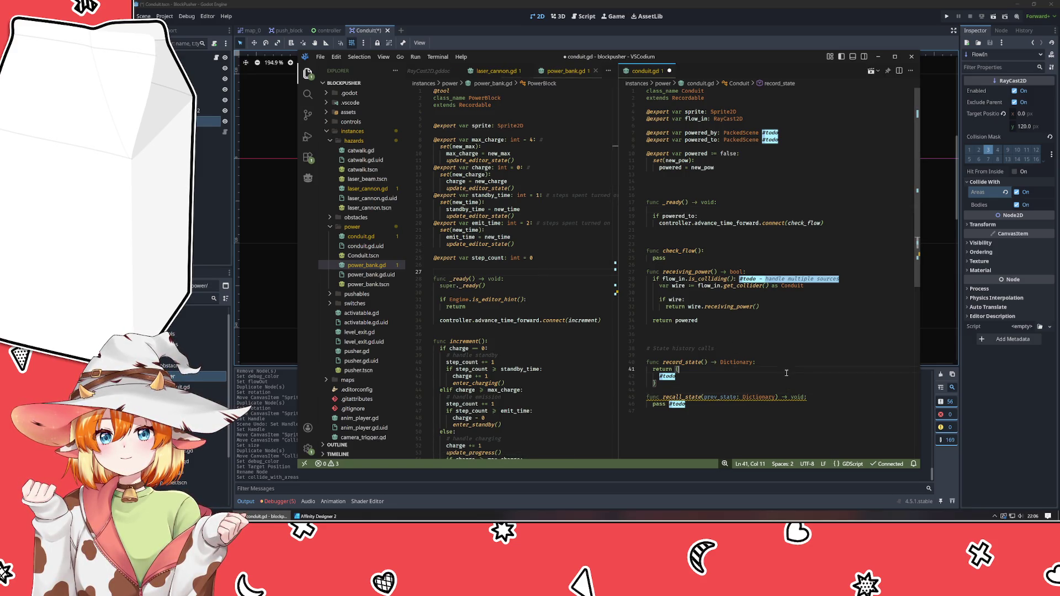
pyautogui.click(755, 412)
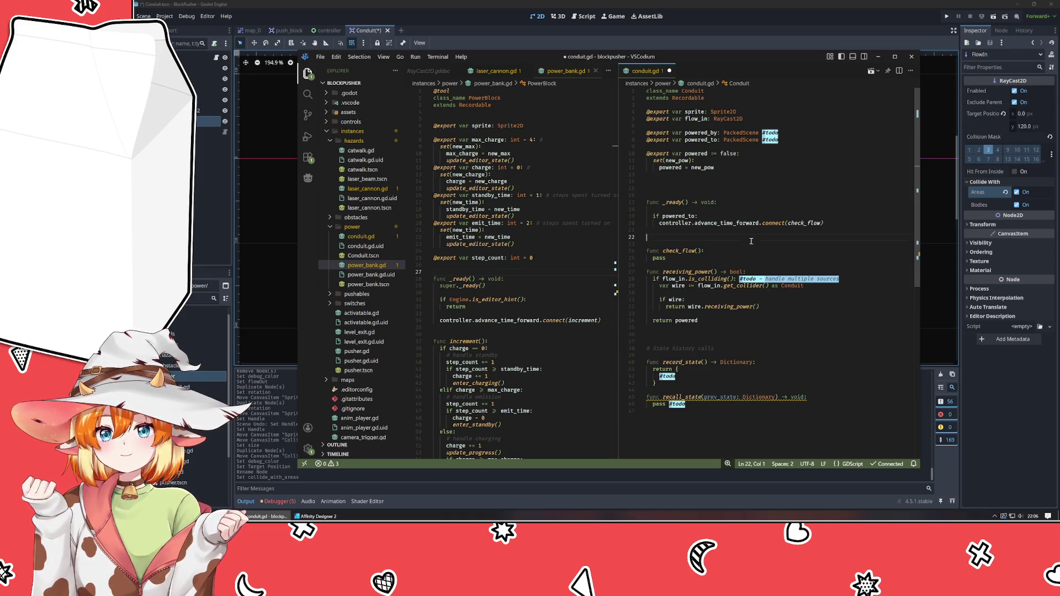
pyautogui.hotkey('alt', 'Tab')
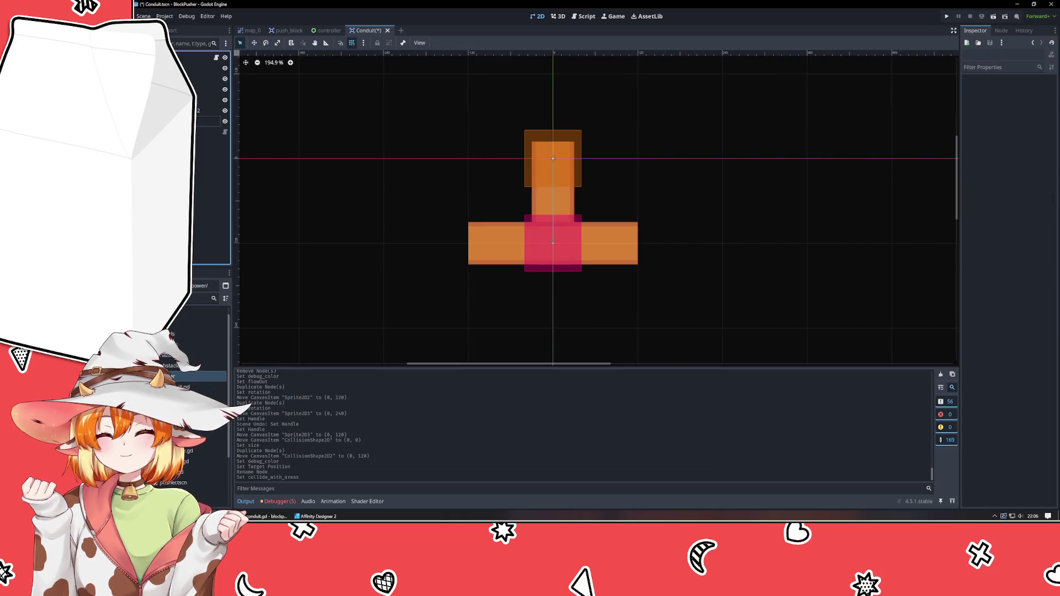
# - Look over the T-shaped Conduit scene, then bring the VSCodium conduit.gd window back
pyautogui.moveTo(318, 517); pyautogui.dragTo(263, 518)
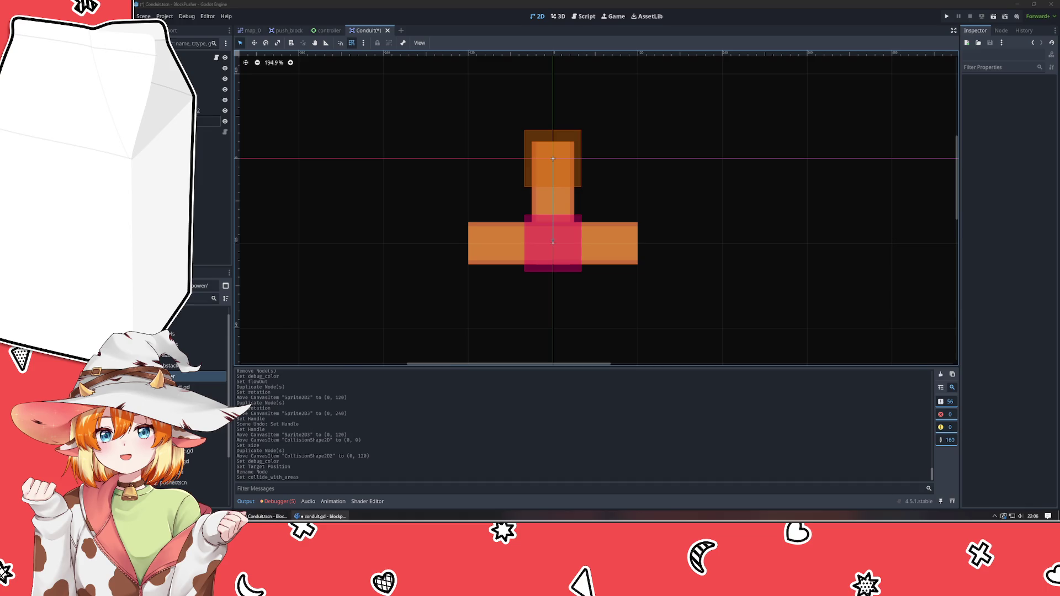
pyautogui.click(321, 516)
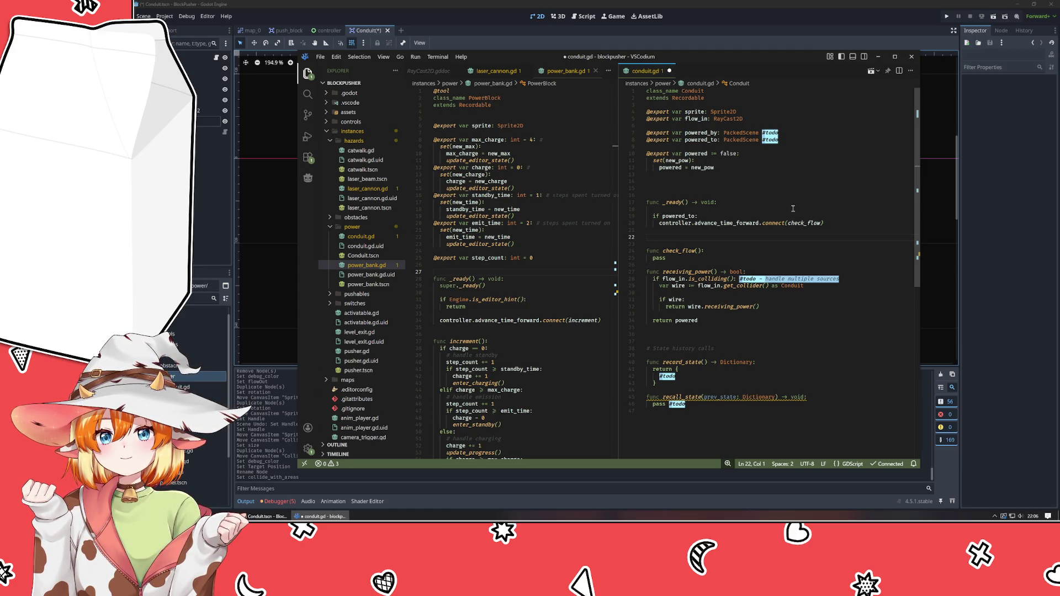
# - Add a find_sources() call inside _ready
pyautogui.click(791, 210)
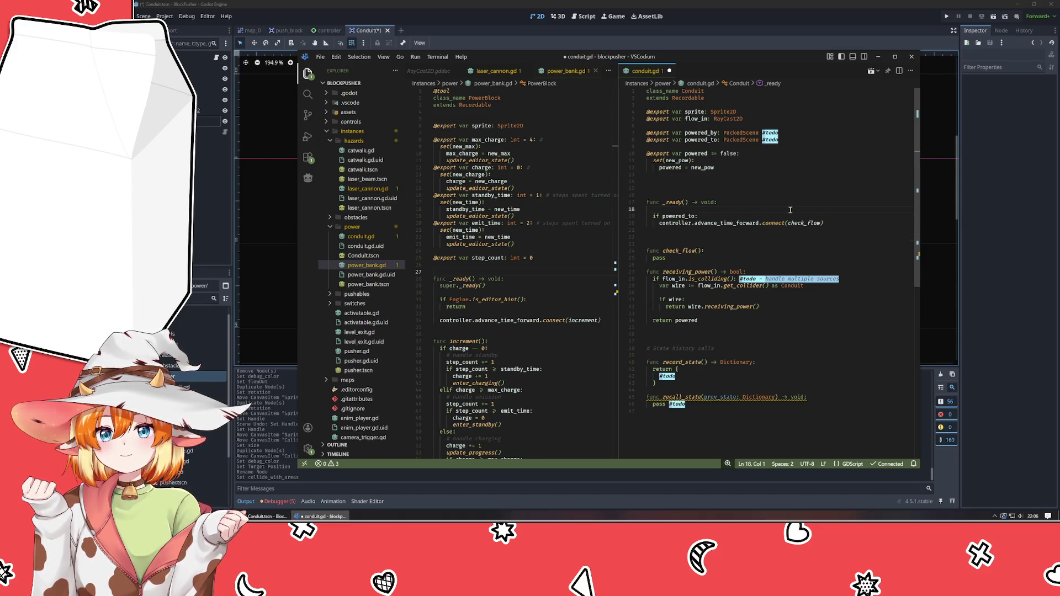
pyautogui.press('Return')
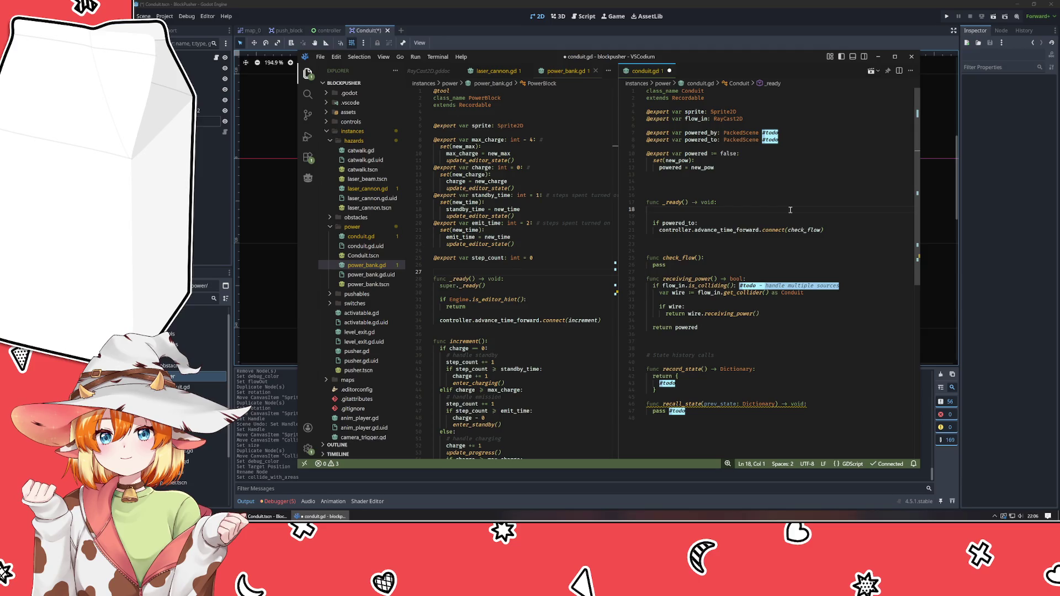
pyautogui.press('Return')
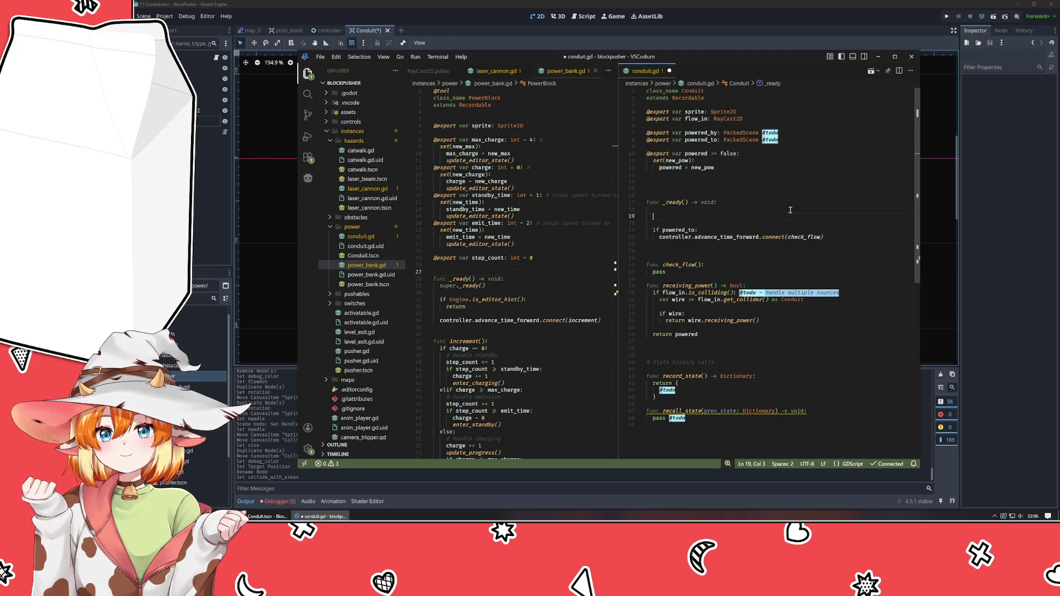
pyautogui.write('find_sources()')
# - Define an empty find_sources() function below _ready with a pass placeholder
pyautogui.press('Down')
pyautogui.press('Down')
pyautogui.press('Down')
pyautogui.press('Return')
pyautogui.press('Return')
pyautogui.press('Return')
pyautogui.press('Up')
pyautogui.press('Up')
pyautogui.press('Up')
pyautogui.write('func')
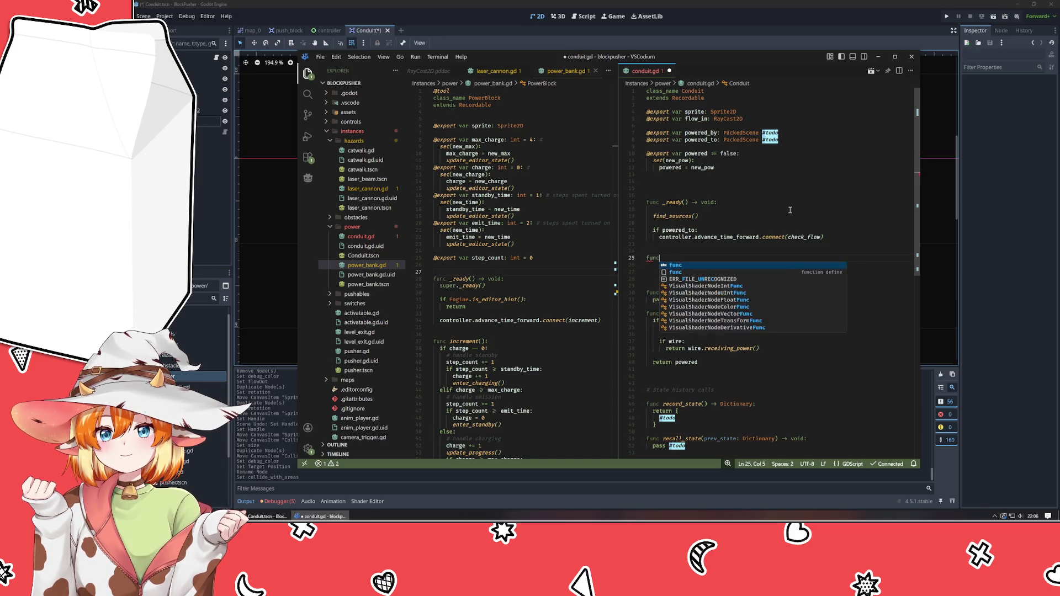
pyautogui.write(' find_sources()')
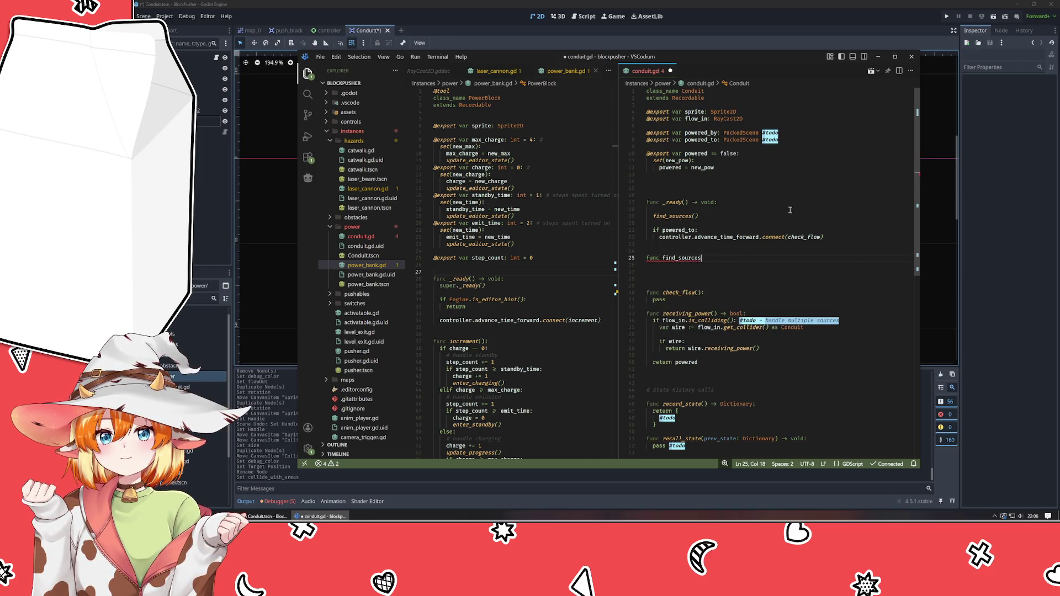
pyautogui.press('Return')
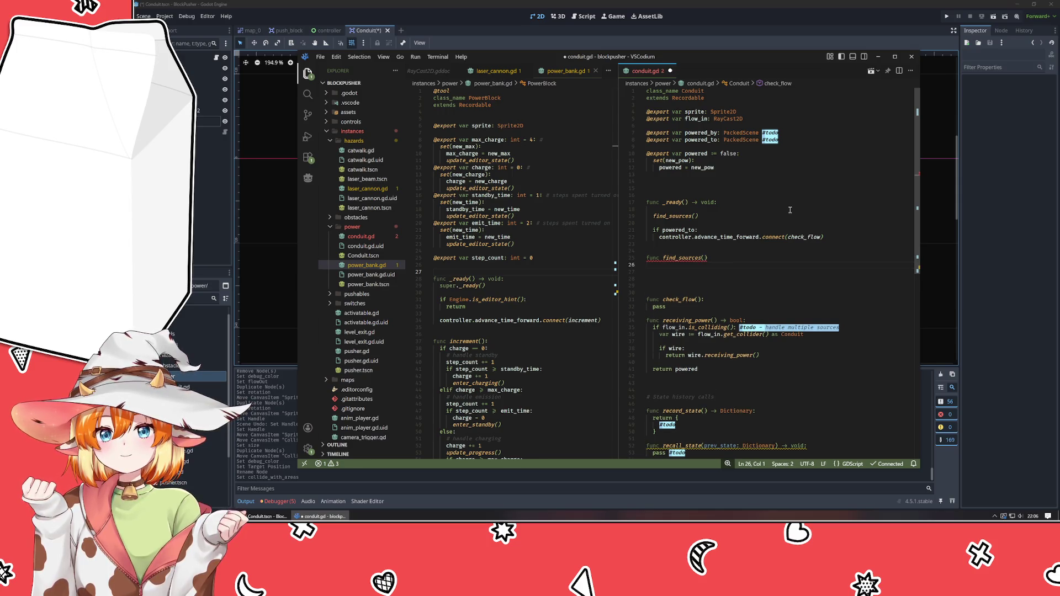
pyautogui.press('BackSpace')
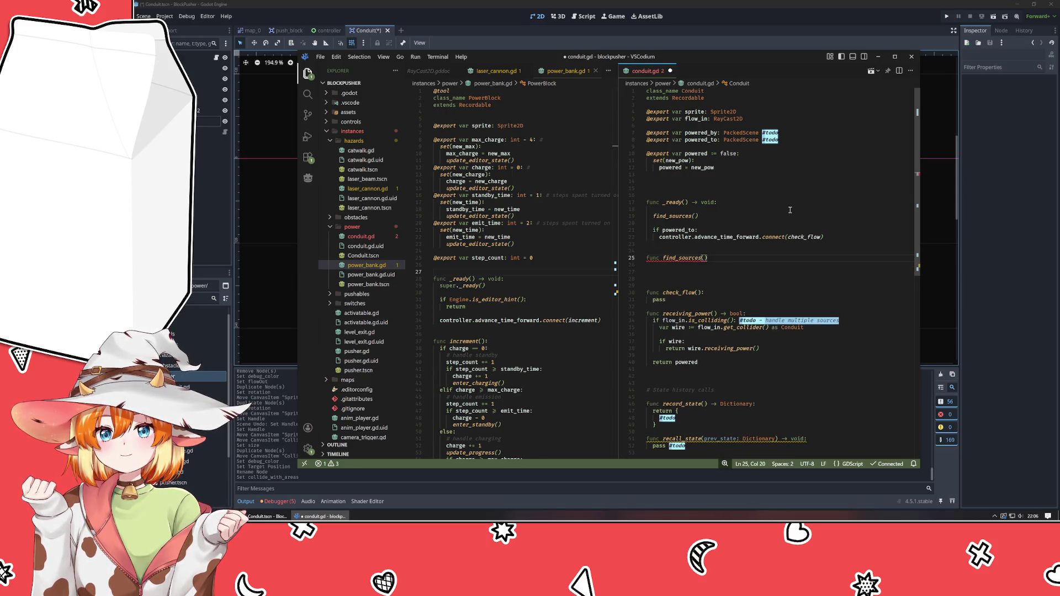
pyautogui.write(':')
pyautogui.press('Return')
pyautogui.press('Return')
pyautogui.press('Return')
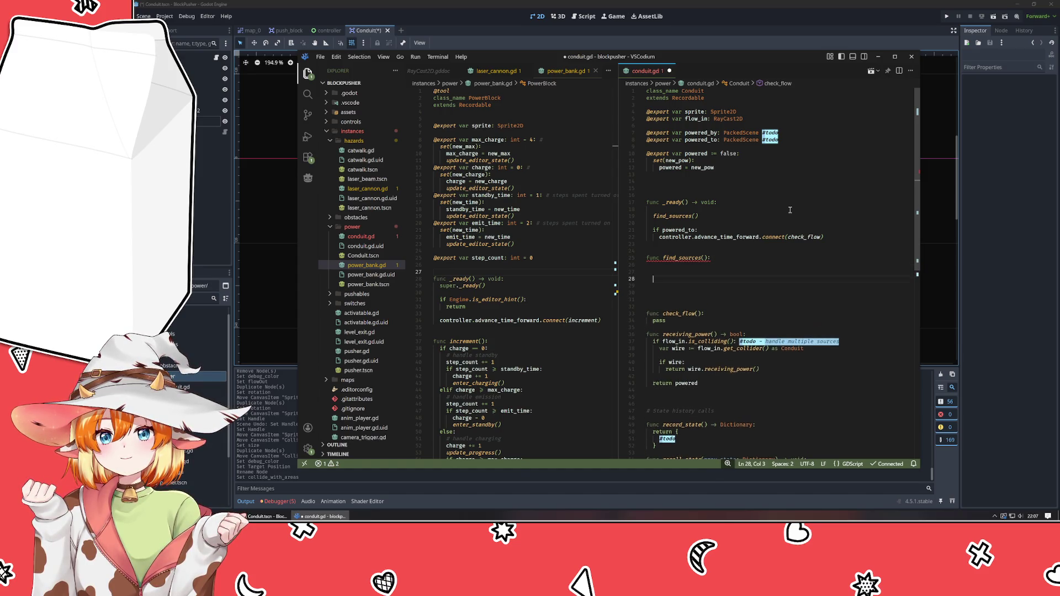
pyautogui.write('pass')
pyautogui.hotkey('ctrl', 'shift', 'Return')
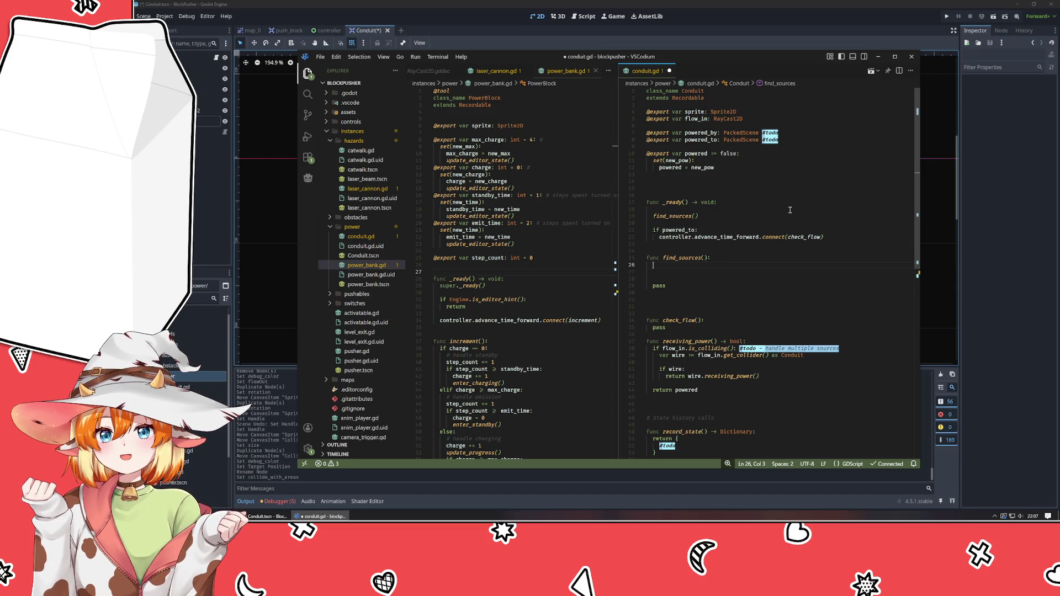
# - Make find_sources call flow_in.clear_exceptions() and then flow_in.force_raycast_update()
pyautogui.write('flow')
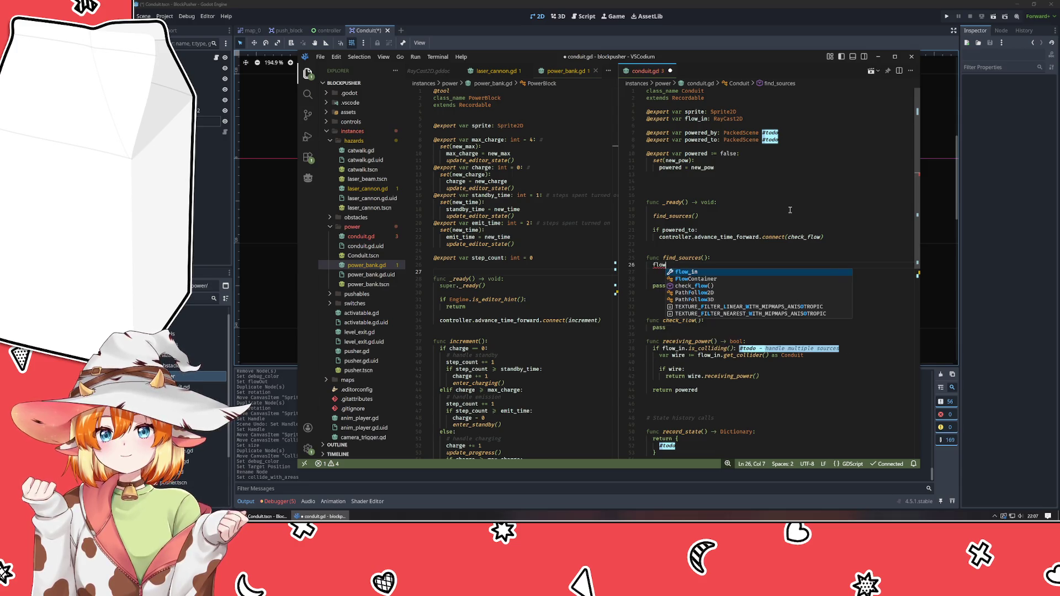
pyautogui.write('_in.clear_exc')
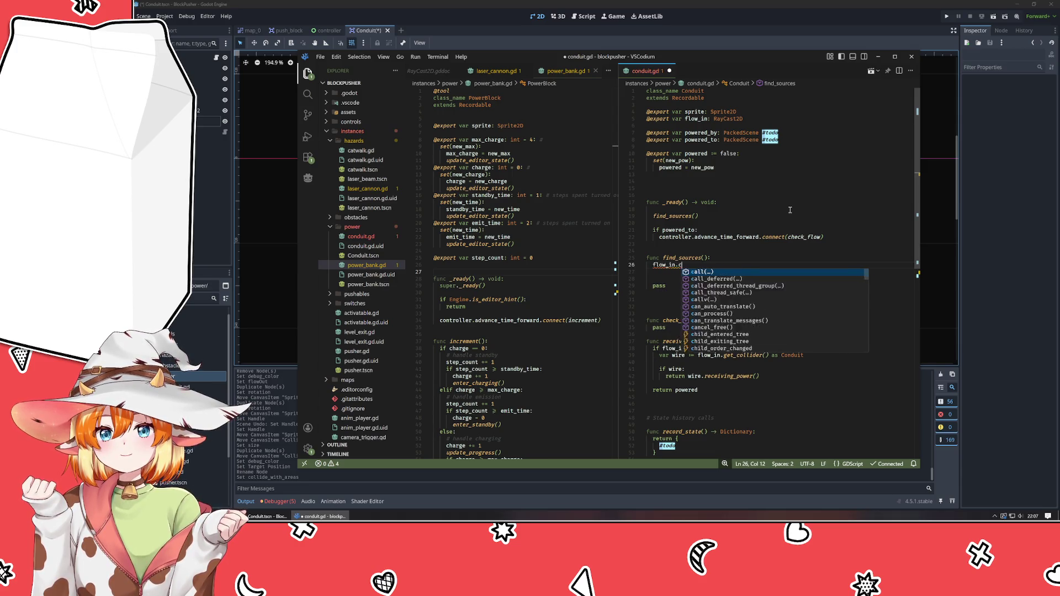
pyautogui.press('Return')
pyautogui.press('Return')
pyautogui.press('Return')
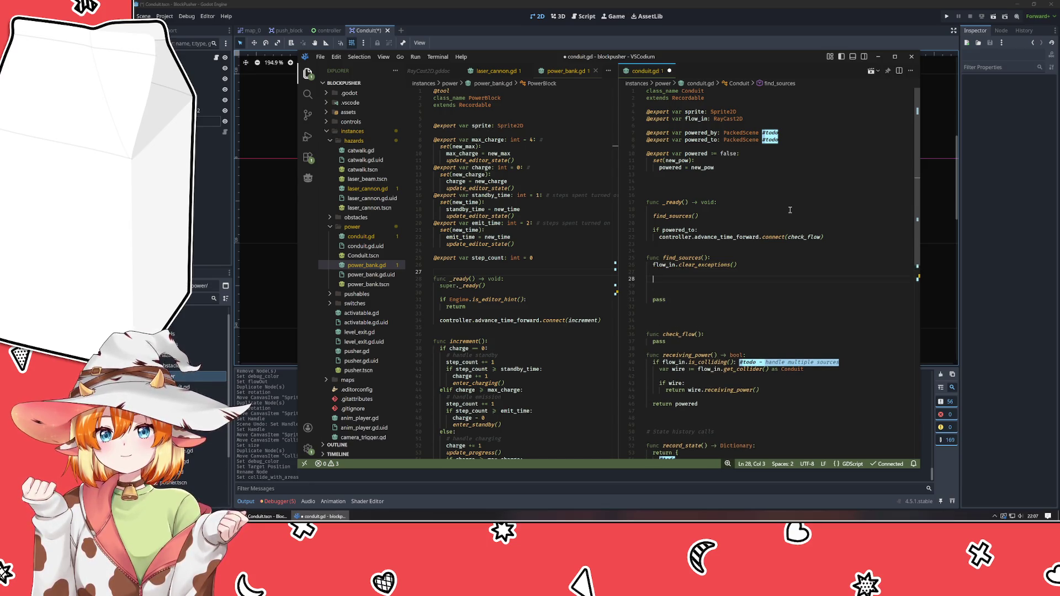
pyautogui.write('flow_in.')
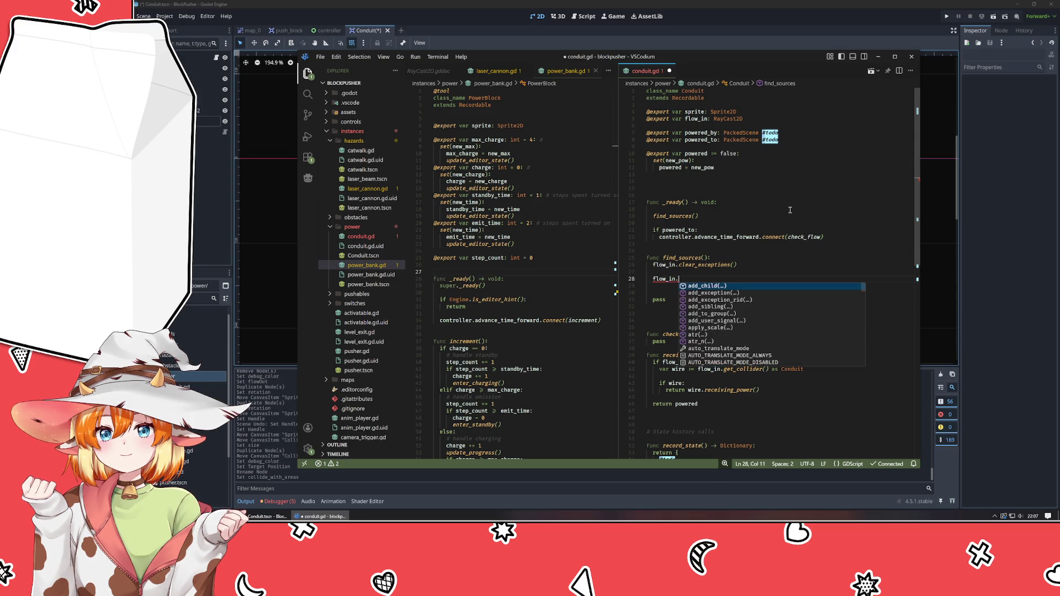
pyautogui.write('for')
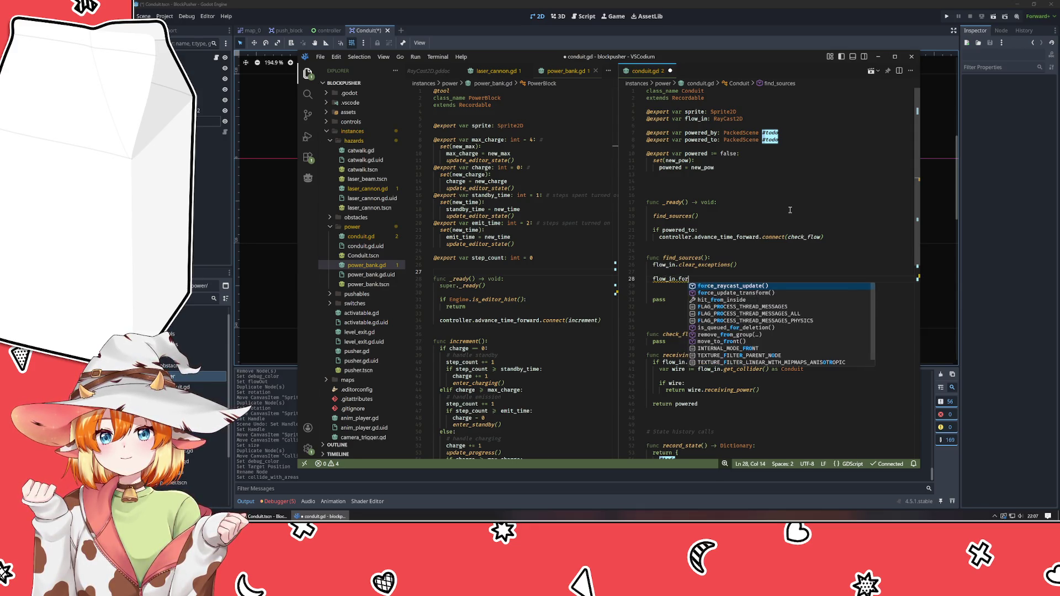
pyautogui.press('Return')
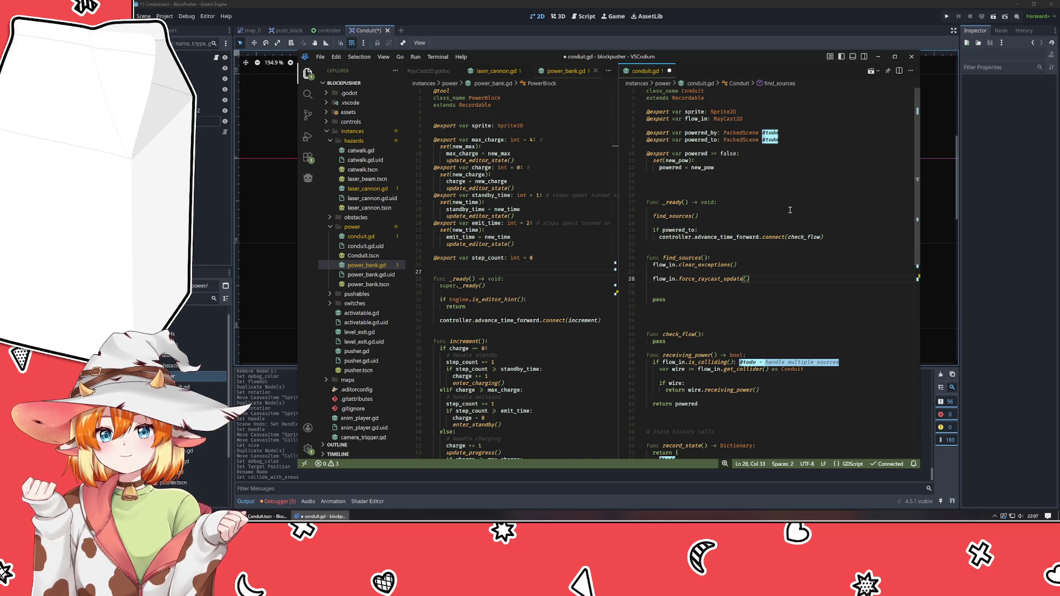
pyautogui.press('Return')
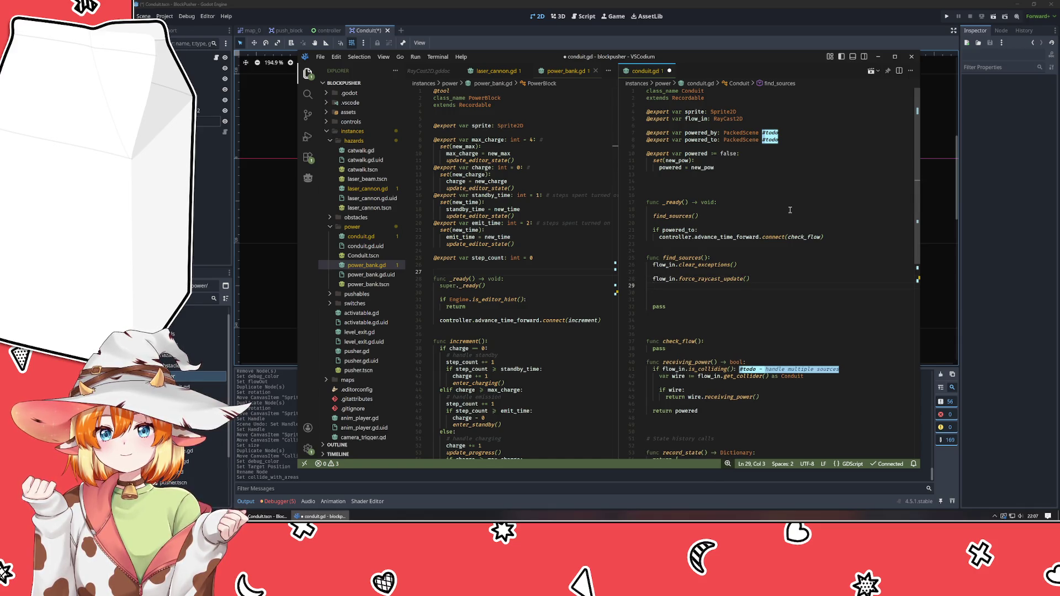
# - Add an 'if flow_in.is_colliding():' check in find_sources
pyautogui.write('if flow')
pyautogui.press('Return')
pyautogui.write('.is_co')
pyautogui.press('Return')
pyautogui.write(':')
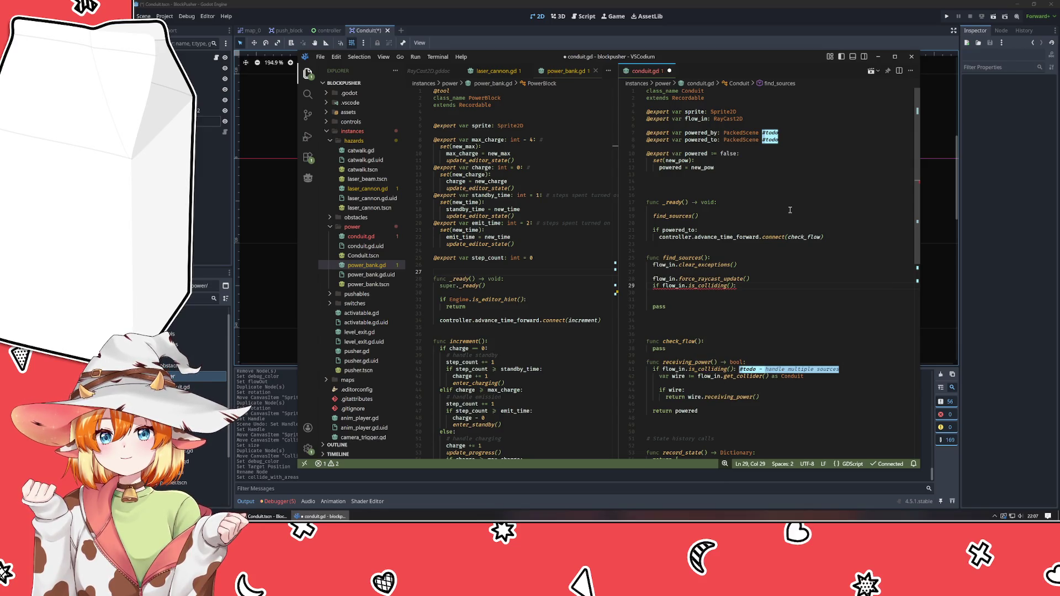
pyautogui.press('Return')
# - Move the 'var wire := ...' collider line into that check and add 'if wire: pass'
pyautogui.press('Down')
pyautogui.press('Down')
pyautogui.press('Down')
pyautogui.hotkey('alt', 'Up')
pyautogui.hotkey('alt', 'Up')
pyautogui.hotkey('alt', 'Up')
pyautogui.hotkey('alt', 'Up')
pyautogui.hotkey('alt', 'Up')
pyautogui.hotkey('alt', 'Up')
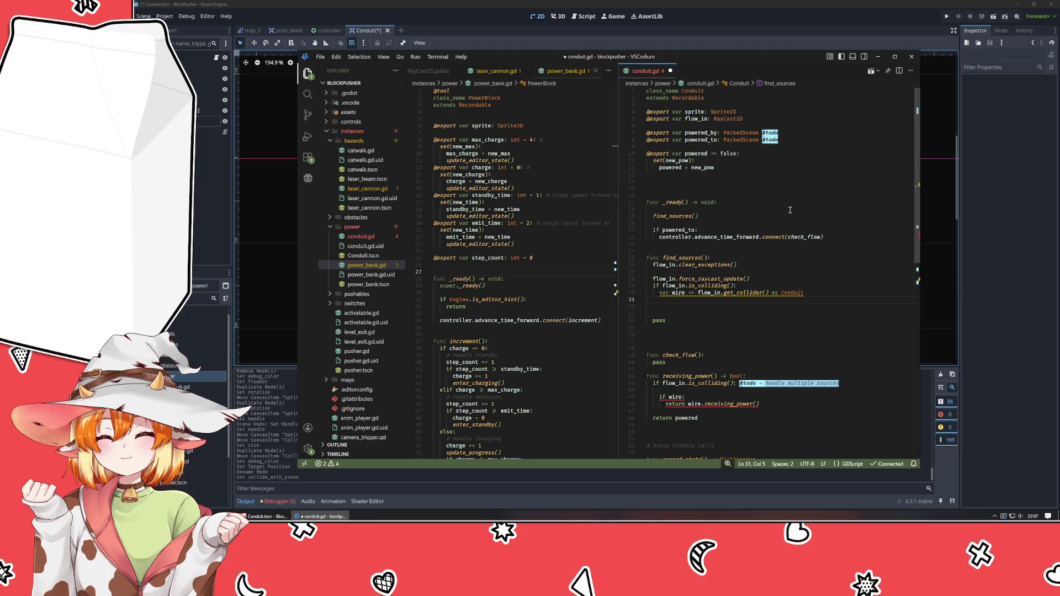
pyautogui.press('Return')
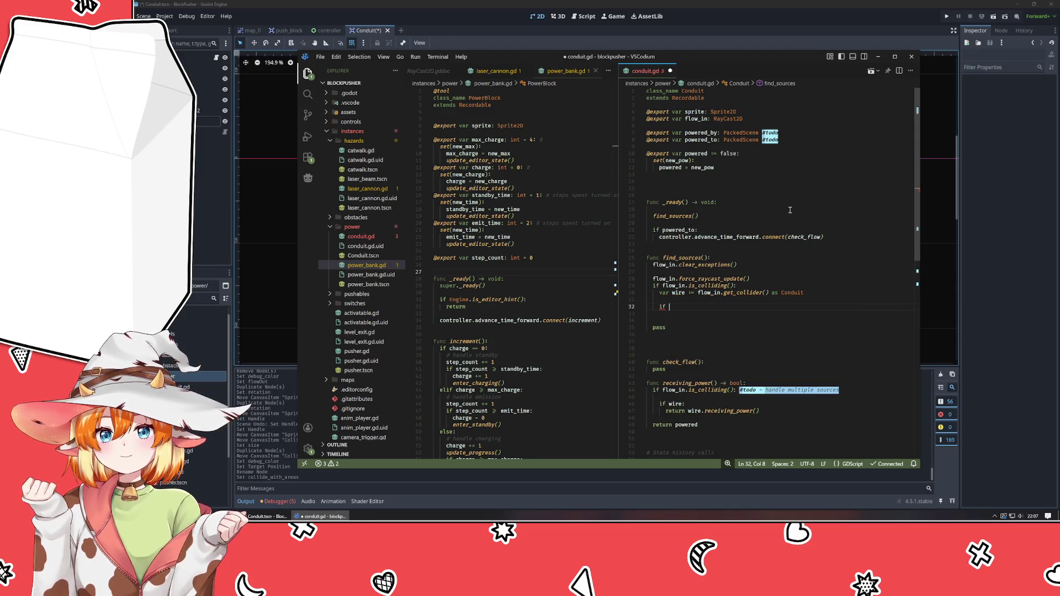
pyautogui.write('if wire:')
pyautogui.press('BackSpace')
pyautogui.write(':')
pyautogui.press('Return')
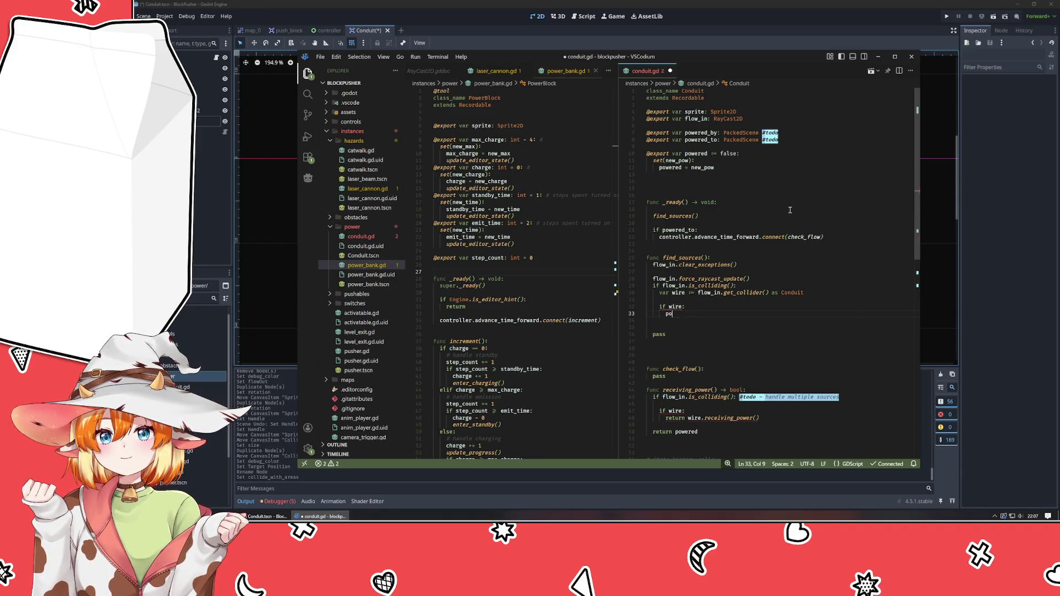
pyautogui.write('pass')
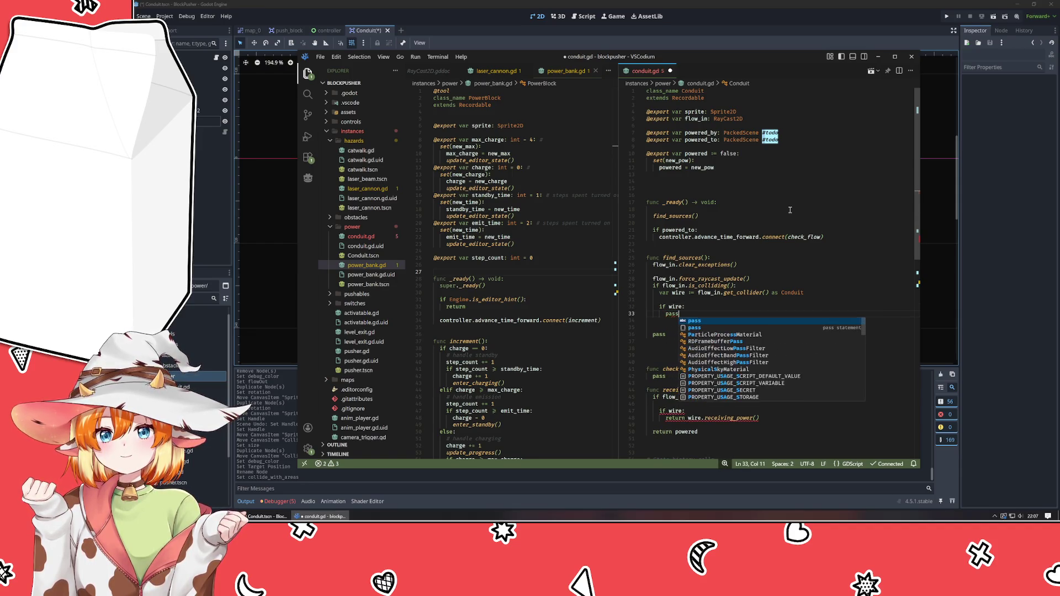
pyautogui.press('Tab')
pyautogui.press('Up')
pyautogui.press('Up')
pyautogui.press('Up')
pyautogui.press('Up')
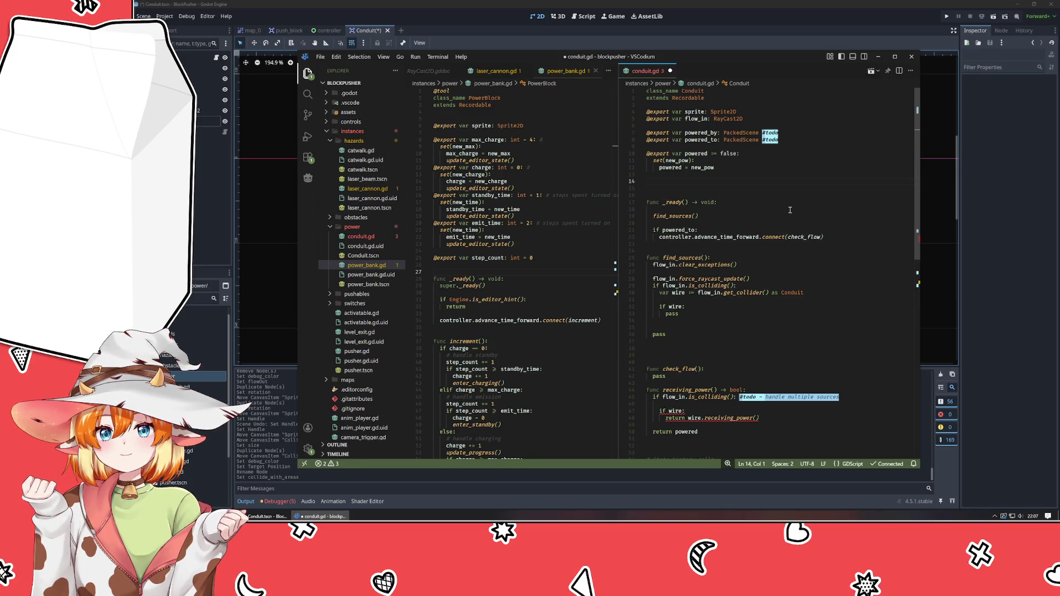
# - Start a sources array declaration above _ready, trying PackedScene as its type
pyautogui.press('Return')
pyautogui.write('var sources')
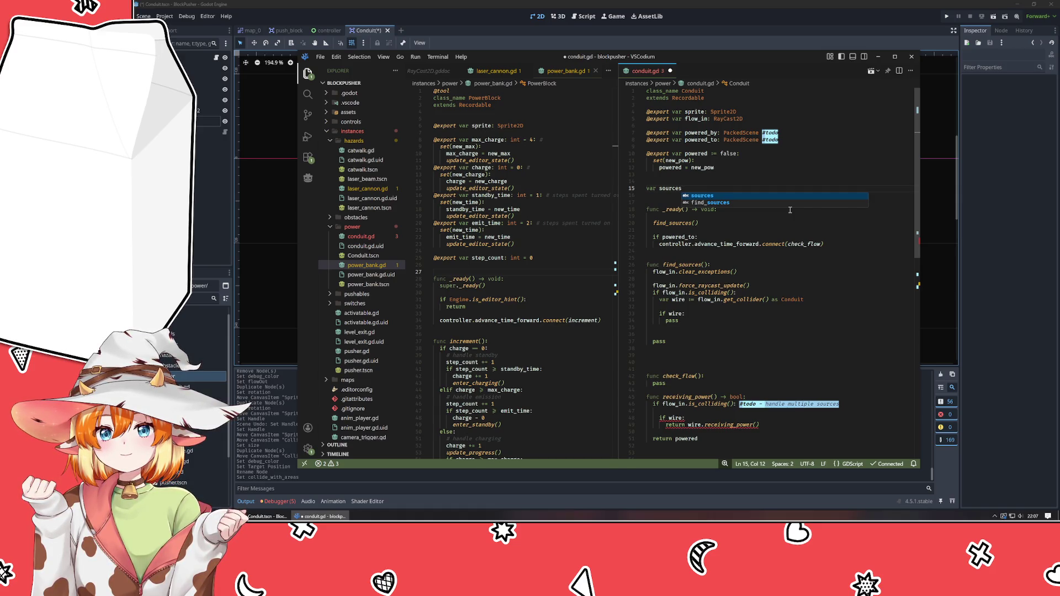
pyautogui.write(':')
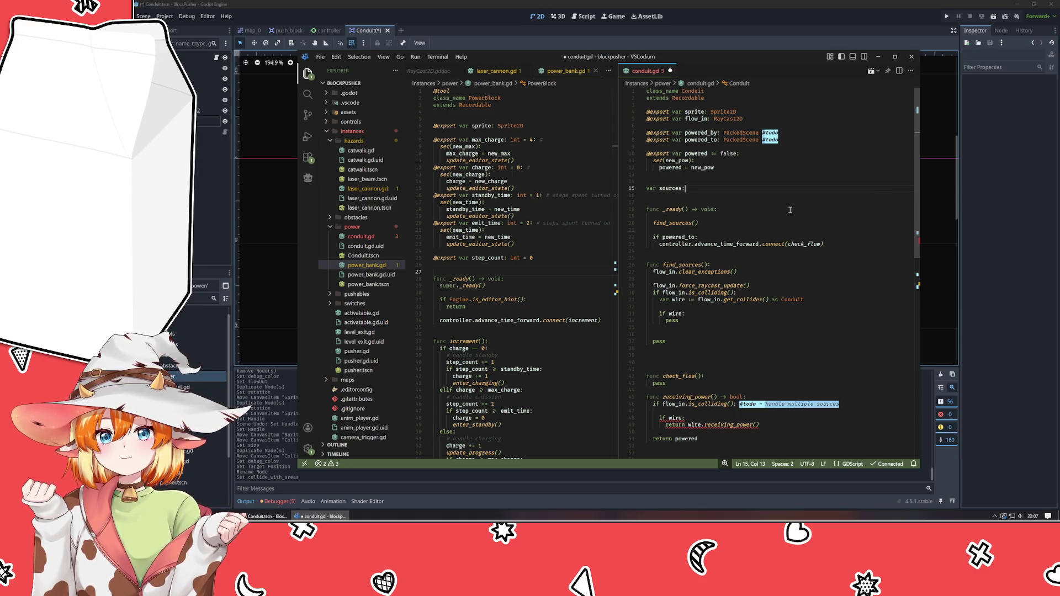
pyautogui.write(' PackedS')
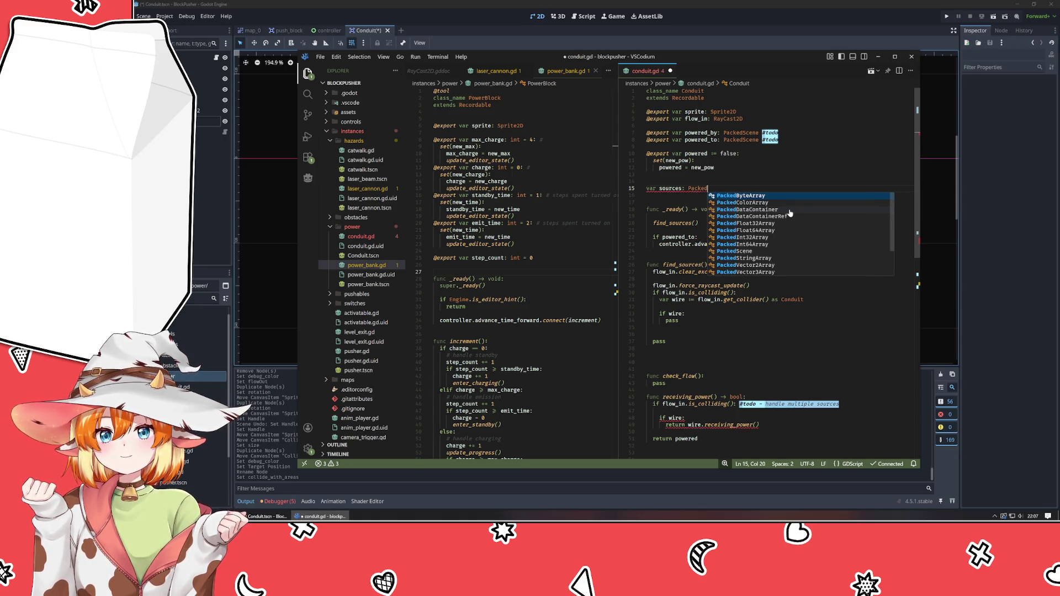
pyautogui.press('Return')
pyautogui.write('[]')
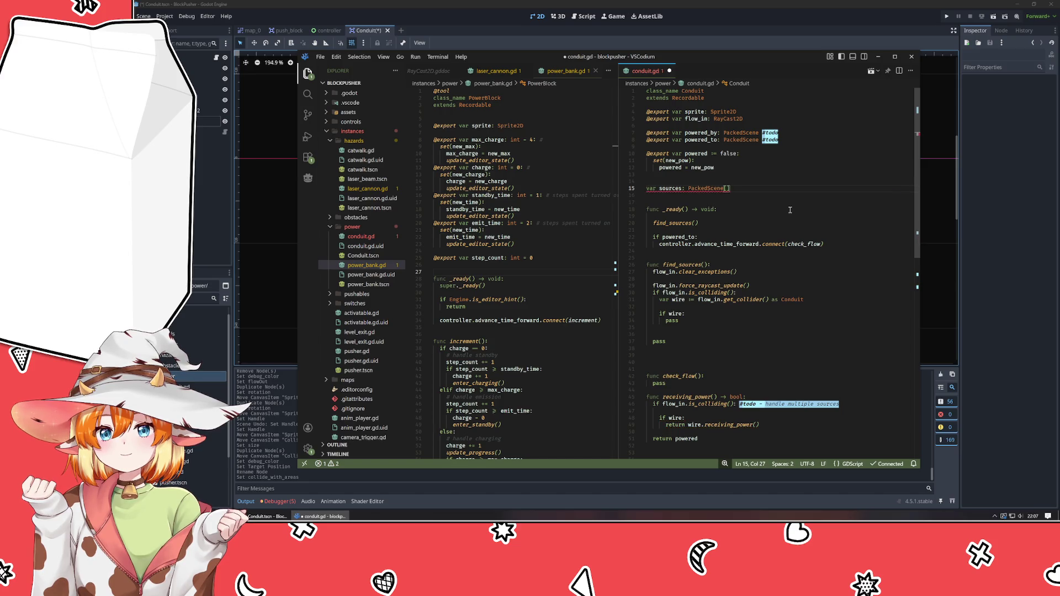
pyautogui.moveTo(689, 188)
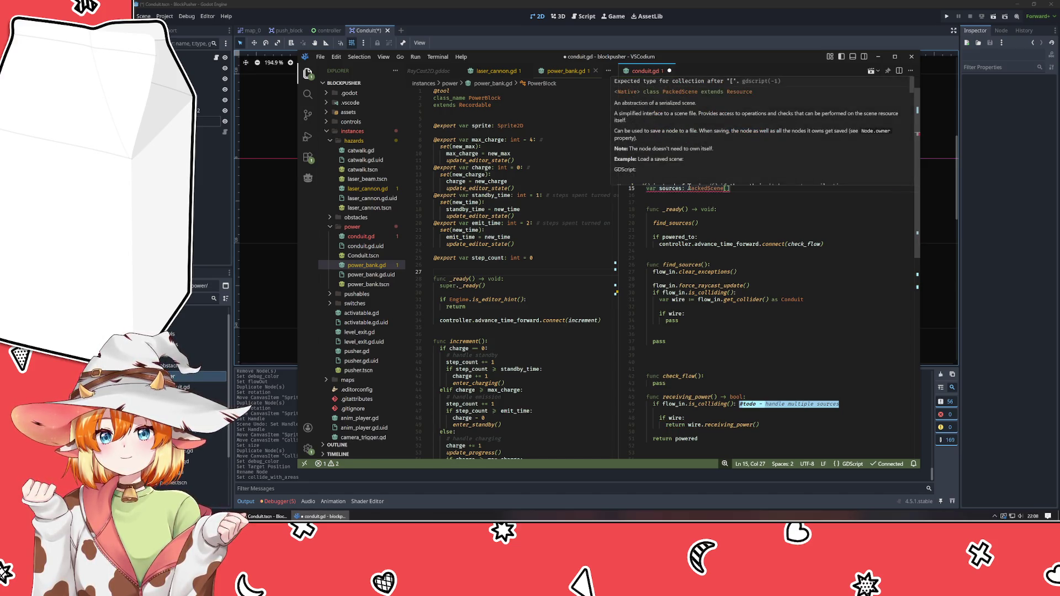
pyautogui.press('BackSpace')
pyautogui.hotkey('ctrl', 'Left')
pyautogui.hotkey('ctrl', 'Left')
pyautogui.write('[]')
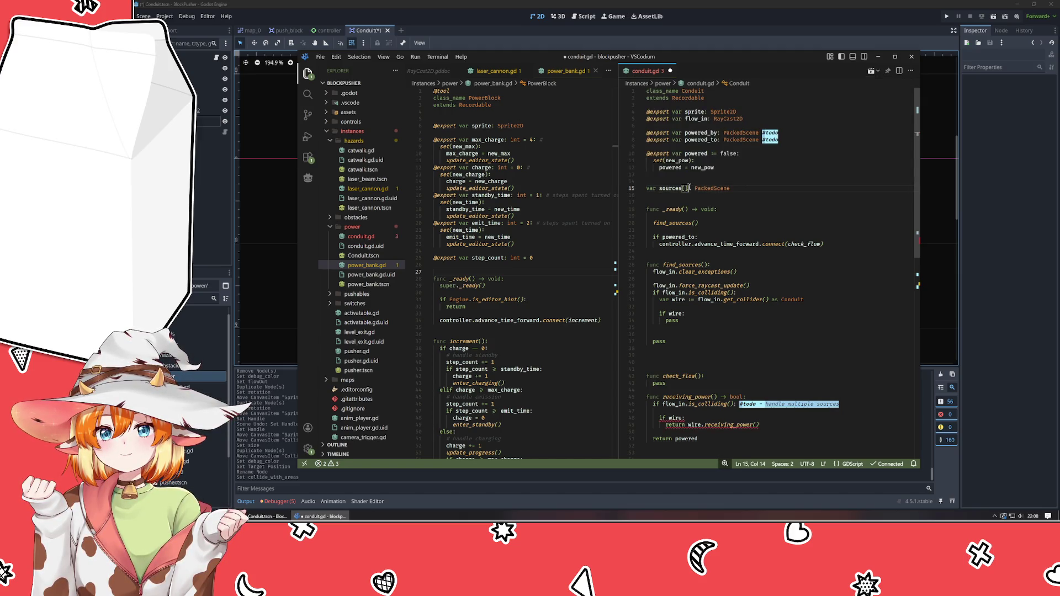
pyautogui.press('End')
pyautogui.write('[]')
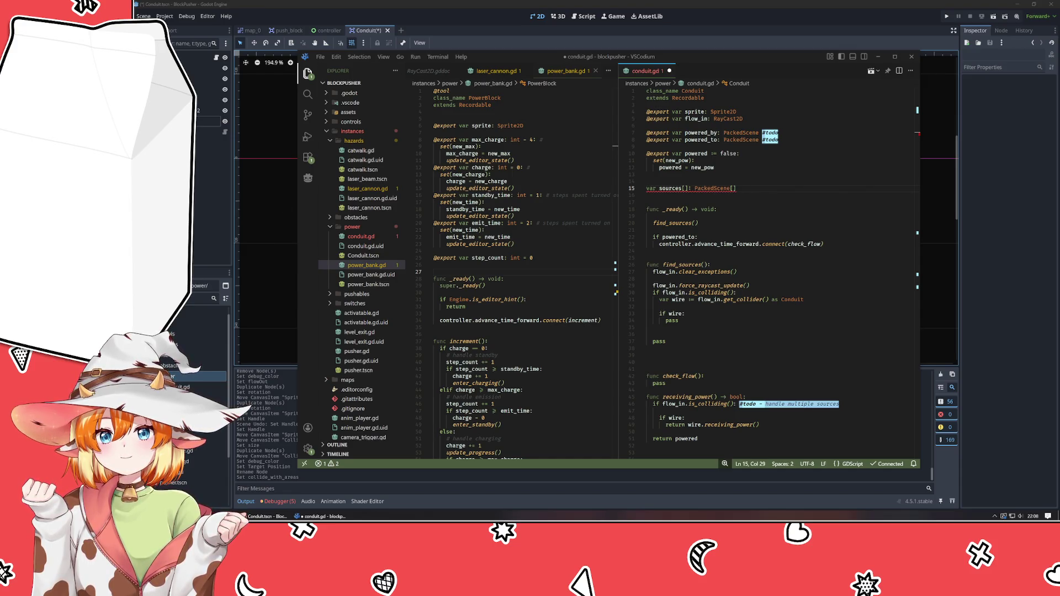
# - Simplify the declaration to a plain untyped 'var sources = []'
pyautogui.click(688, 188)
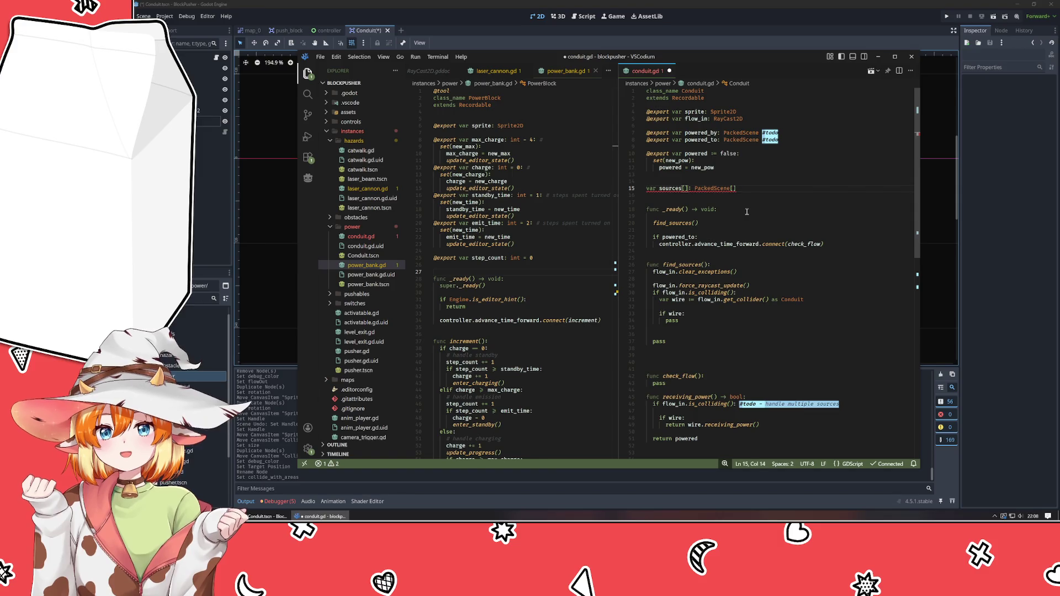
pyautogui.press('Right')
pyautogui.write('=')
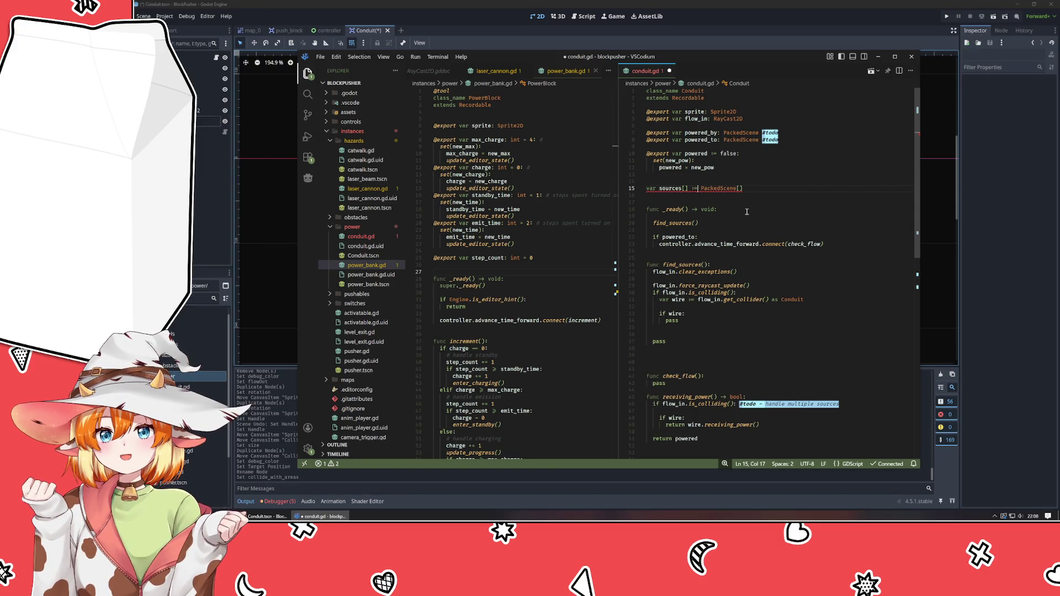
pyautogui.press('BackSpace')
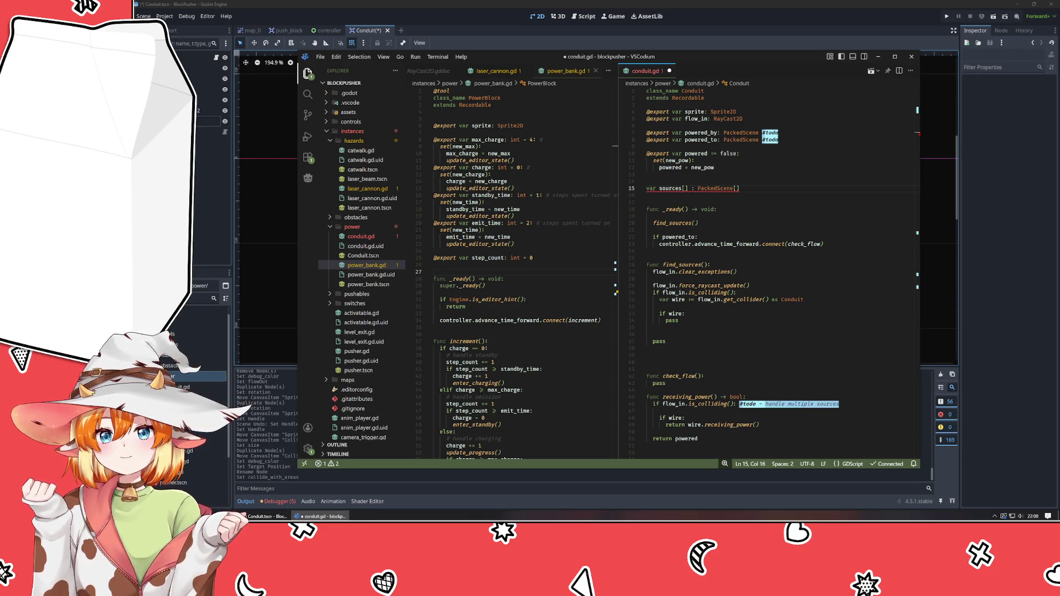
pyautogui.doubleClick(715, 188)
pyautogui.press('BackSpace')
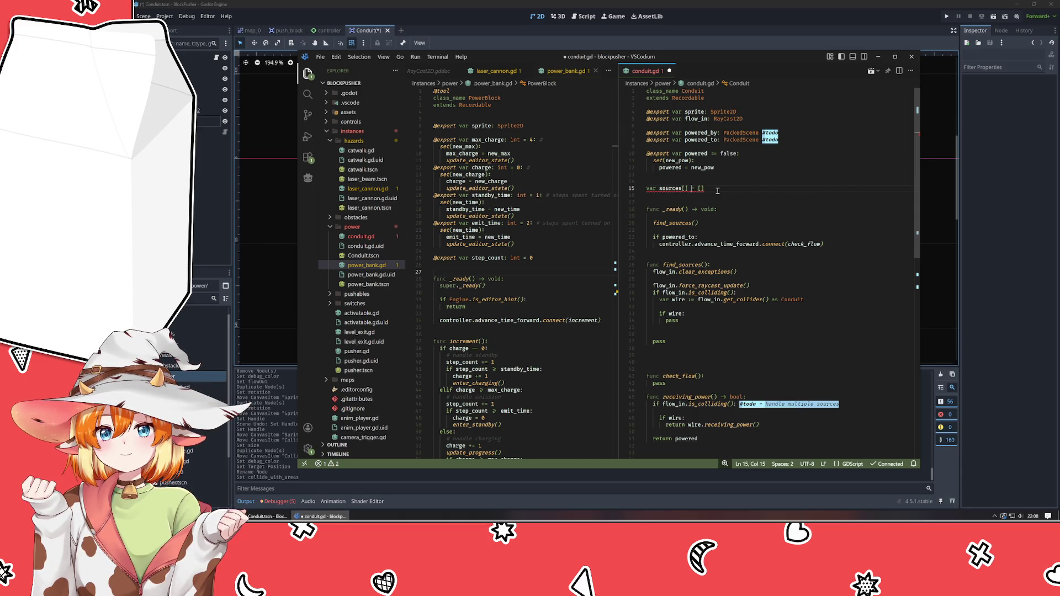
pyautogui.press('BackSpace')
pyautogui.press('BackSpace')
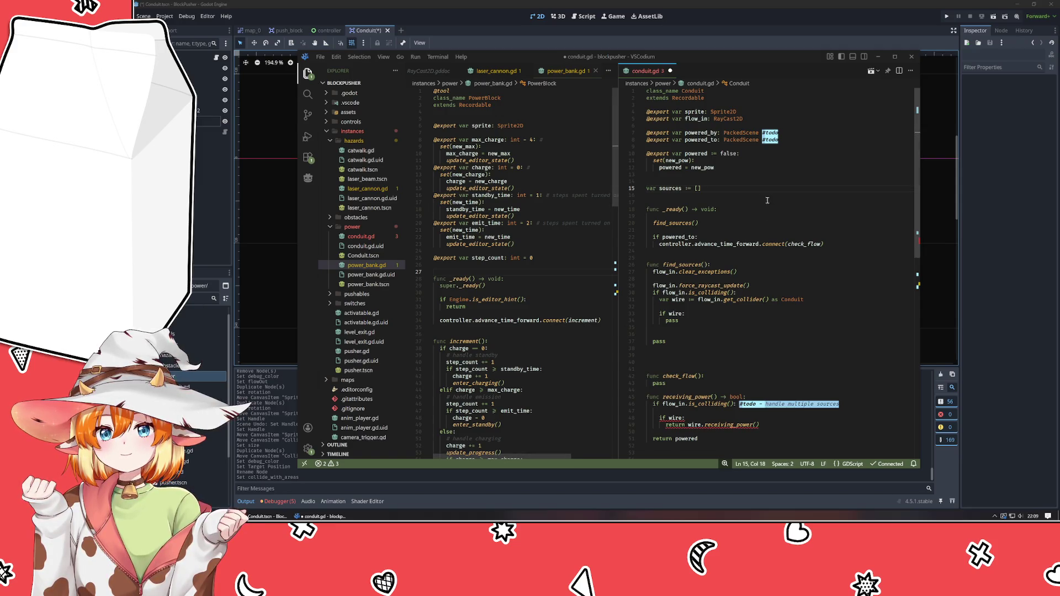
pyautogui.click(710, 192)
pyautogui.moveTo(675, 192)
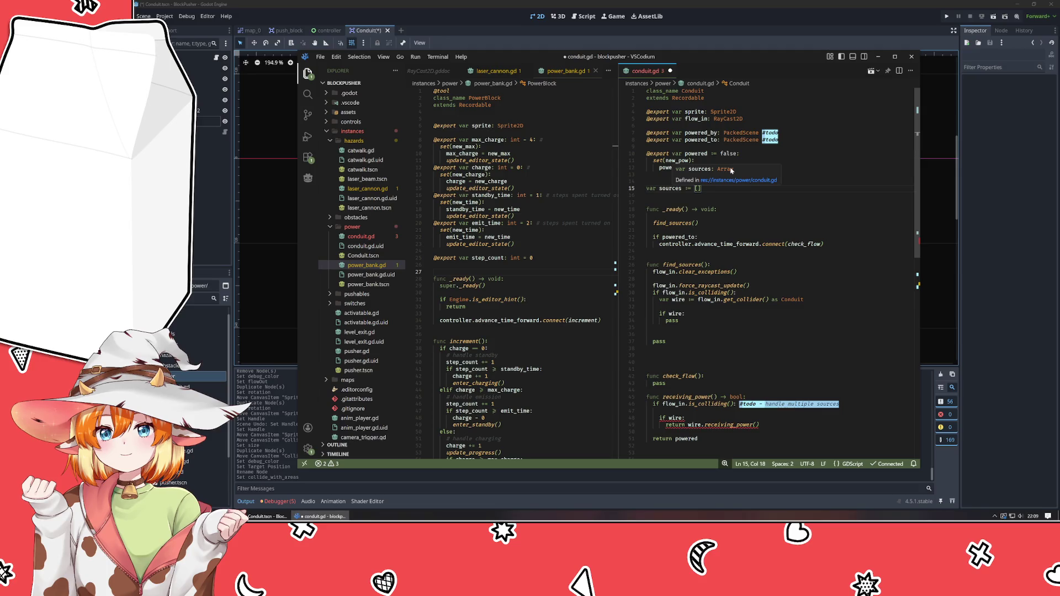
pyautogui.click(760, 196)
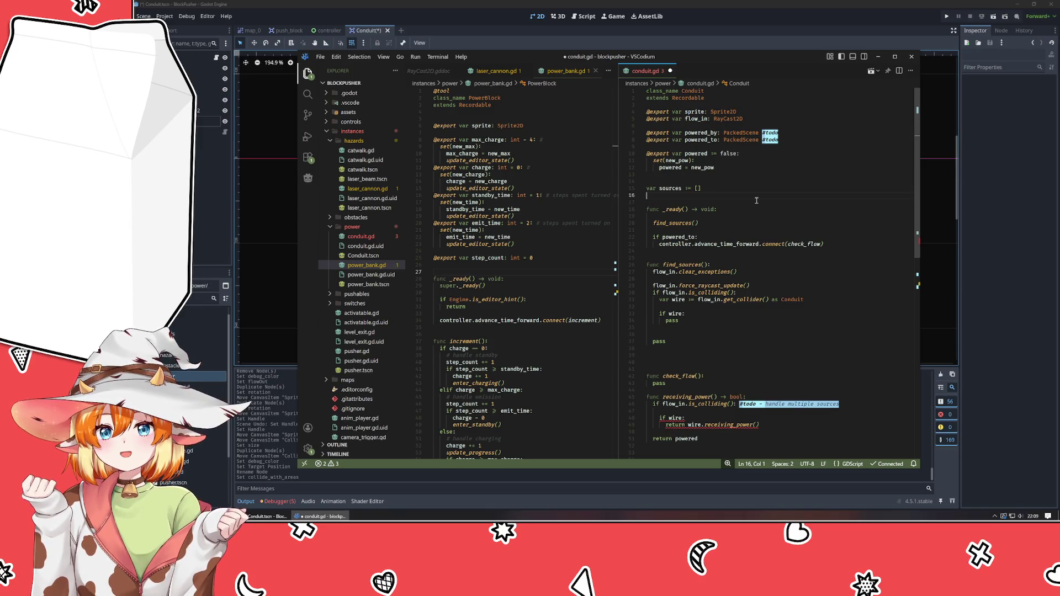
# - Replace the pass under 'if wire:' with sources.push_back(wire)
pyautogui.click(711, 322)
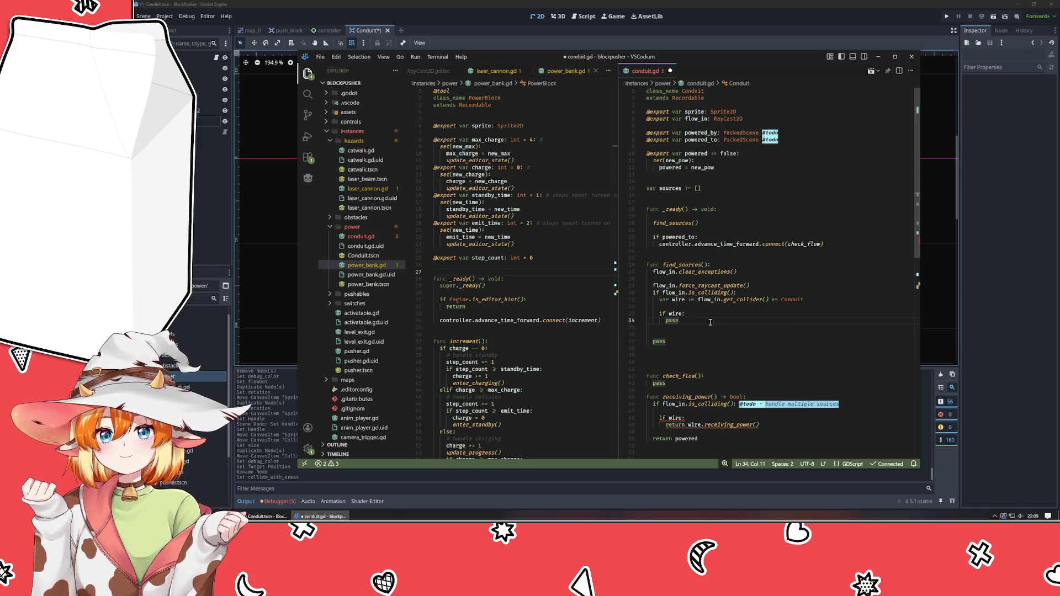
pyautogui.hotkey('ctrl', 'shift', 'Left')
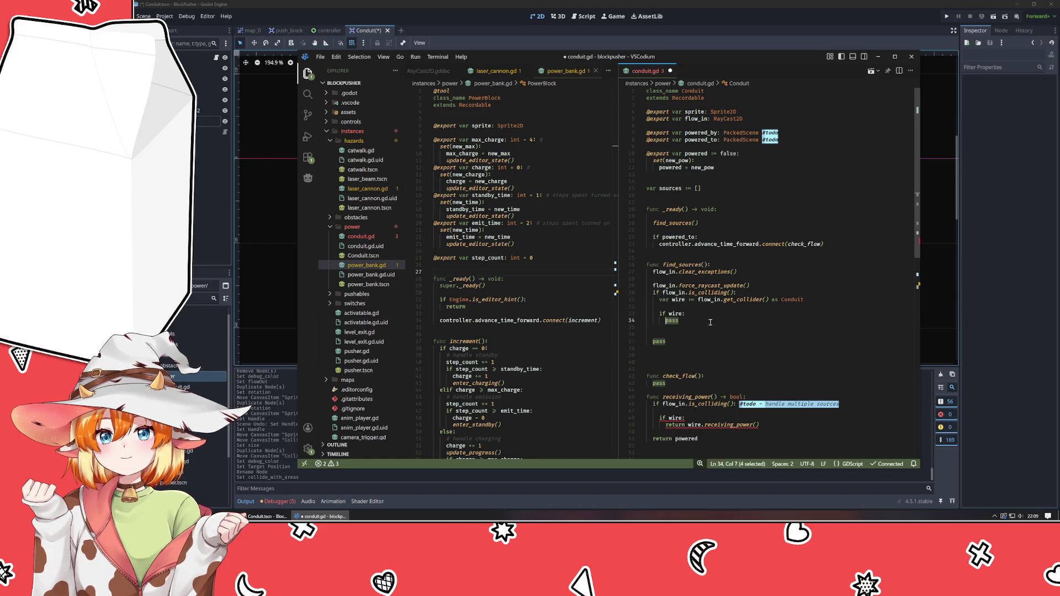
pyautogui.press('BackSpace')
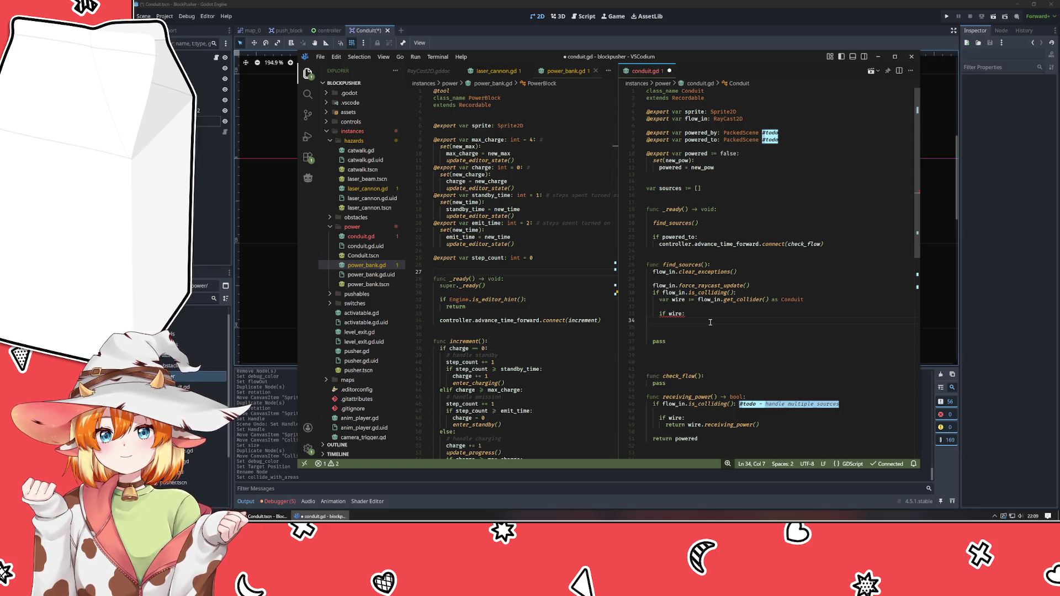
pyautogui.write('sources')
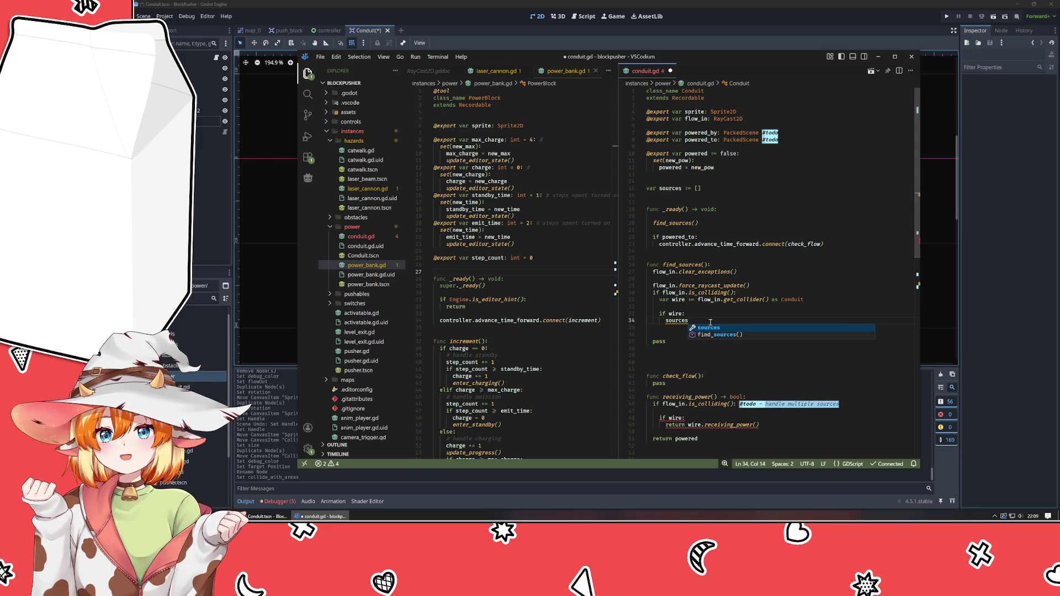
pyautogui.write('.ps')
pyautogui.press('BackSpace')
pyautogui.write('us')
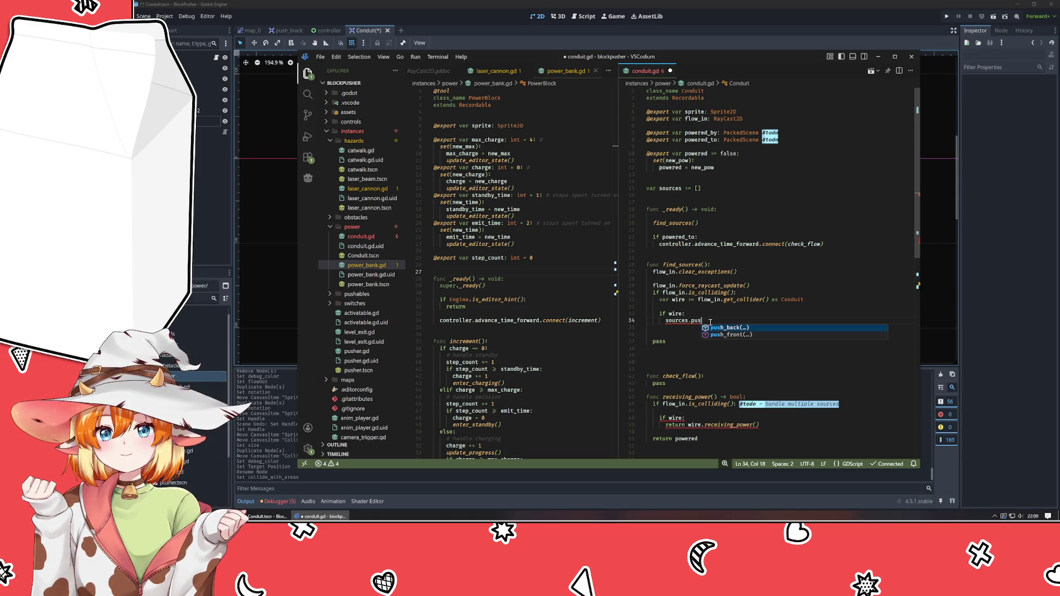
pyautogui.press('Return')
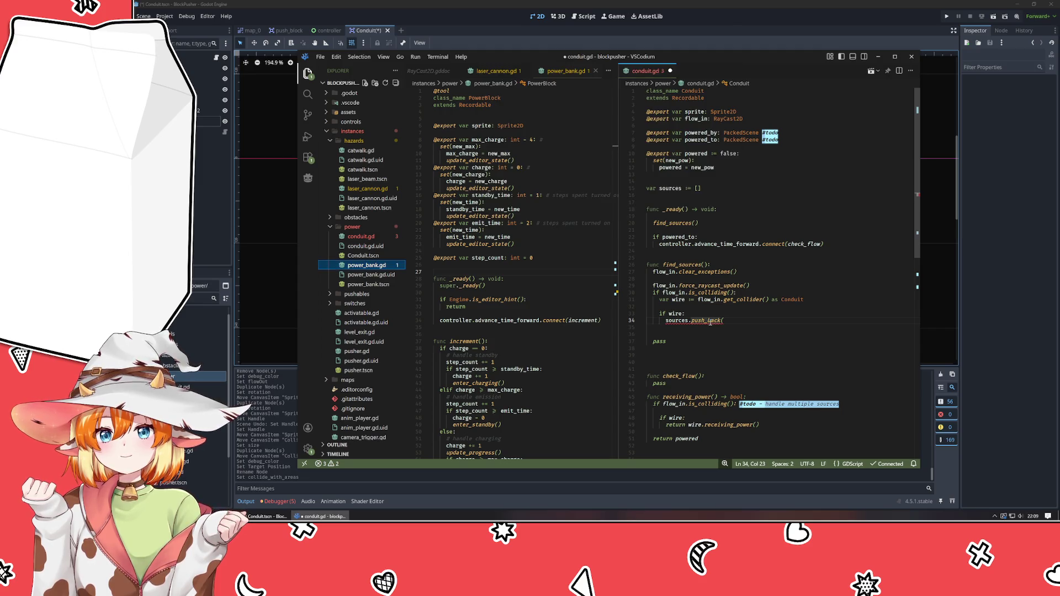
pyautogui.click(717, 355)
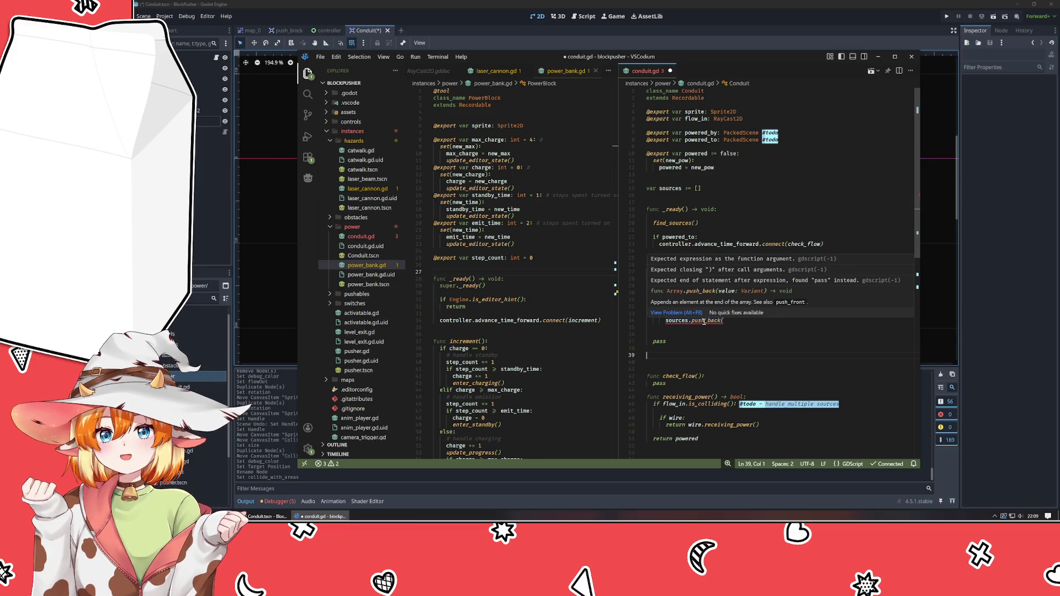
pyautogui.hotkey('alt', 'Left')
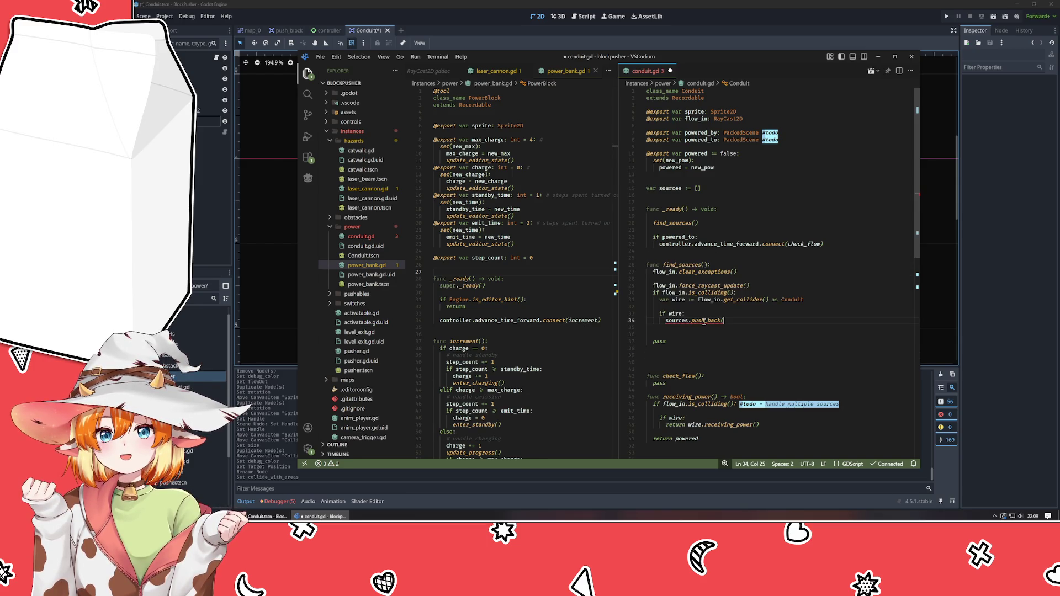
pyautogui.write(')')
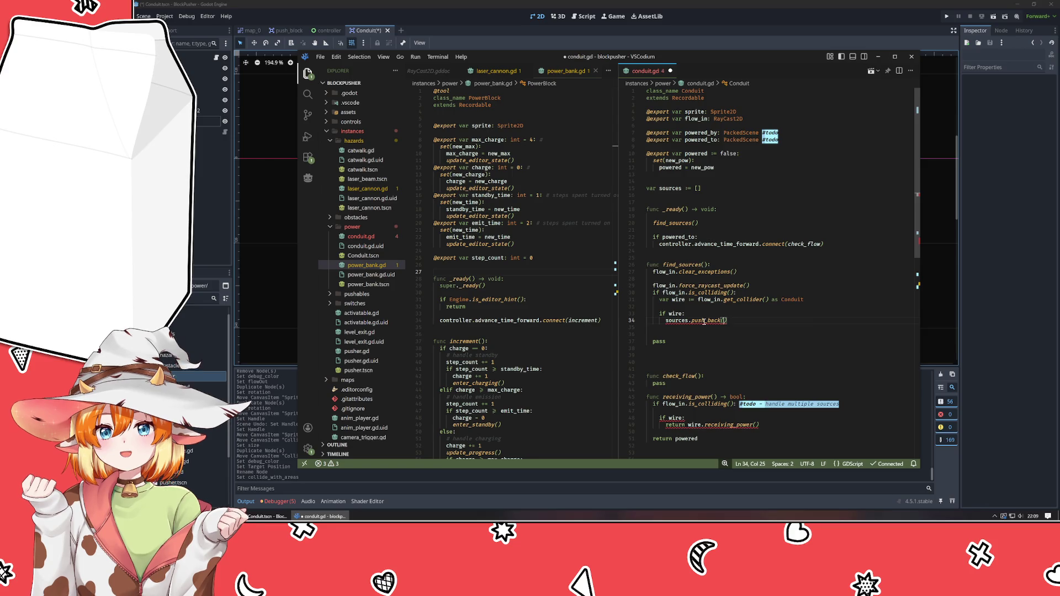
pyautogui.write('wire')
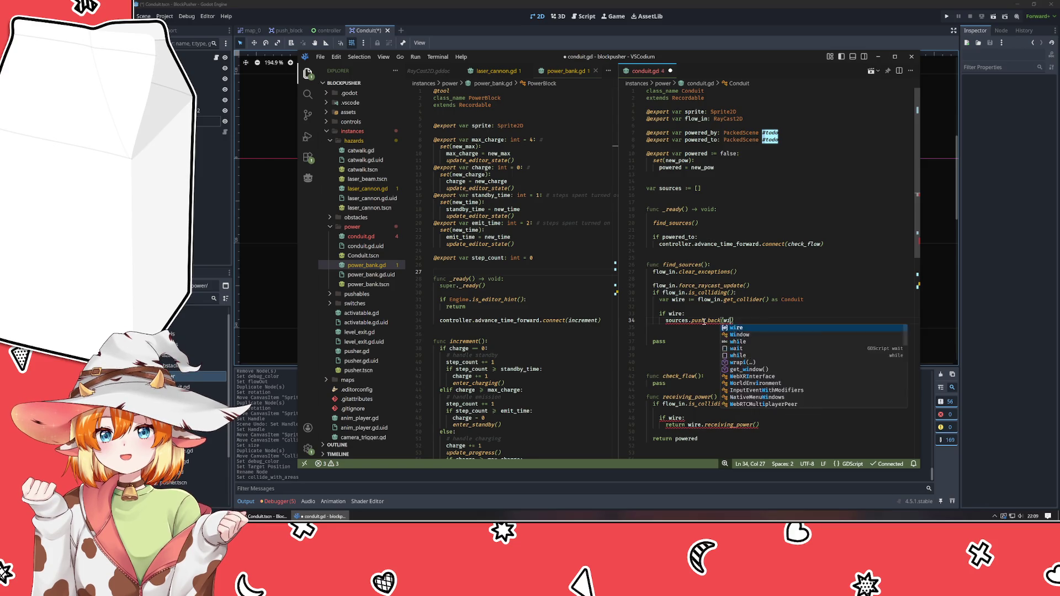
pyautogui.press('Return')
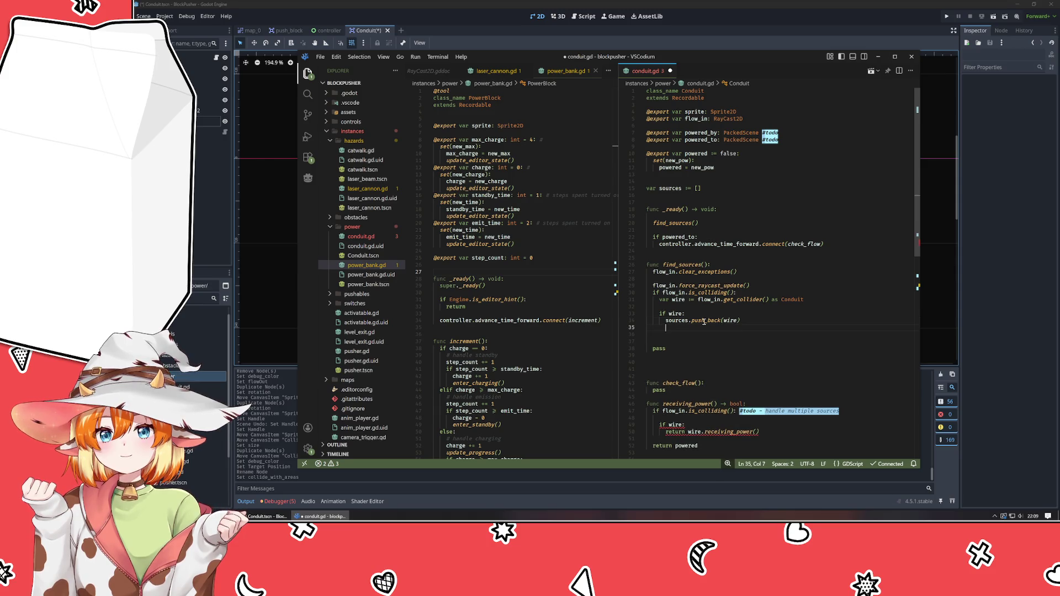
# - Add flow_in.add_exception(wire) below it and open a line after clear_exceptions()
pyautogui.write('flow')
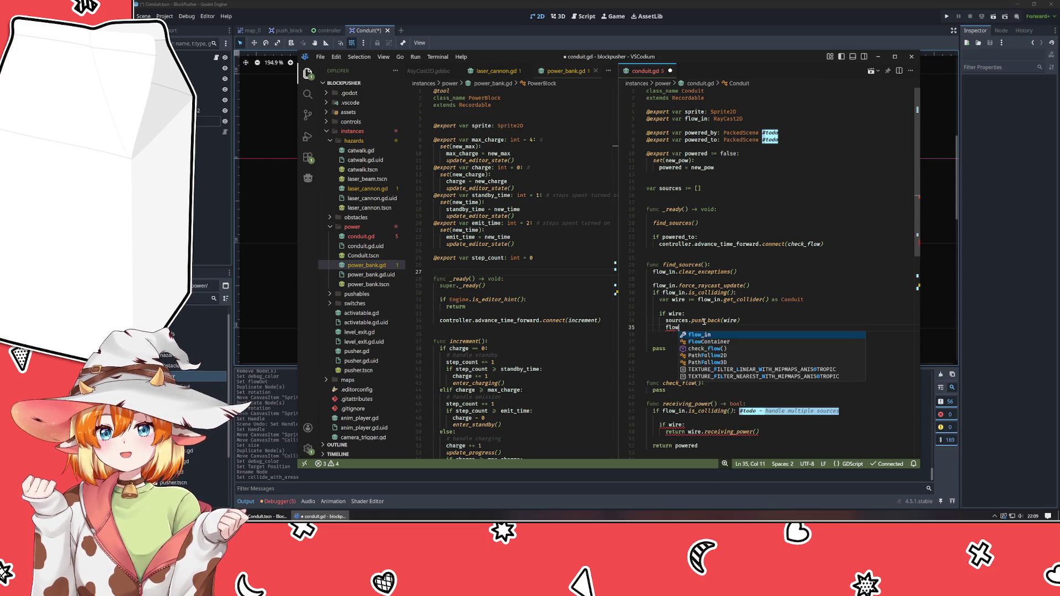
pyautogui.write('_in.addE')
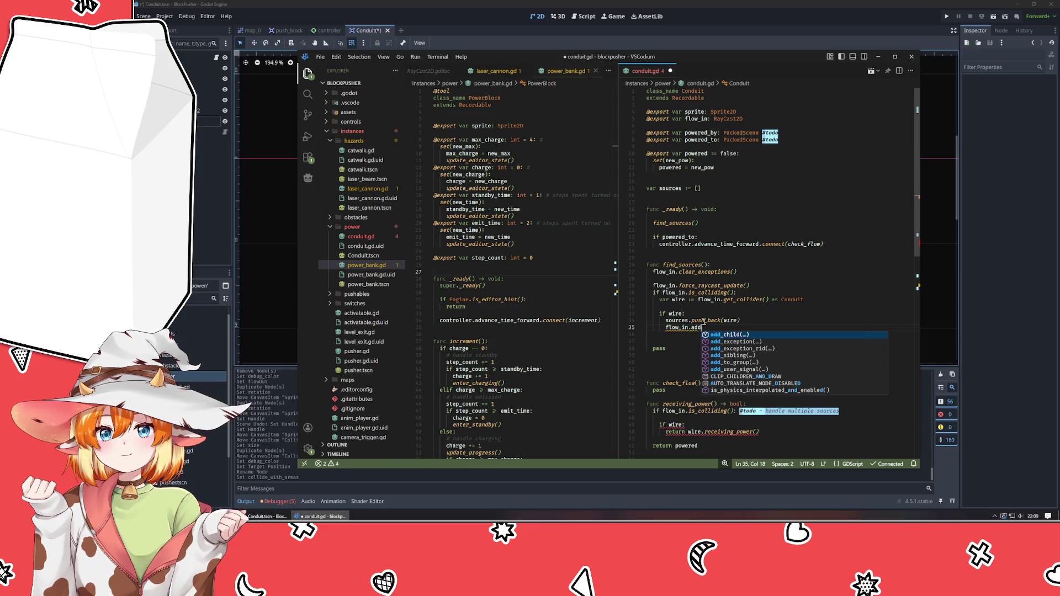
pyautogui.press('Return')
pyautogui.write('ire)')
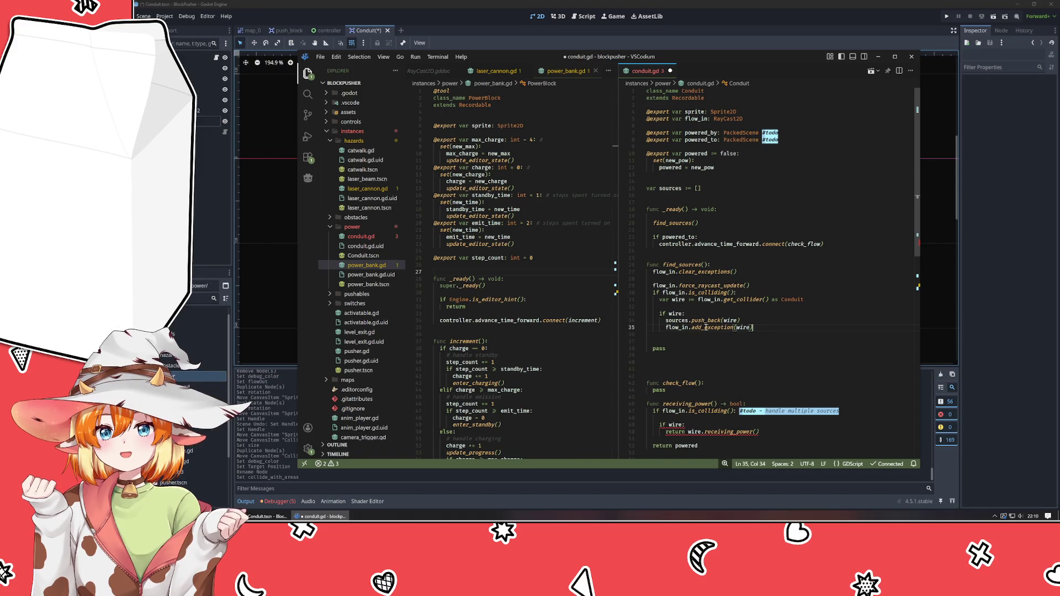
pyautogui.click(692, 279)
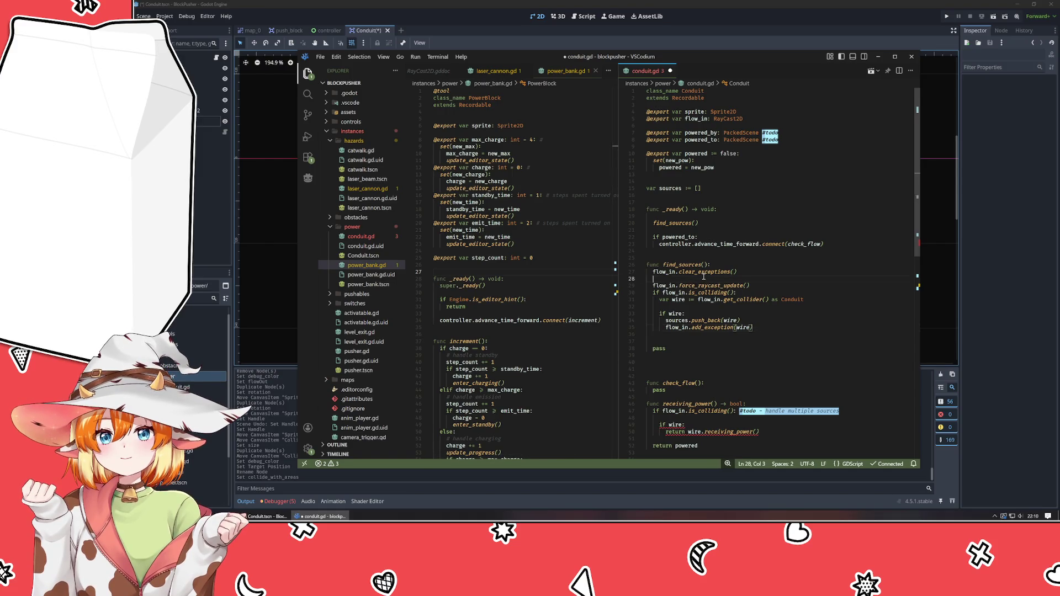
pyautogui.press('Return')
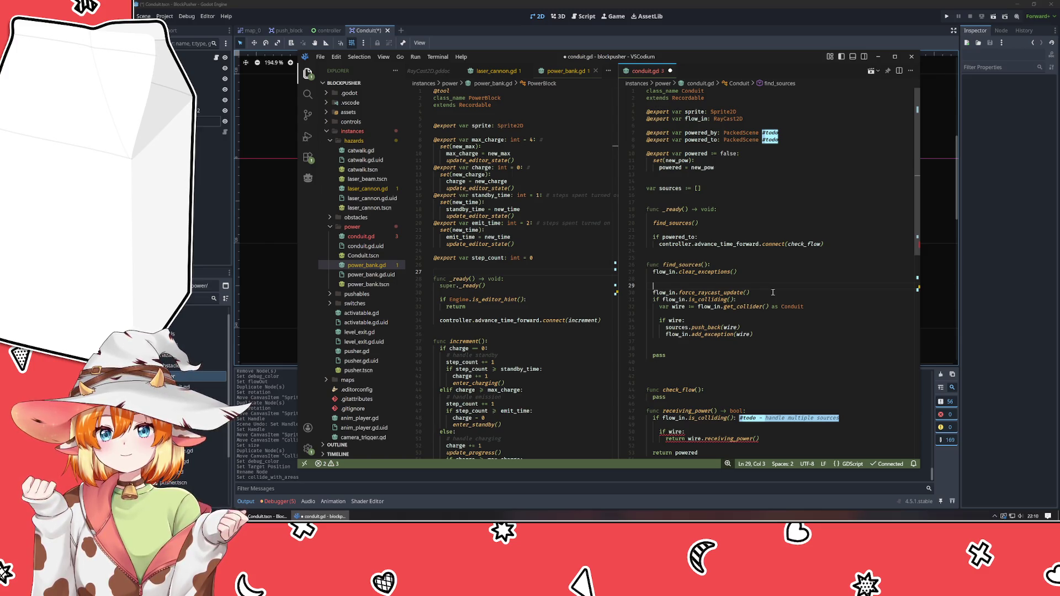
# - Declare 'var collides = true' and indent the raycast block under 'while collides:'
pyautogui.write('do')
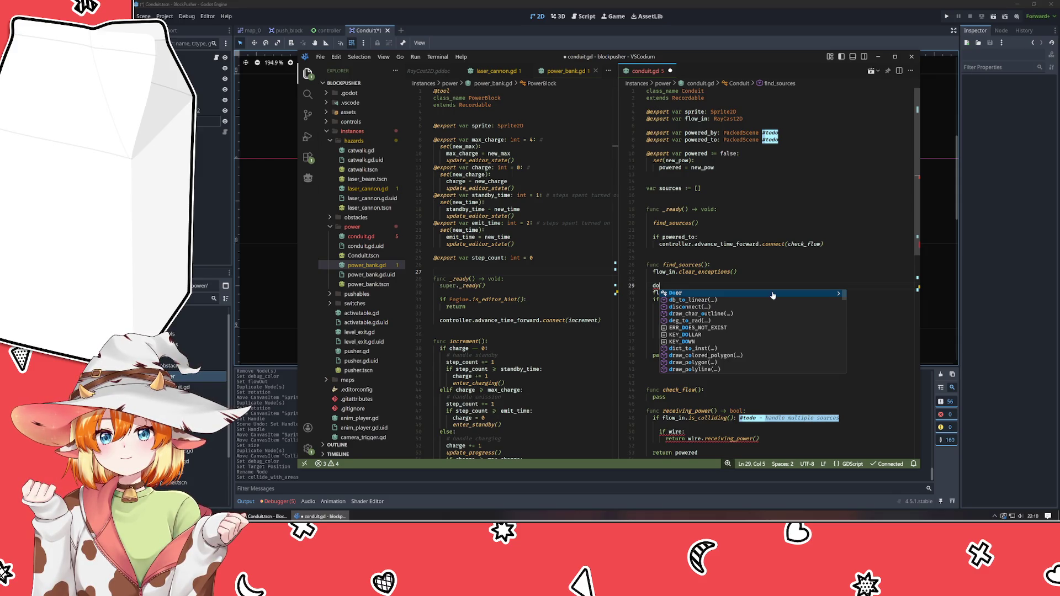
pyautogui.press('Escape')
pyautogui.press('BackSpace')
pyautogui.press('BackSpace')
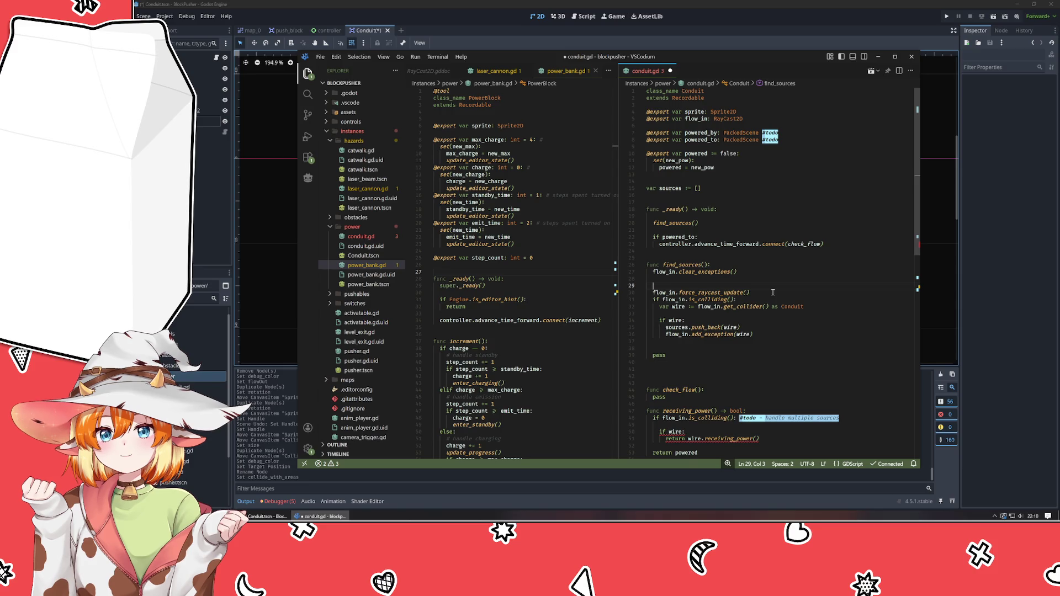
pyautogui.write('while')
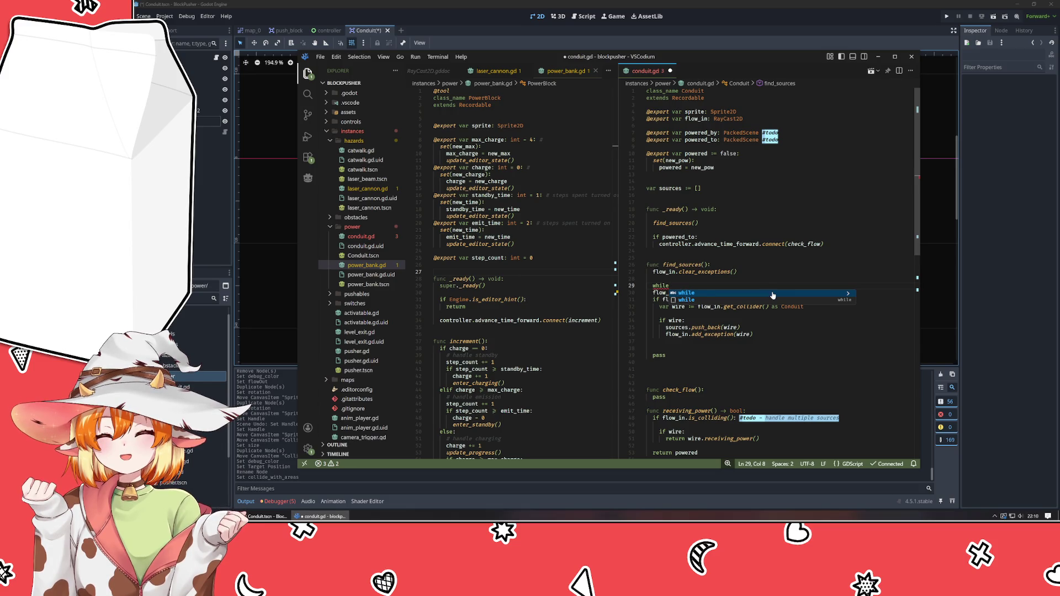
pyautogui.press('BackSpace')
pyautogui.press('BackSpace')
pyautogui.press('BackSpace')
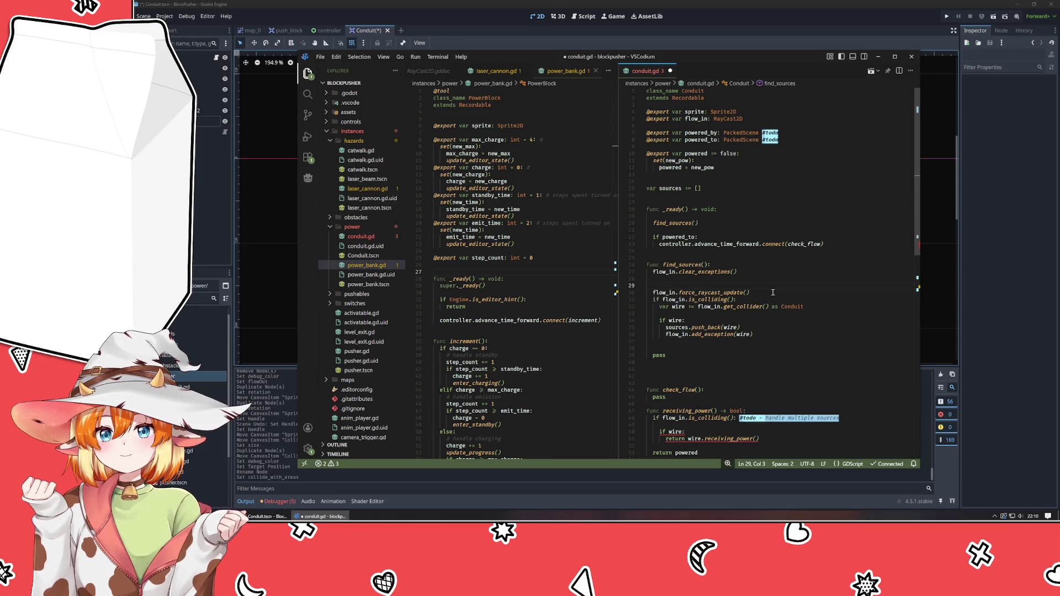
pyautogui.write('var collise')
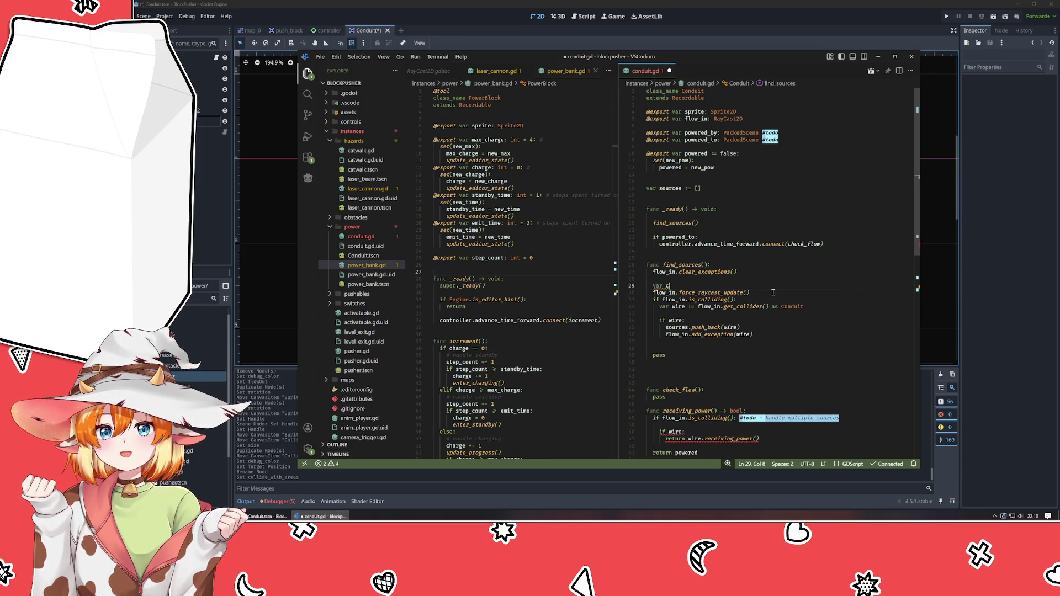
pyautogui.press('BackSpace')
pyautogui.press('BackSpace')
pyautogui.write('des = T')
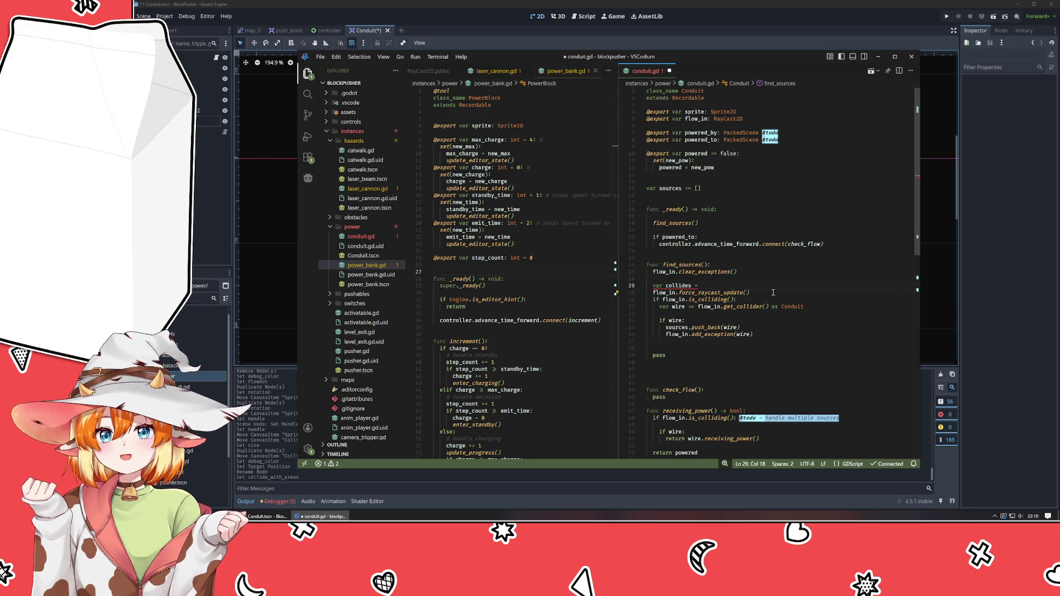
pyautogui.write('rue')
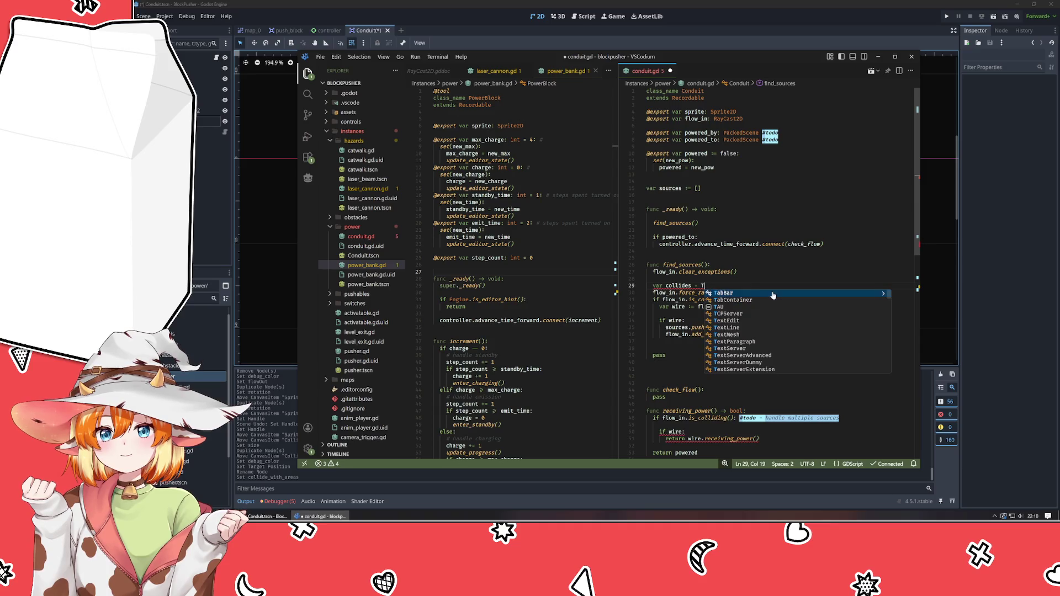
pyautogui.press('Return')
pyautogui.press('Return')
pyautogui.press('Return')
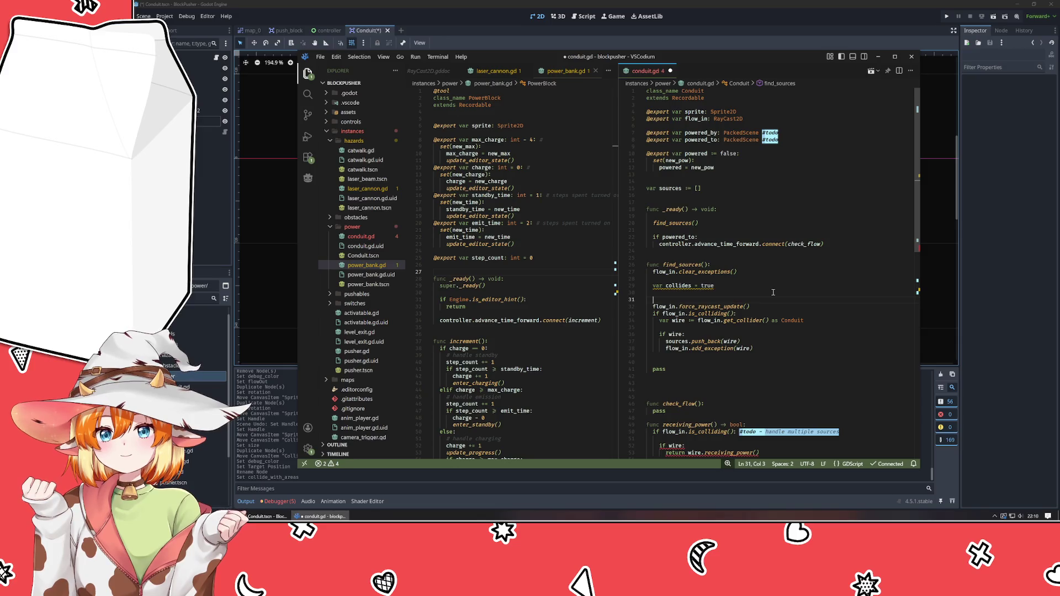
pyautogui.write('while collides:')
pyautogui.hotkey('shift', 'Down')
pyautogui.hotkey('shift', 'Down')
pyautogui.hotkey('shift', 'Down')
pyautogui.press('Tab')
pyautogui.press('Down')
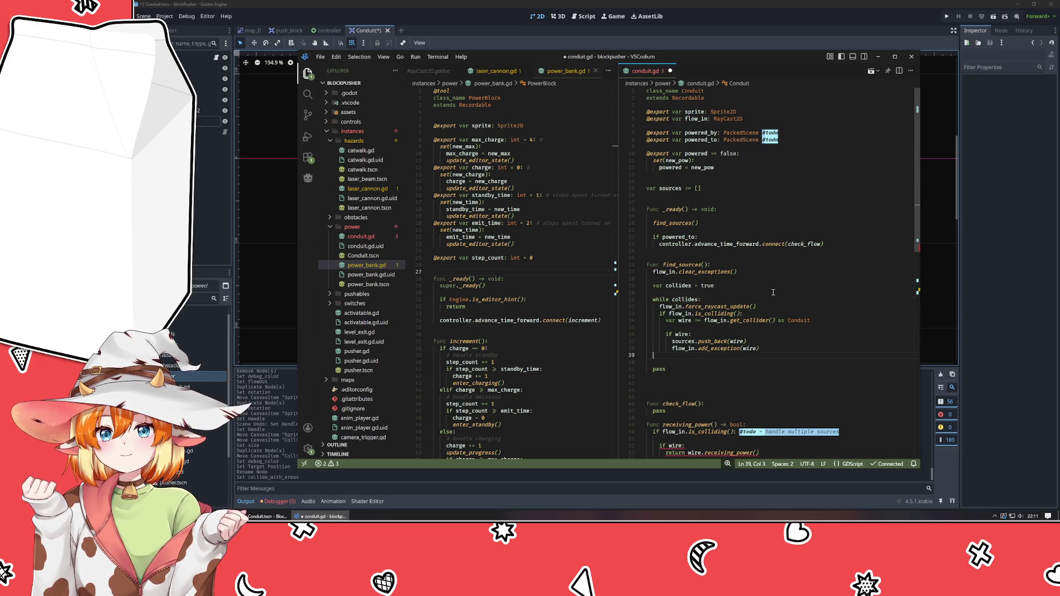
# - Refresh collides with flow_in.is_colliding() after the raycast update and use 'if collides:'
pyautogui.click(773, 292)
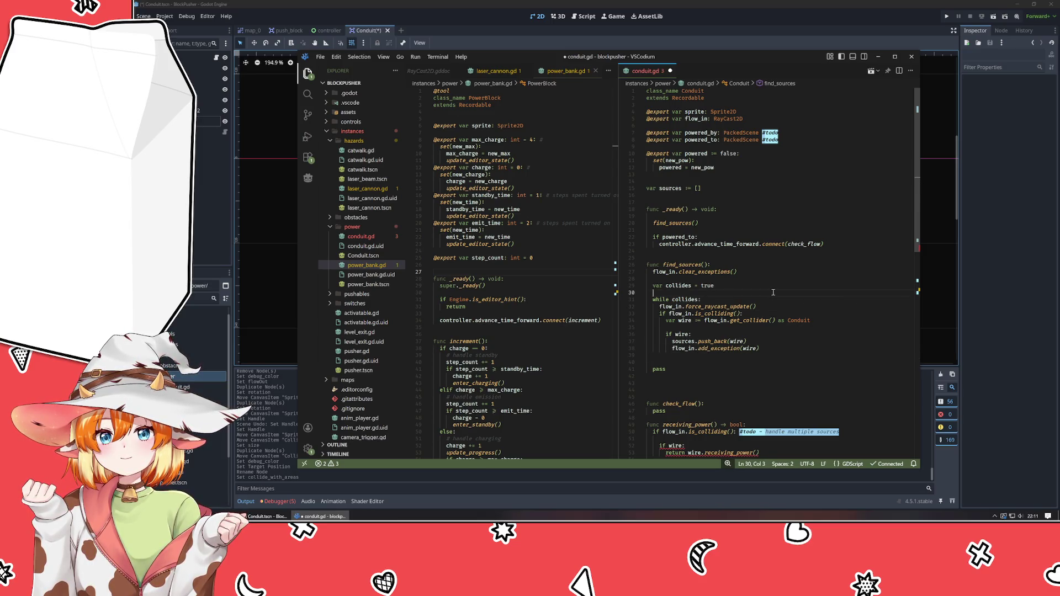
pyautogui.press('BackSpace')
pyautogui.press('Down')
pyautogui.press('Down')
pyautogui.press('Down')
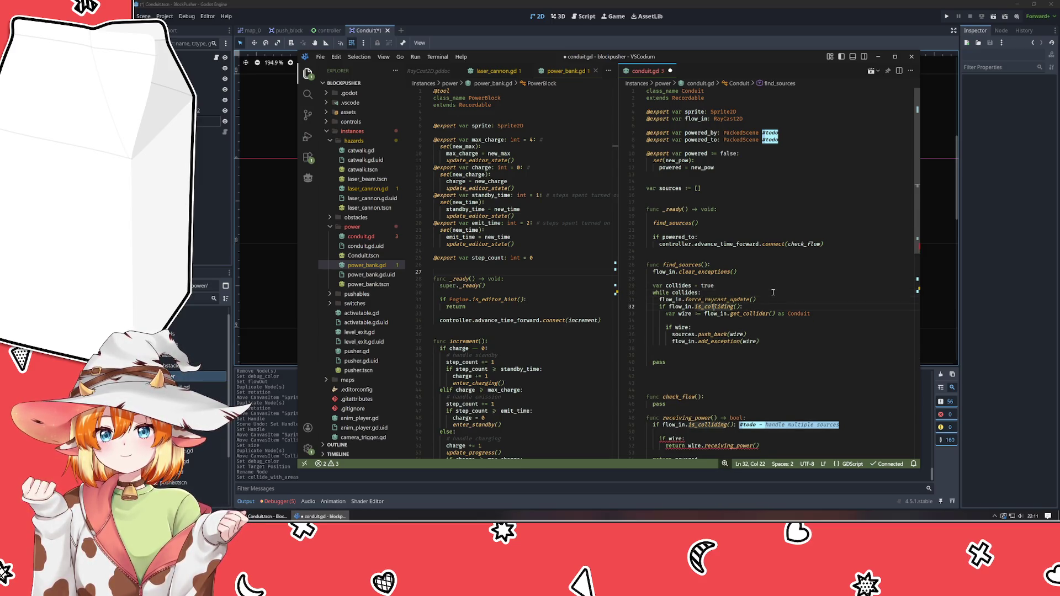
pyautogui.press('Up')
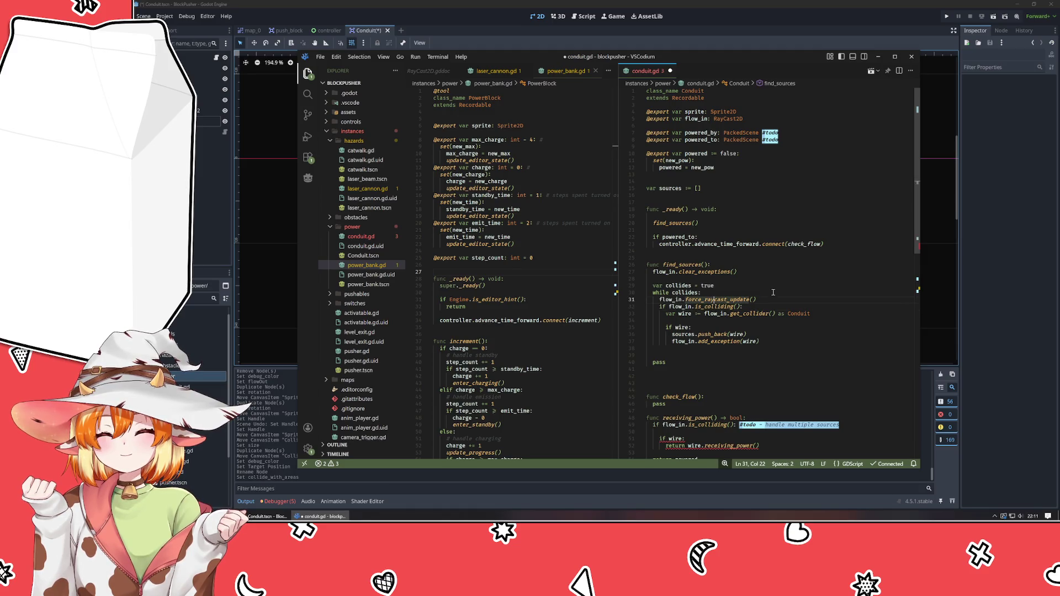
pyautogui.press('Return')
pyautogui.press('Return')
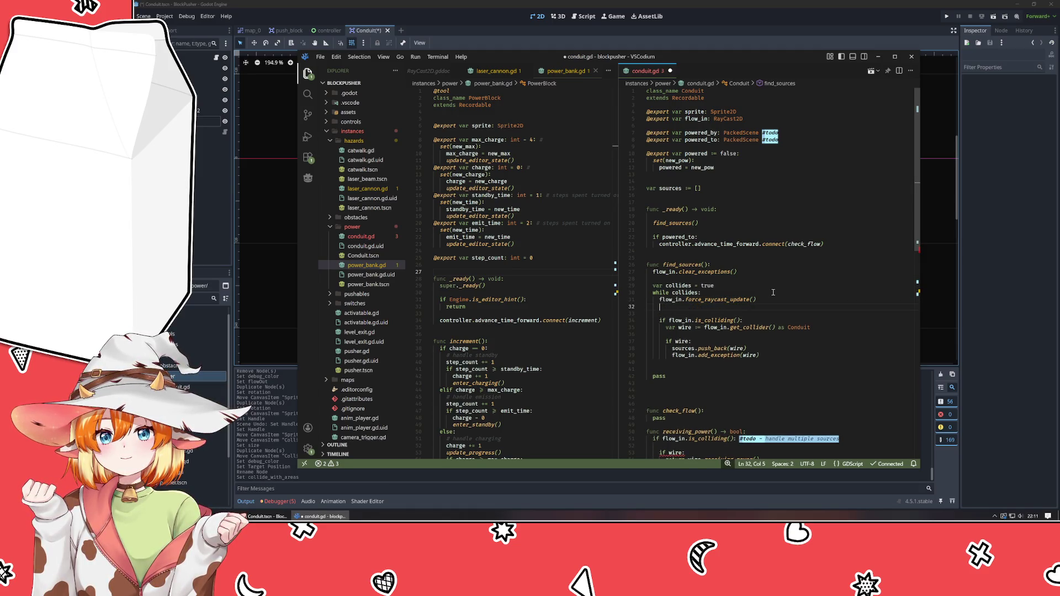
pyautogui.write('collides = ')
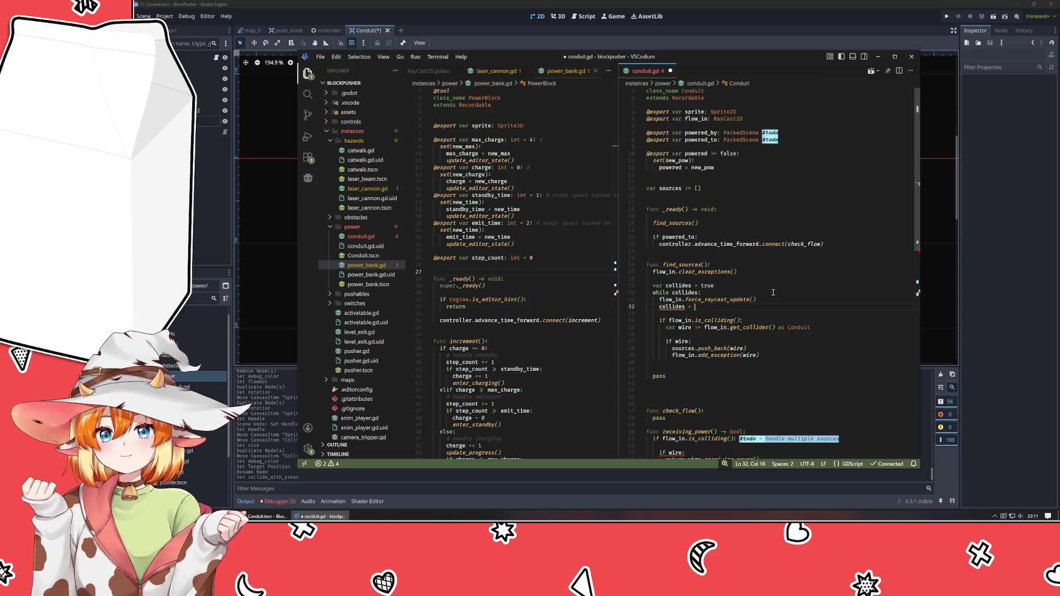
pyautogui.write('flow_in.isC')
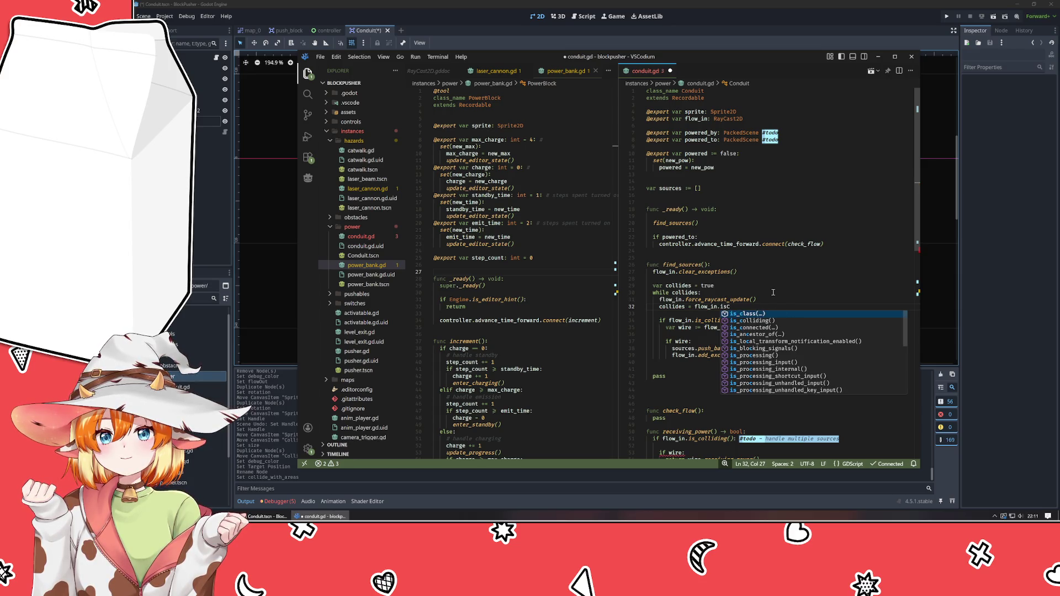
pyautogui.press('BackSpace')
pyautogui.write('_coll')
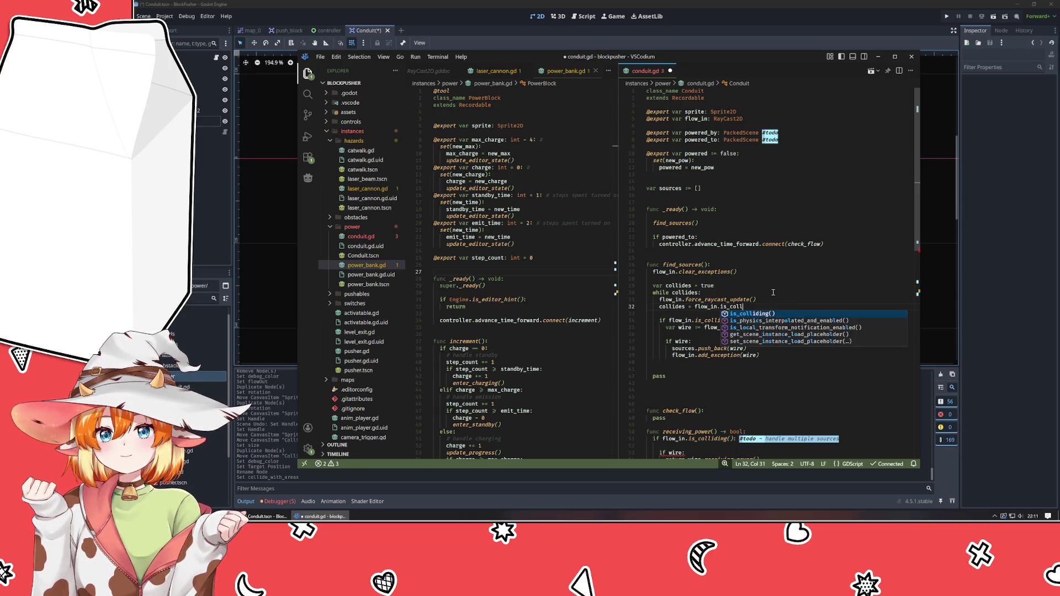
pyautogui.press('Return')
pyautogui.press('Down')
pyautogui.press('Down')
pyautogui.press('BackSpace')
pyautogui.press('BackSpace')
pyautogui.press('BackSpace')
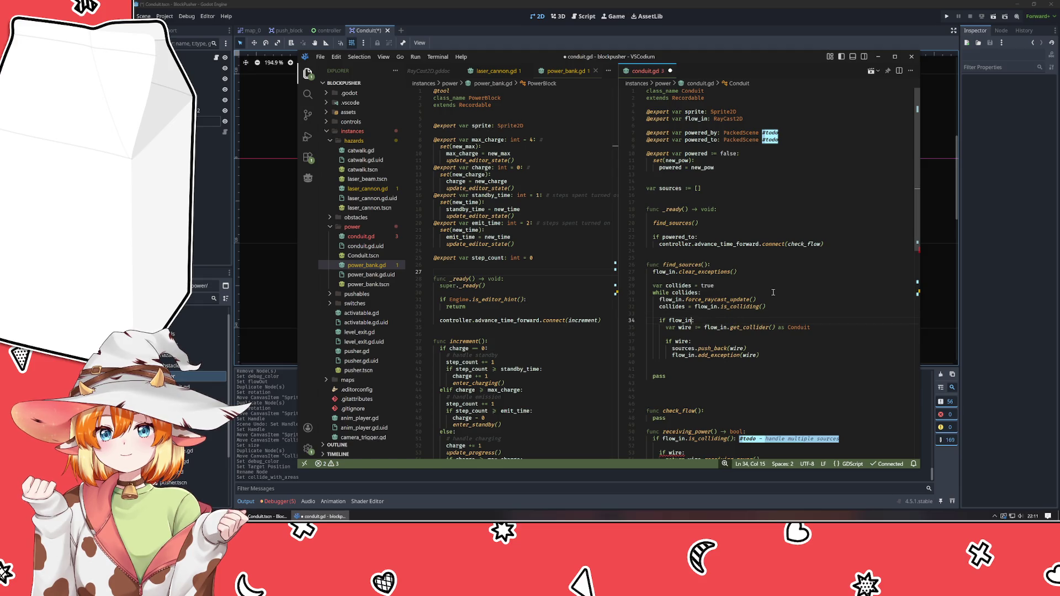
pyautogui.write('coll:')
pyautogui.press('Return')
pyautogui.press('Up')
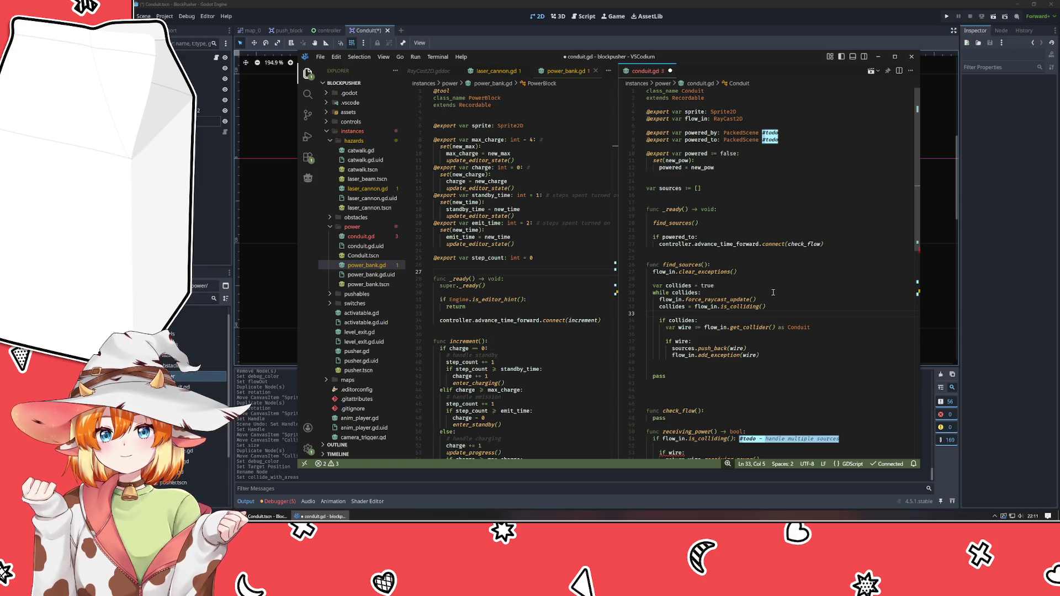
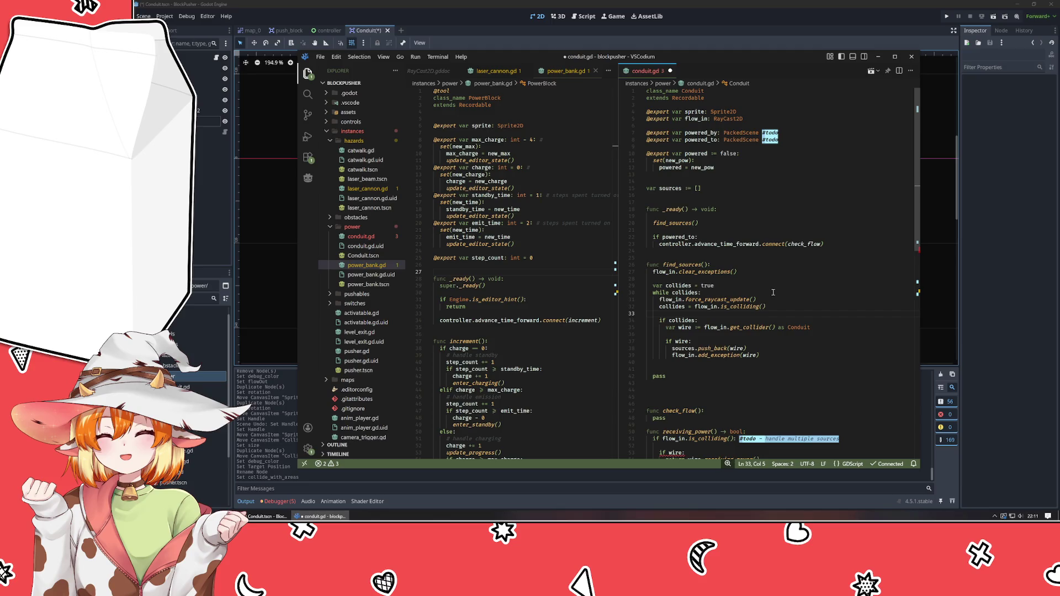
# - After checking the Conduit scene in Godot, replace find_sources' trailing pass with flow_in.enabled = false
pyautogui.hotkey('alt', 'Tab')
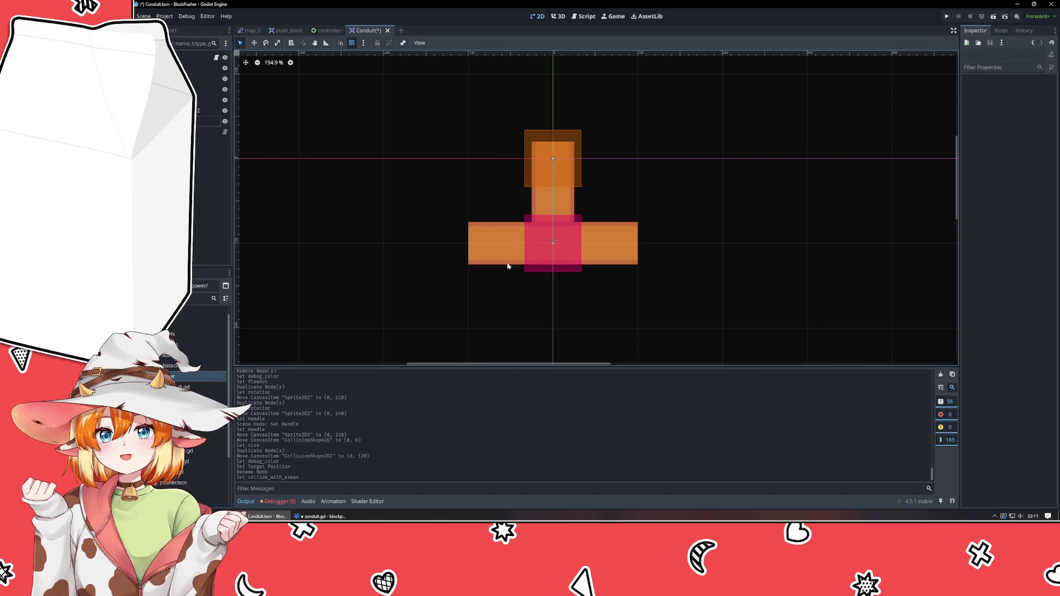
pyautogui.click(322, 517)
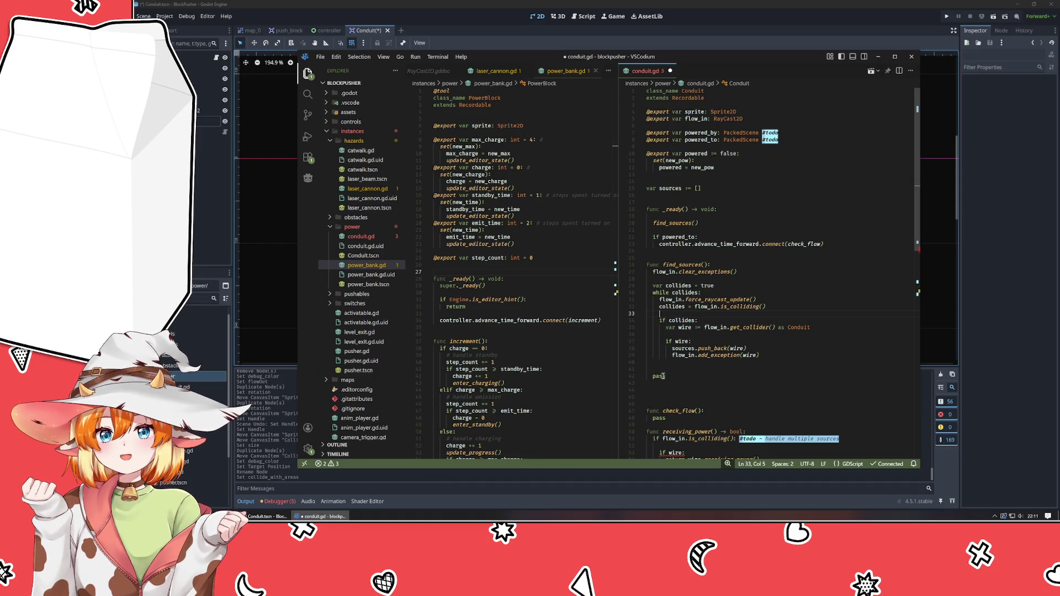
pyautogui.click(694, 369)
pyautogui.write('flow_')
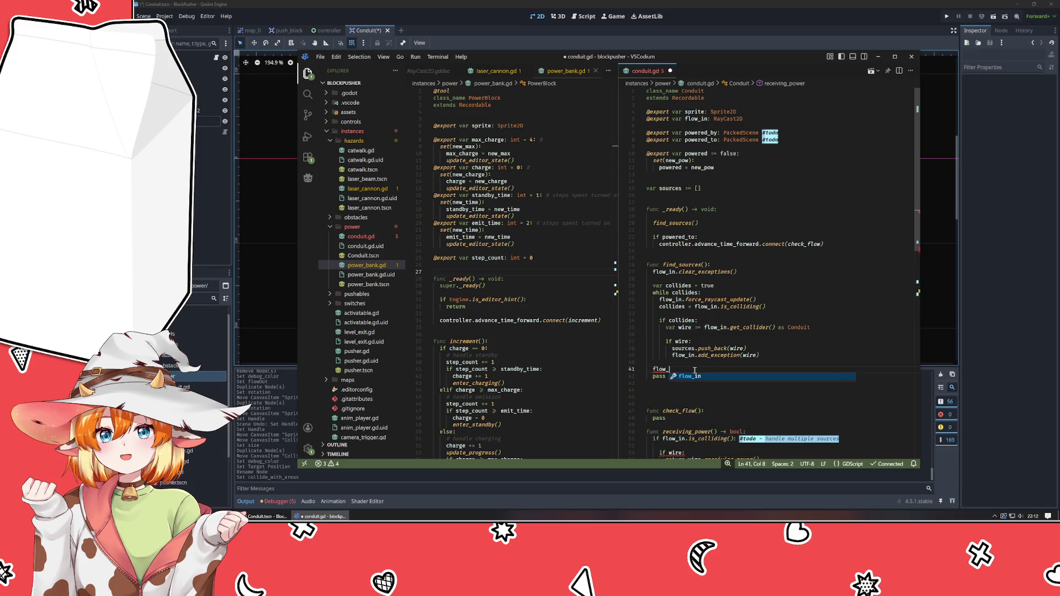
pyautogui.write('in.disa')
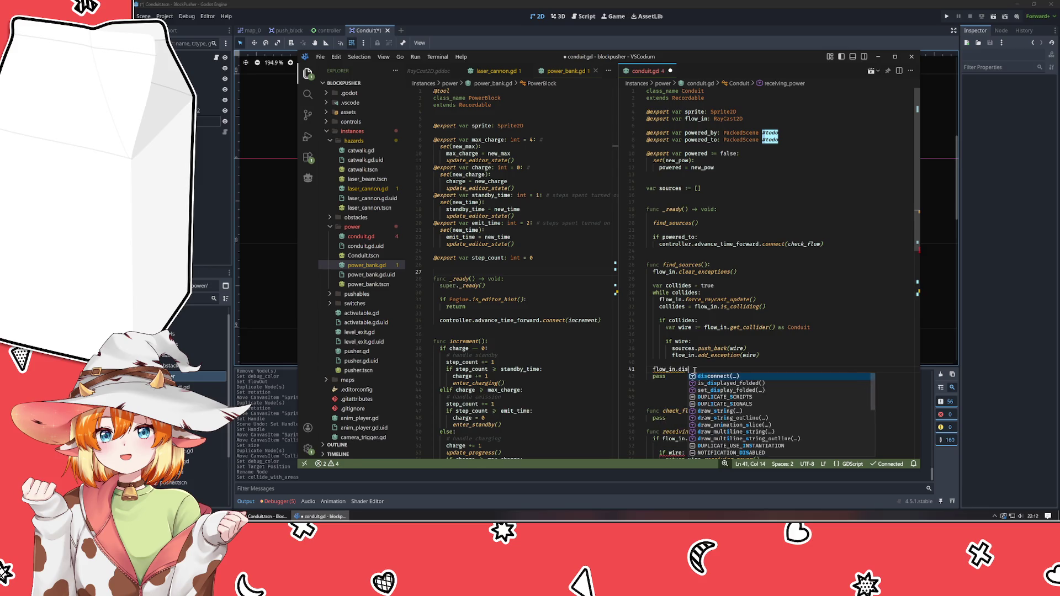
pyautogui.press('BackSpace')
pyautogui.press('BackSpace')
pyautogui.press('BackSpace')
pyautogui.write('enabled')
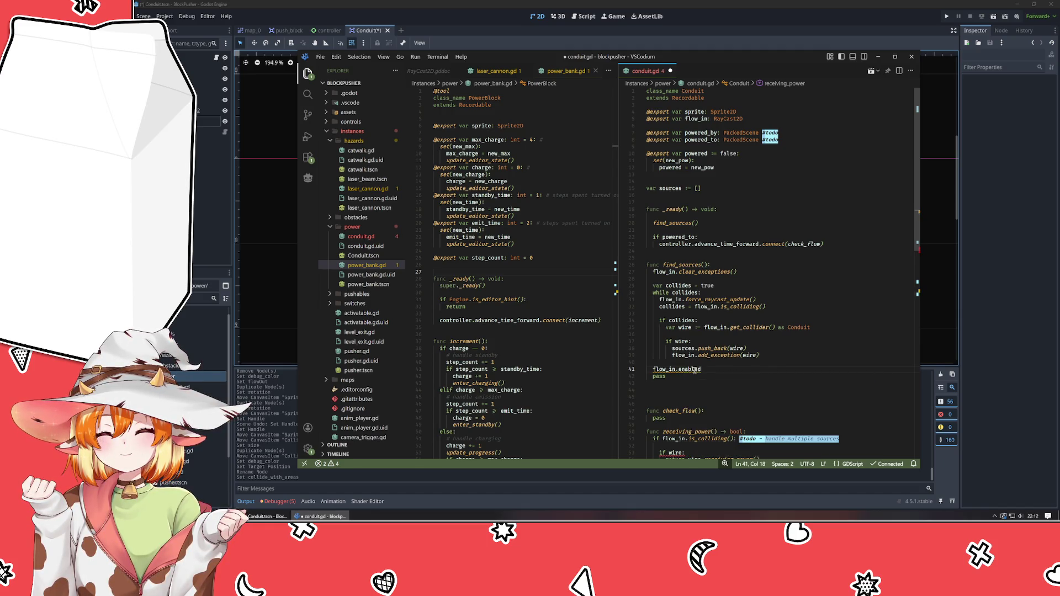
pyautogui.write(' = false')
pyautogui.press('Down')
pyautogui.press('BackSpace')
pyautogui.press('BackSpace')
pyautogui.press('BackSpace')
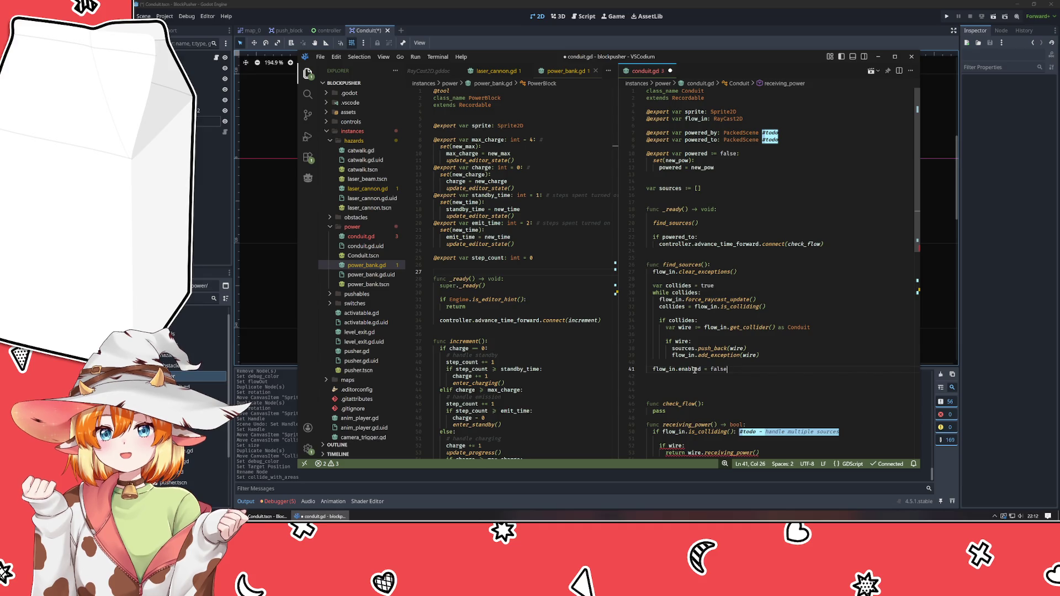
# - Add flow_in.enabled = true directly below clear_exceptions() at the top of find_sources
pyautogui.hotkey('shift', 'Home')
pyautogui.hotkey('ctrl', 'c')
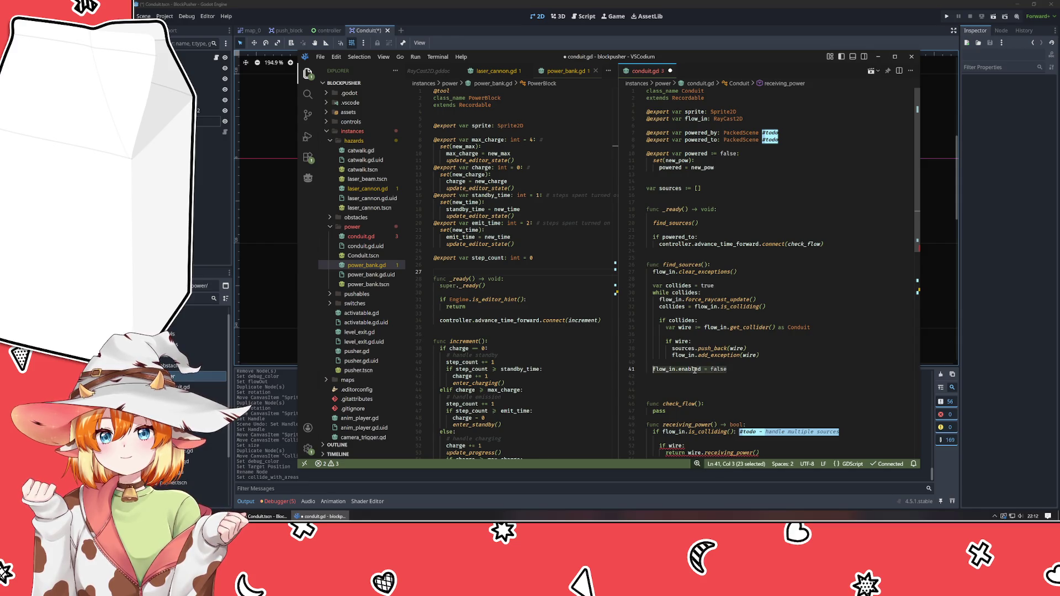
pyautogui.press('Up')
pyautogui.press('Up')
pyautogui.press('Up')
pyautogui.press('End')
pyautogui.press('Return')
pyautogui.hotkey('ctrl', 'v')
pyautogui.hotkey('ctrl', 'BackSpace')
pyautogui.write('true')
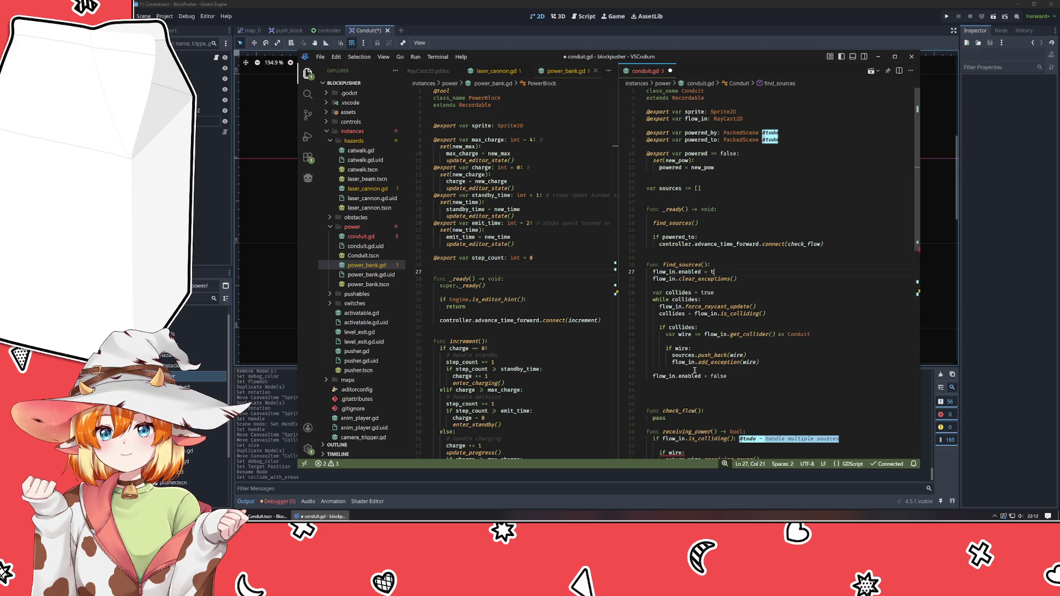
pyautogui.press('Escape')
pyautogui.hotkey('alt', 'Down')
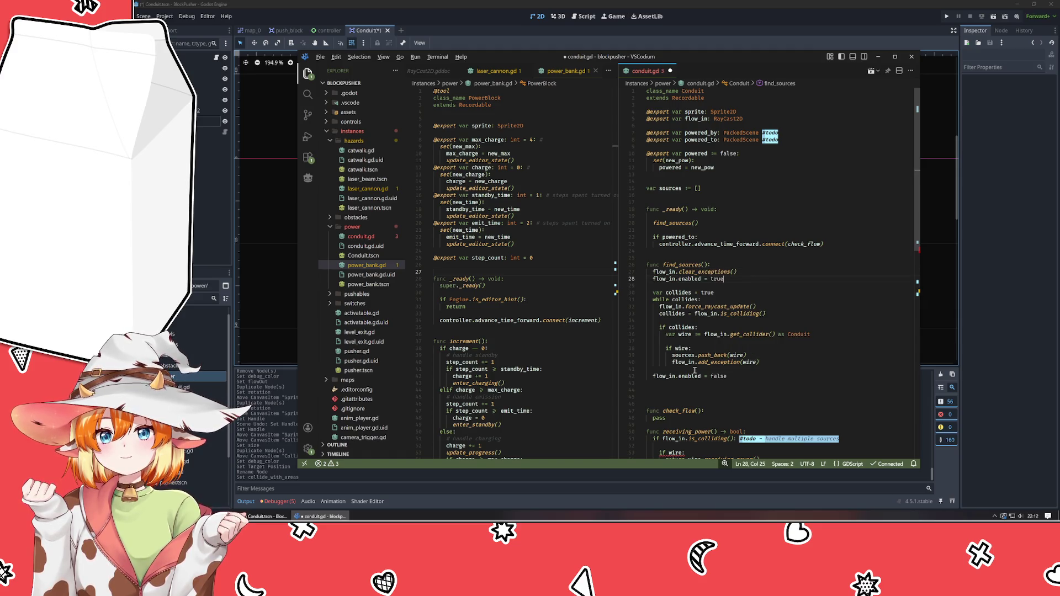
pyautogui.press('Down')
pyautogui.press('Down')
pyautogui.press('Down')
pyautogui.press('Down')
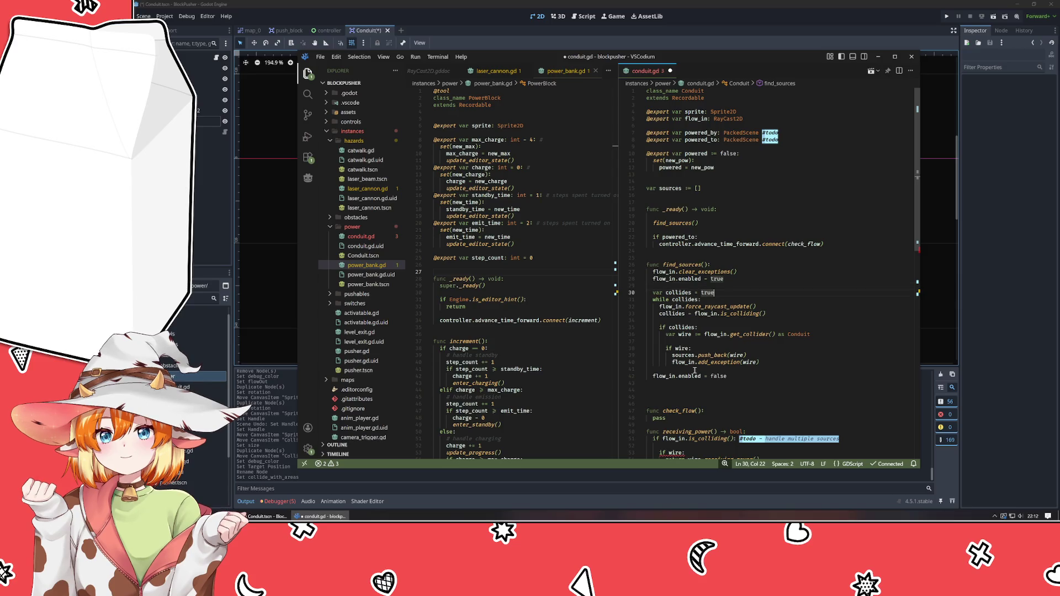
pyautogui.moveTo(671, 260)
pyautogui.mouseDown()
pyautogui.moveTo(696, 417)
pyautogui.moveTo(733, 386)
pyautogui.mouseUp()
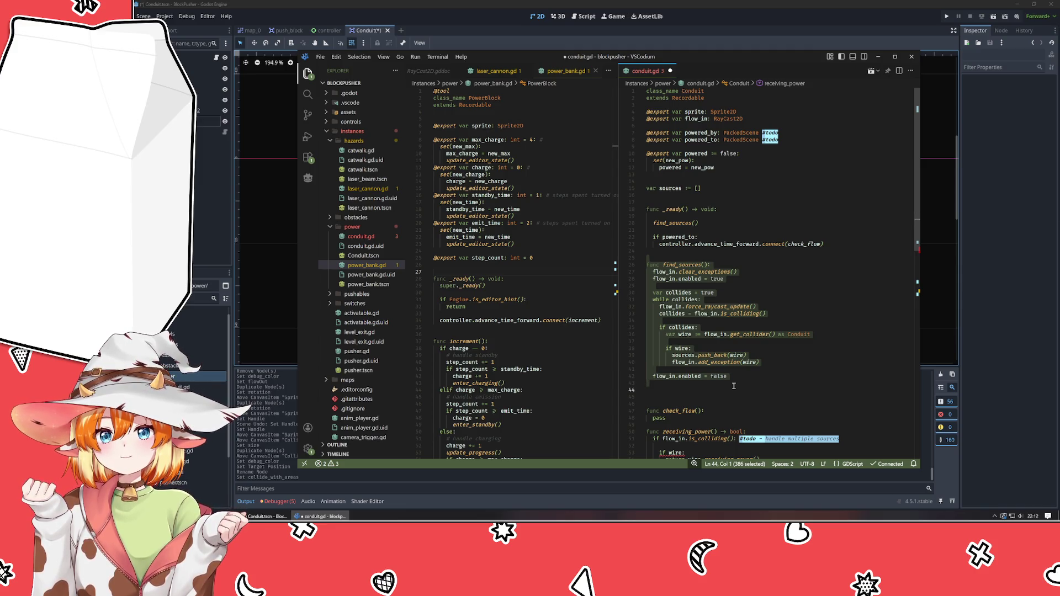
pyautogui.click(717, 256)
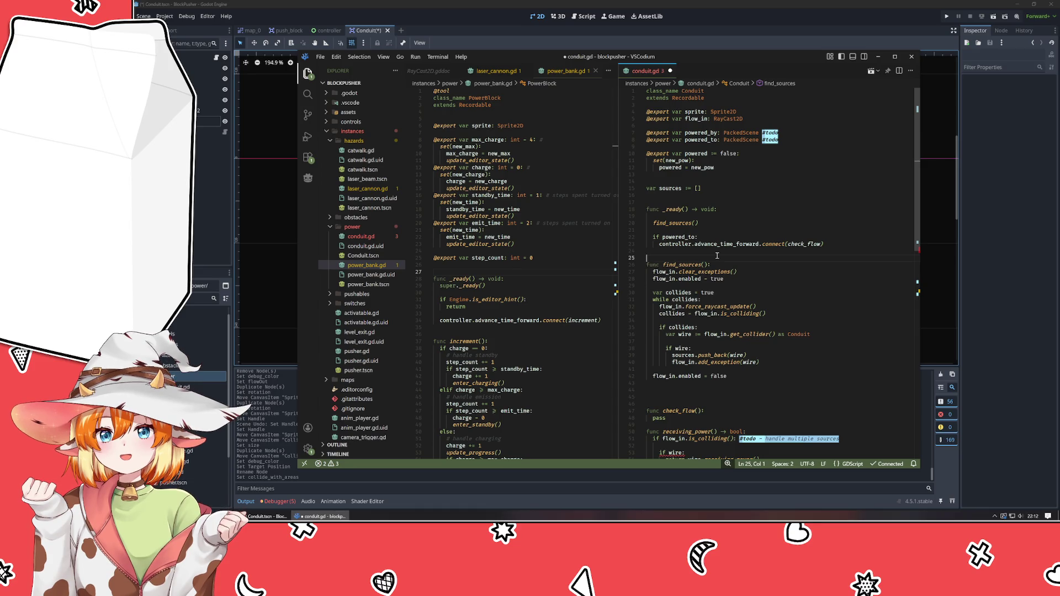
pyautogui.click(743, 195)
pyautogui.moveTo(718, 257)
pyautogui.mouseDown()
pyautogui.moveTo(740, 324)
pyautogui.moveTo(748, 405)
pyautogui.mouseUp()
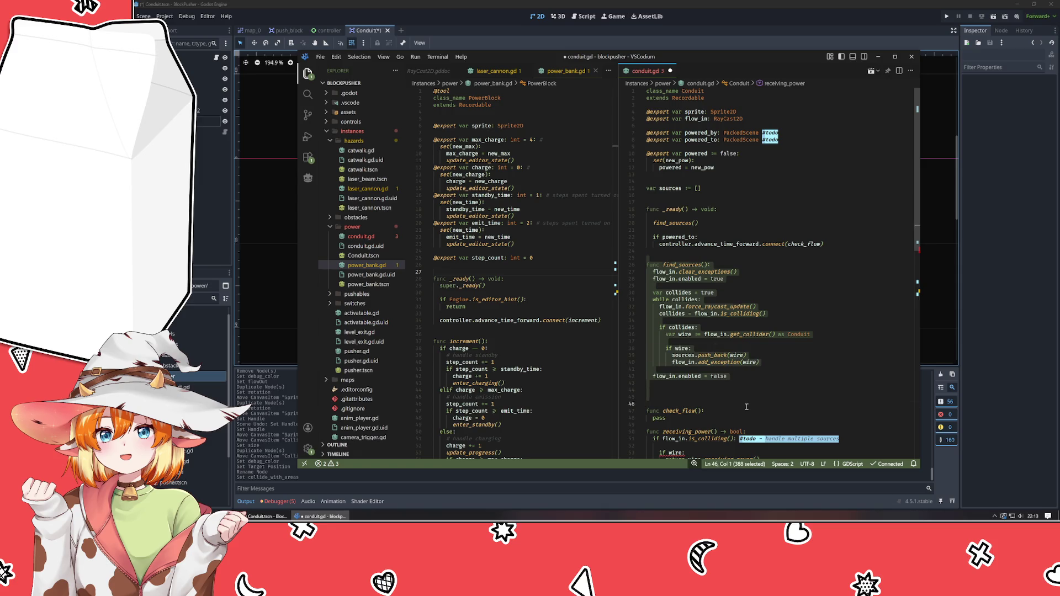
pyautogui.press('Escape')
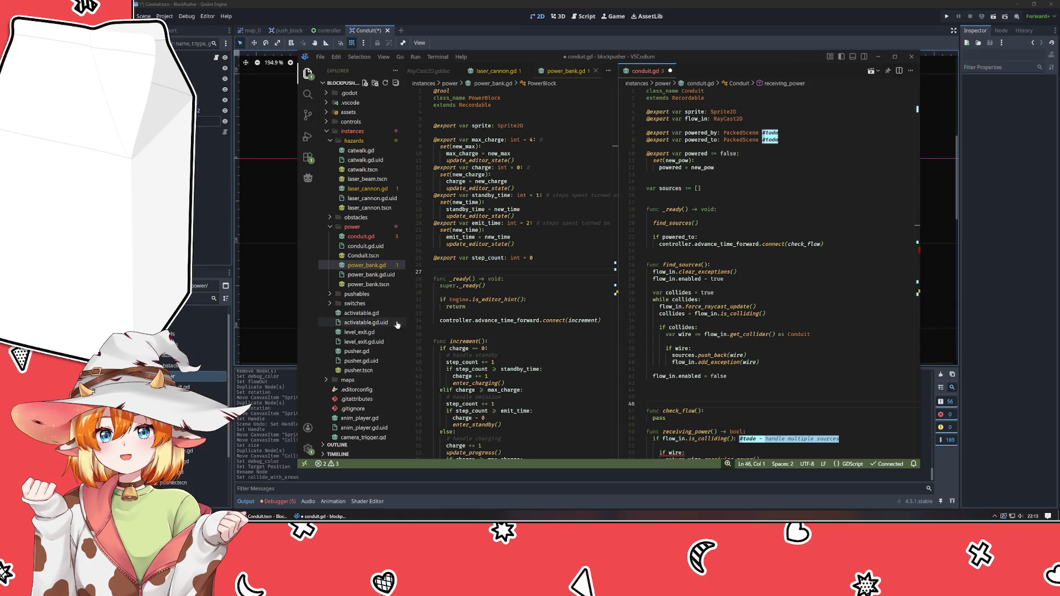
pyautogui.click(785, 282)
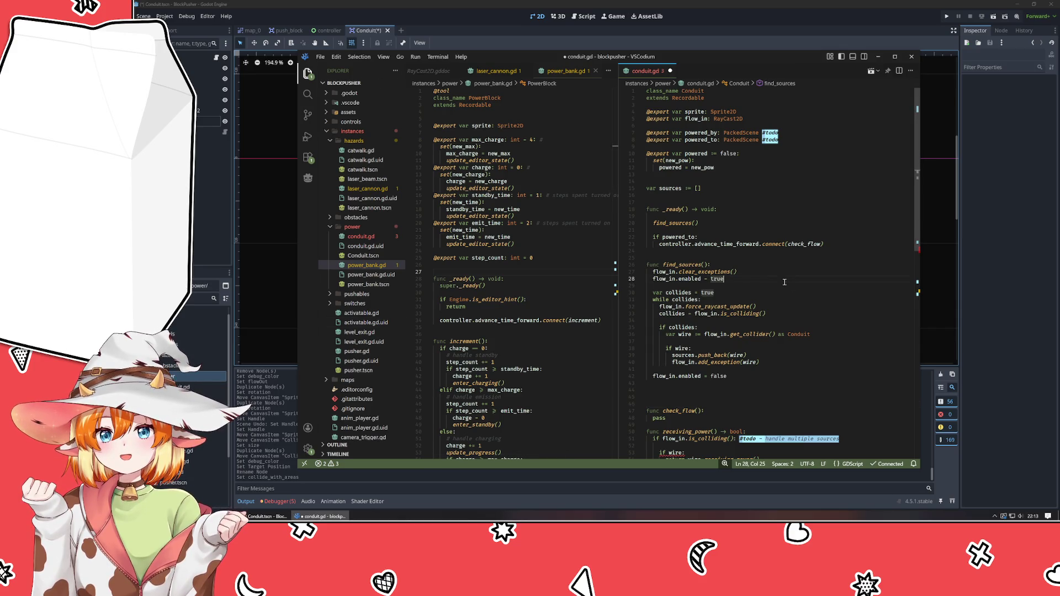
pyautogui.click(765, 288)
pyautogui.scroll(-5, 755, 280)
pyautogui.scroll(-2, 755, 280)
pyautogui.scroll(5, 755, 324)
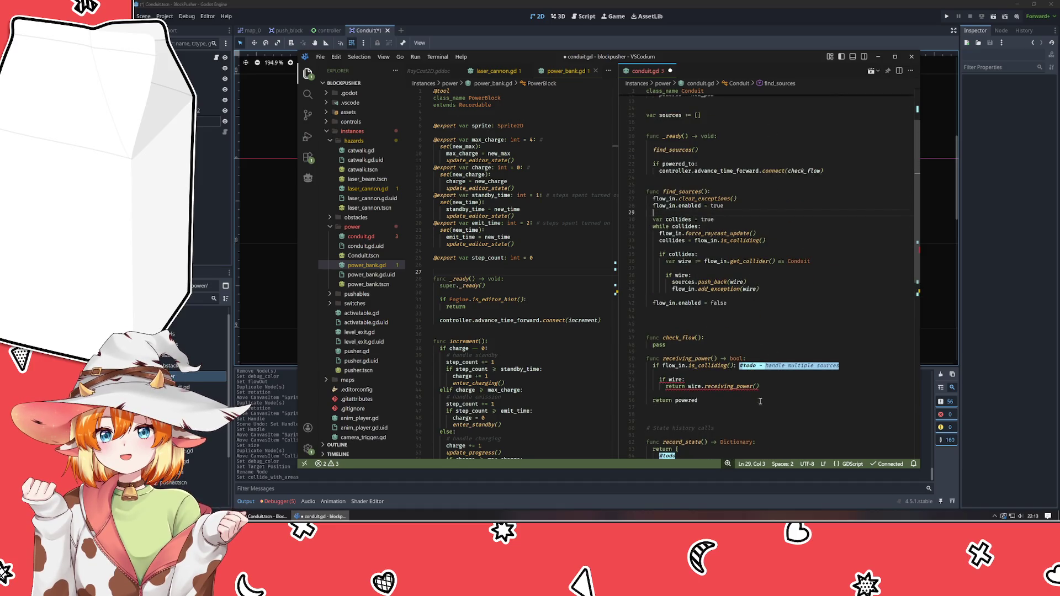
pyautogui.click(771, 388)
pyautogui.hotkey('shift', 'Up')
pyautogui.hotkey('shift', 'Up')
pyautogui.hotkey('shift', 'Up')
# - Replace receiving_power's old if block with a for wire in sources: loop calling wire.receiving_power()
pyautogui.hotkey('shift', 'Home')
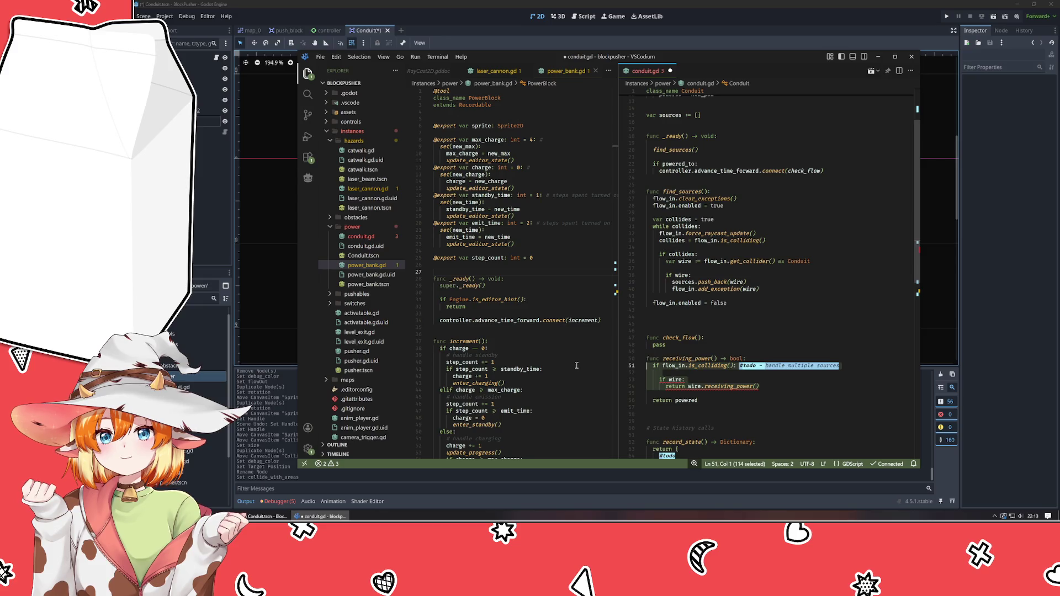
pyautogui.press('BackSpace')
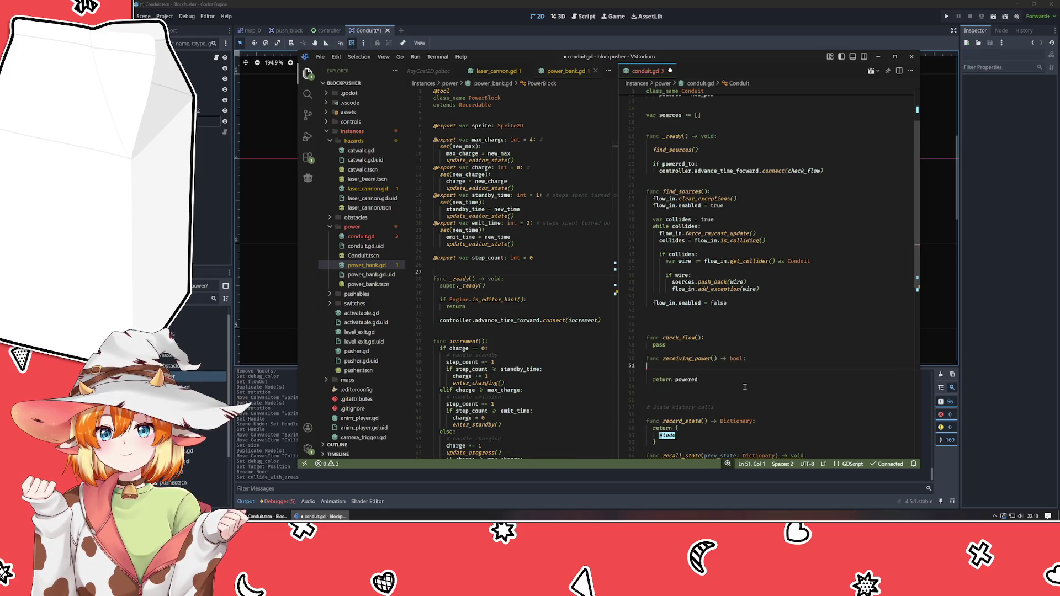
pyautogui.press('Tab')
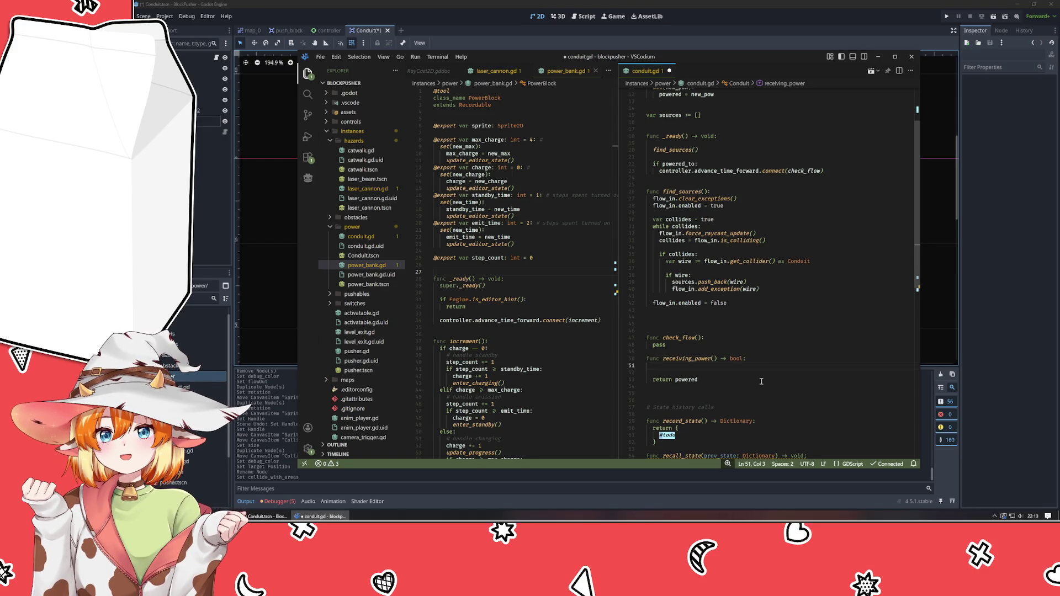
pyautogui.write('for wire in sour')
pyautogui.press('BackSpace')
pyautogui.press('BackSpace')
pyautogui.press('BackSpace')
pyautogui.write('source')
pyautogui.press('Return')
pyautogui.write(':')
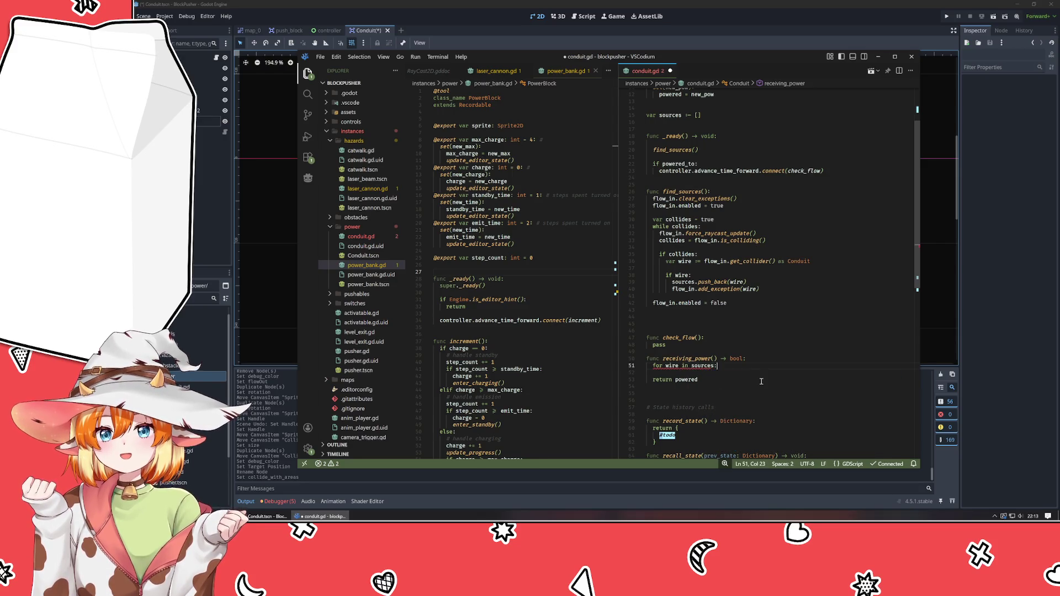
pyautogui.press('Return')
pyautogui.write('pass')
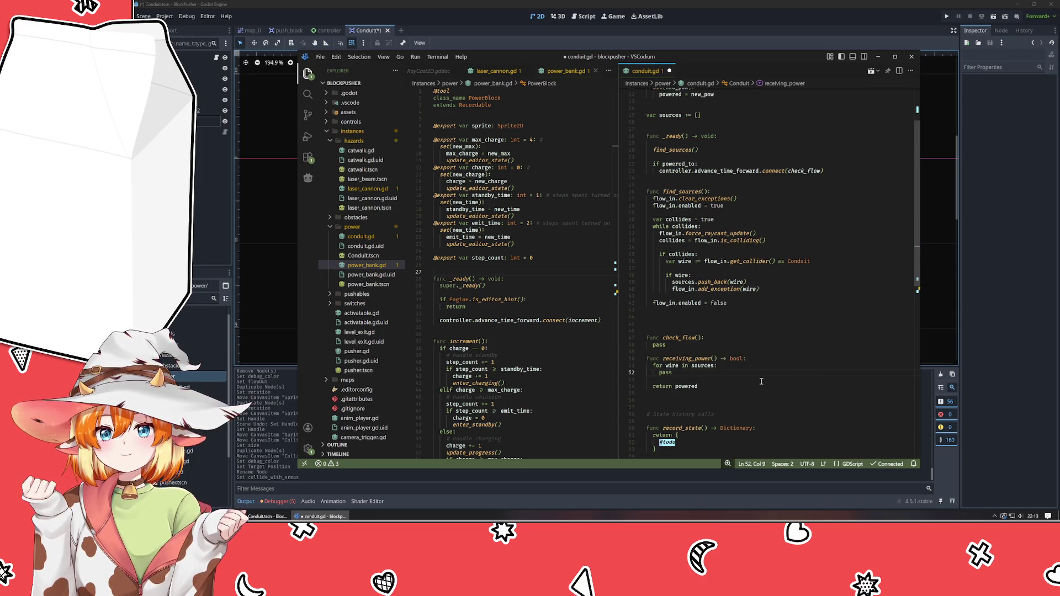
pyautogui.press('BackSpace')
pyautogui.press('BackSpace')
pyautogui.press('BackSpace')
pyautogui.write('wire.')
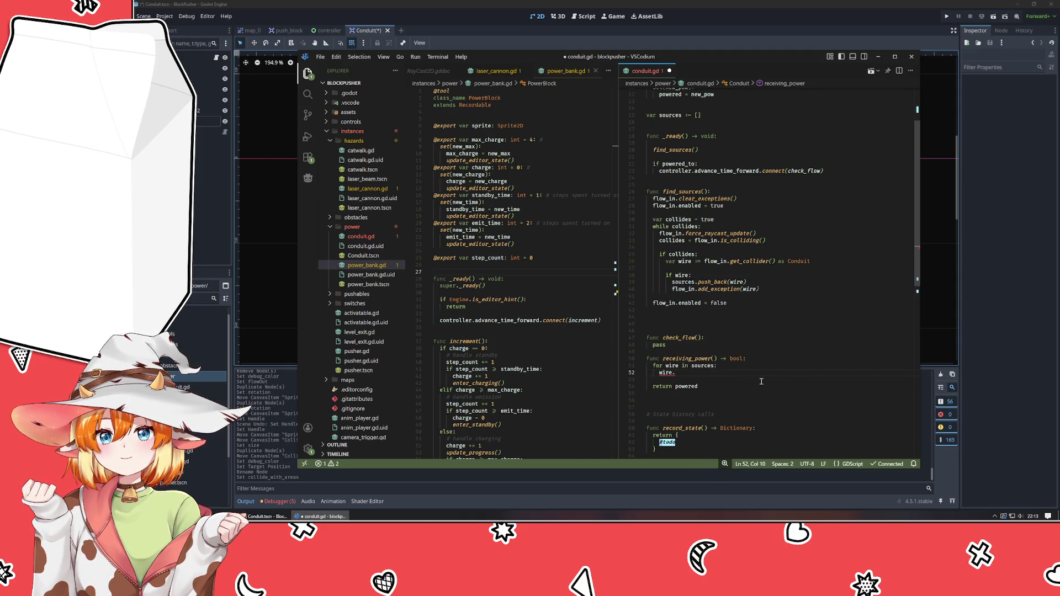
pyautogui.write('rece')
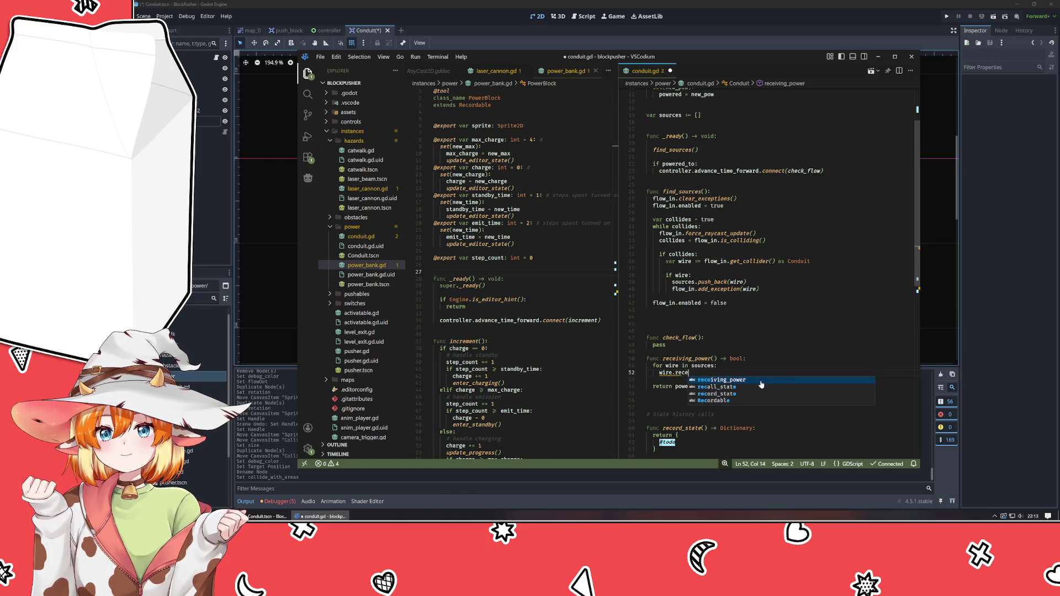
pyautogui.press('Return')
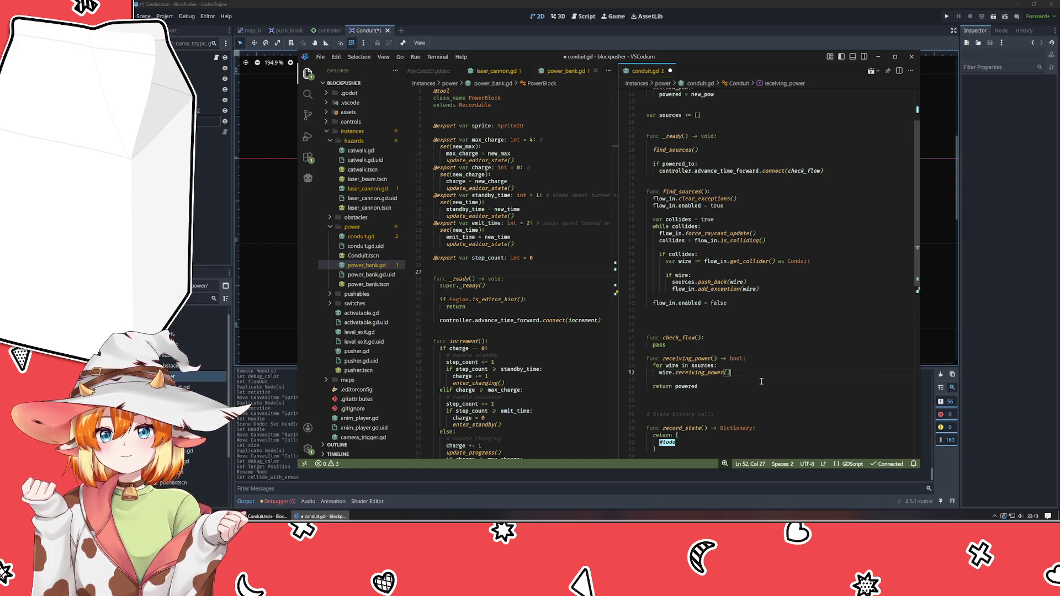
# - Declare var gets_power = powered above the loop
pyautogui.press('Up')
pyautogui.press('Up')
pyautogui.press('End')
pyautogui.press('Return')
pyautogui.press('Return')
pyautogui.press('Up')
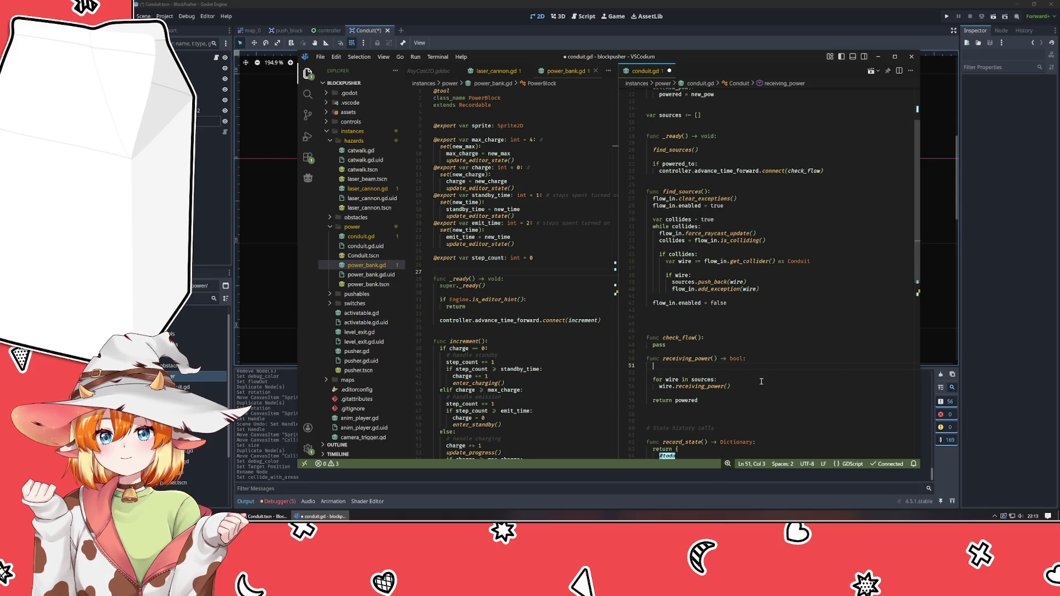
pyautogui.write('var i')
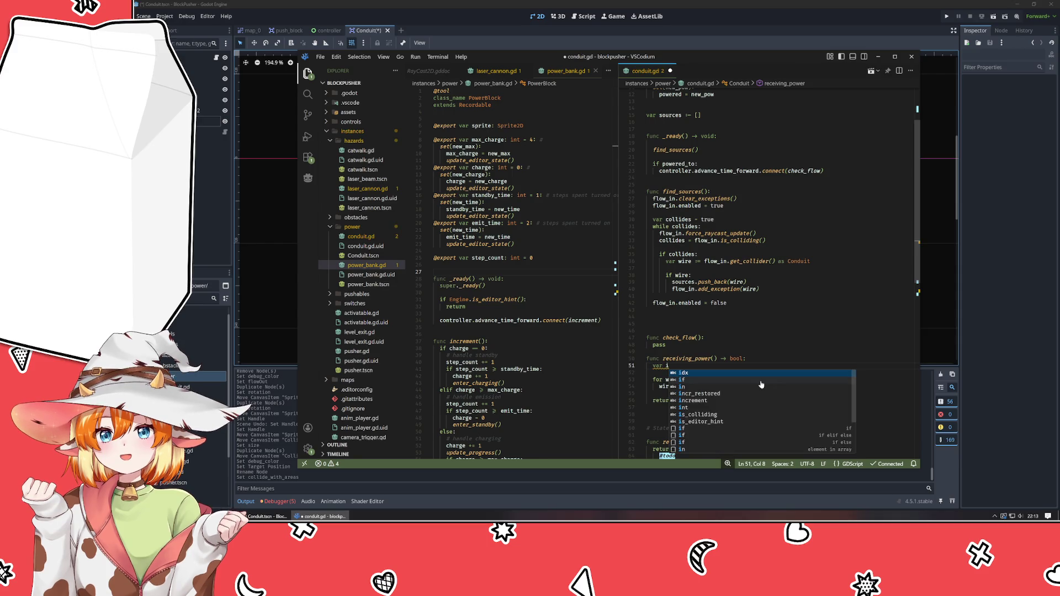
pyautogui.press('BackSpace')
pyautogui.write('gets_pow')
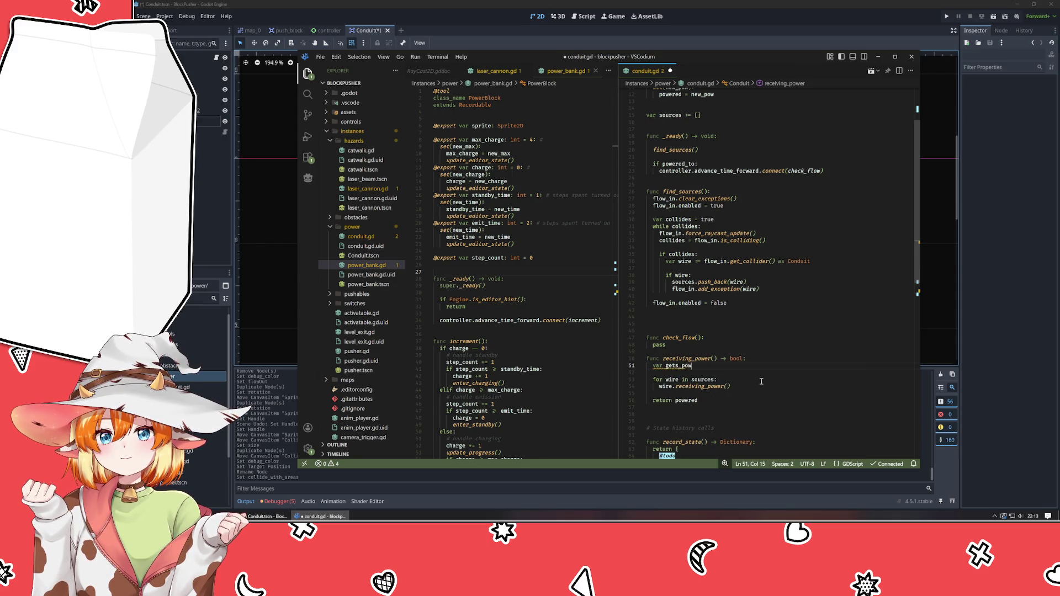
pyautogui.write('er = false')
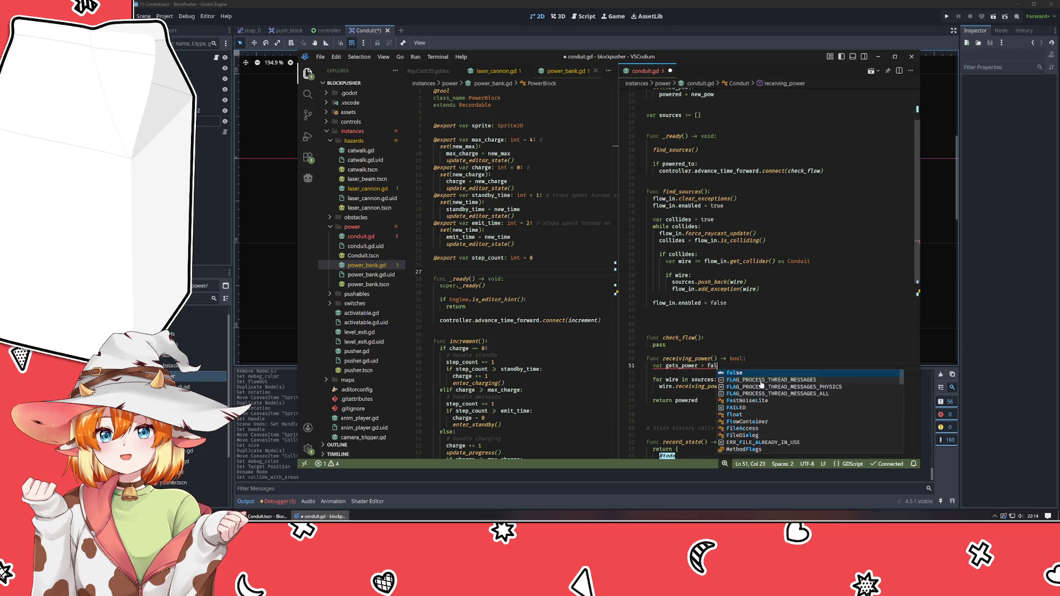
pyautogui.press('BackSpace')
pyautogui.press('BackSpace')
pyautogui.press('BackSpace')
pyautogui.write('powered')
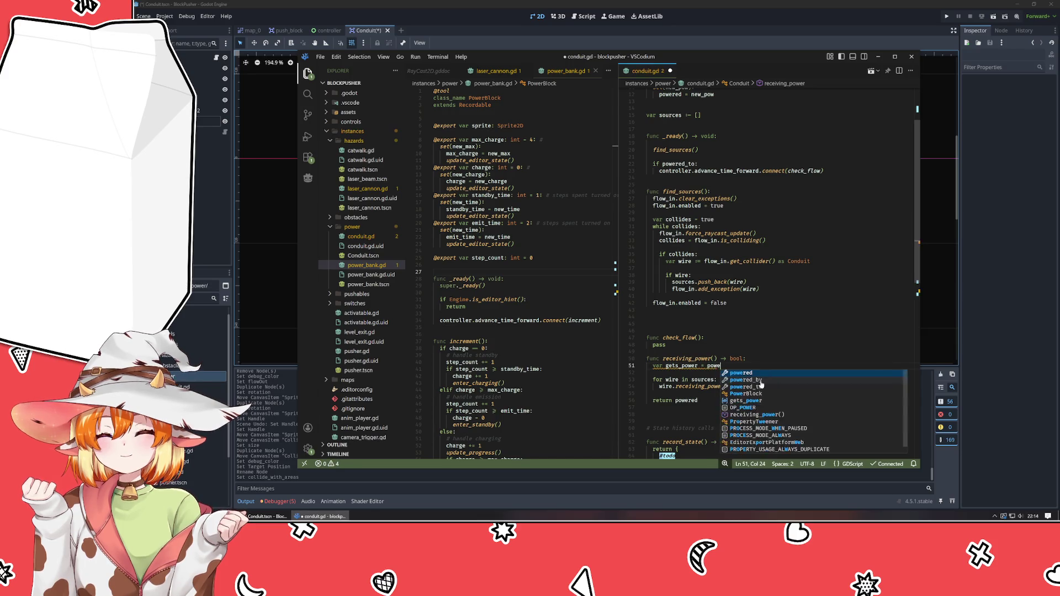
# - Make receiving_power's return line return gets_power
pyautogui.click(761, 381)
pyautogui.press('Down')
pyautogui.press('Down')
pyautogui.press('Down')
pyautogui.hotkey('ctrl', 'shift', 'Left')
pyautogui.write('get_po')
pyautogui.press('Down')
pyautogui.press('Down')
pyautogui.press('Down')
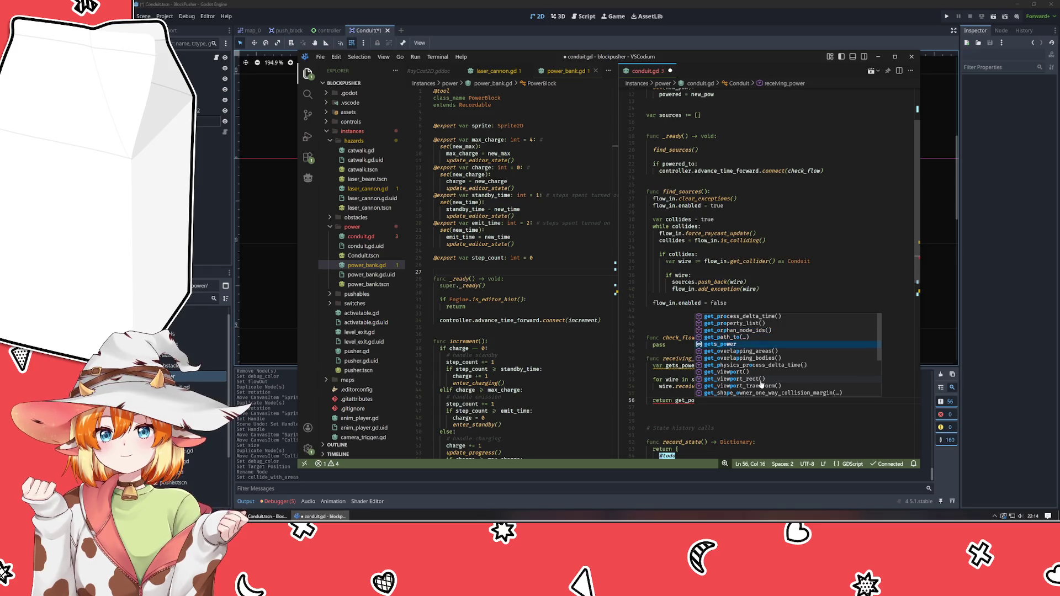
pyautogui.press('Return')
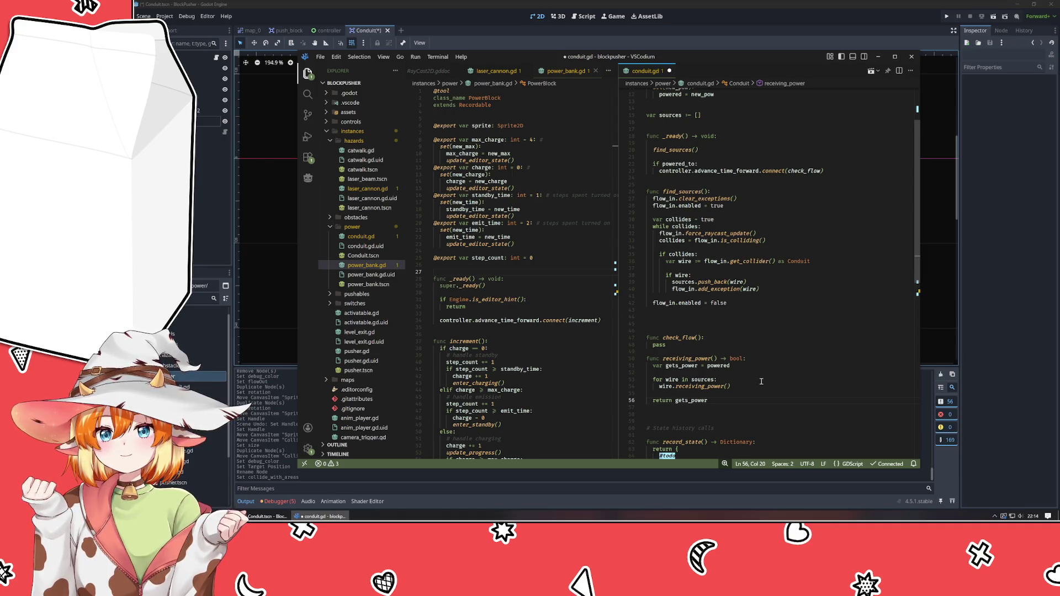
# - Rename the variable to var power = 0 and change the return value to false
pyautogui.doubleClick(687, 366)
pyautogui.hotkey('shift', 'End')
pyautogui.write('p')
pyautogui.press('Escape')
pyautogui.write('ower = 0')
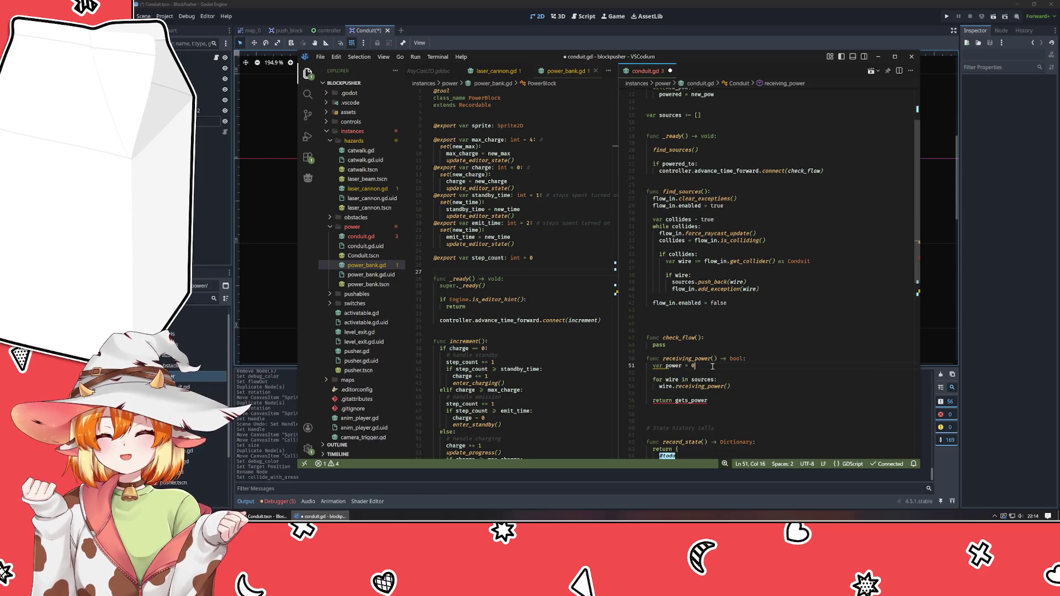
pyautogui.press('Down')
pyautogui.press('Down')
pyautogui.press('Down')
pyautogui.press('End')
pyautogui.hotkey('ctrl', 'shift', 'Left')
pyautogui.write('fal')
pyautogui.press('Tab')
# - Inside the loop, wrap the call as if wire.receiving_power(): power += 1
pyautogui.press('Up')
pyautogui.press('Up')
pyautogui.press('Up')
pyautogui.press('End')
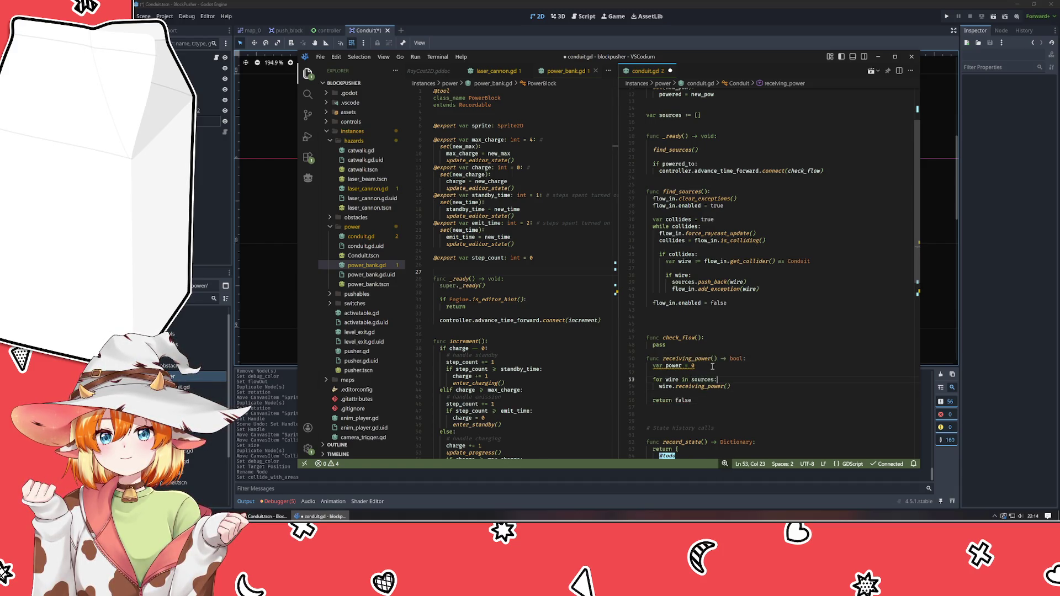
pyautogui.press('Return')
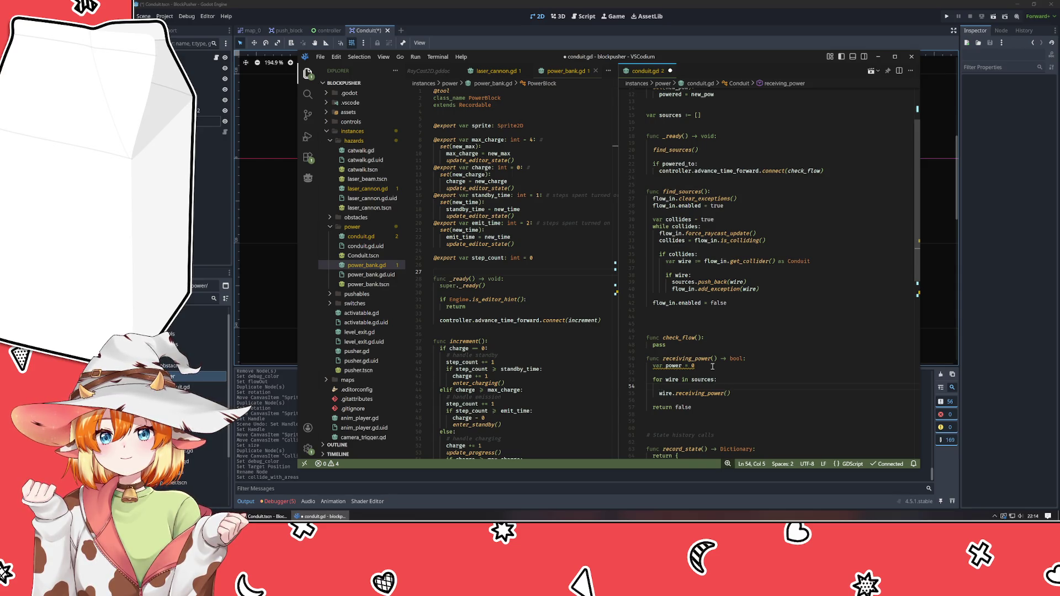
pyautogui.press('Down')
pyautogui.write('power')
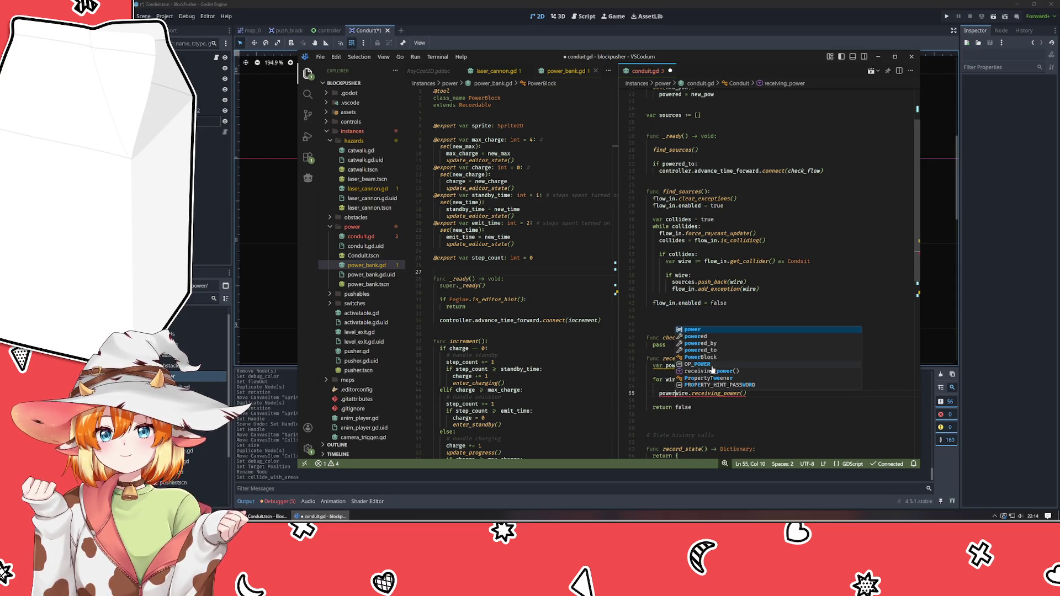
pyautogui.press('BackSpace')
pyautogui.press('BackSpace')
pyautogui.press('BackSpace')
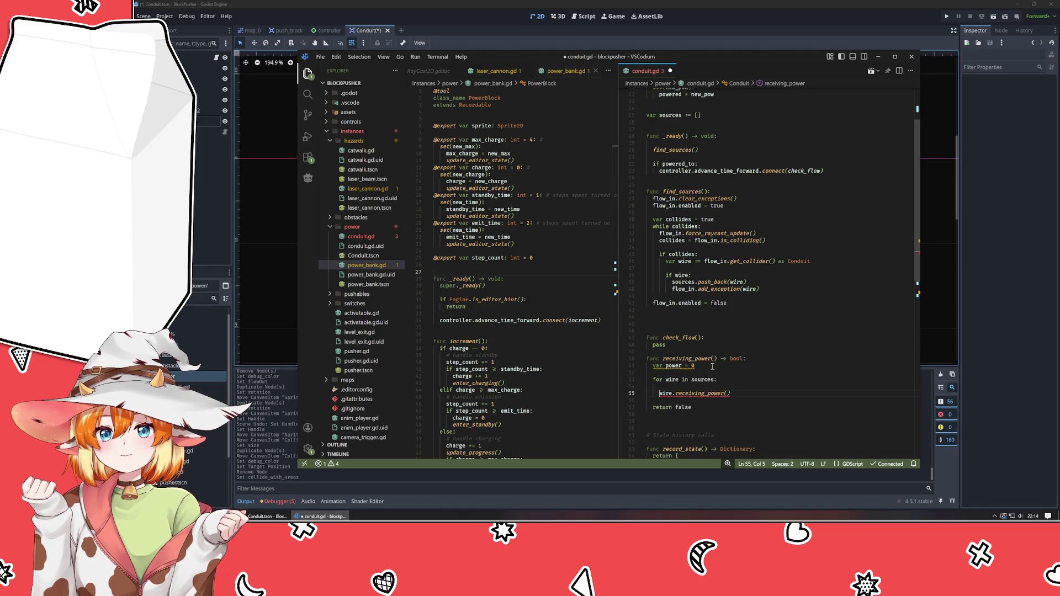
pyautogui.press('BackSpace')
pyautogui.press('BackSpace')
pyautogui.press('BackSpace')
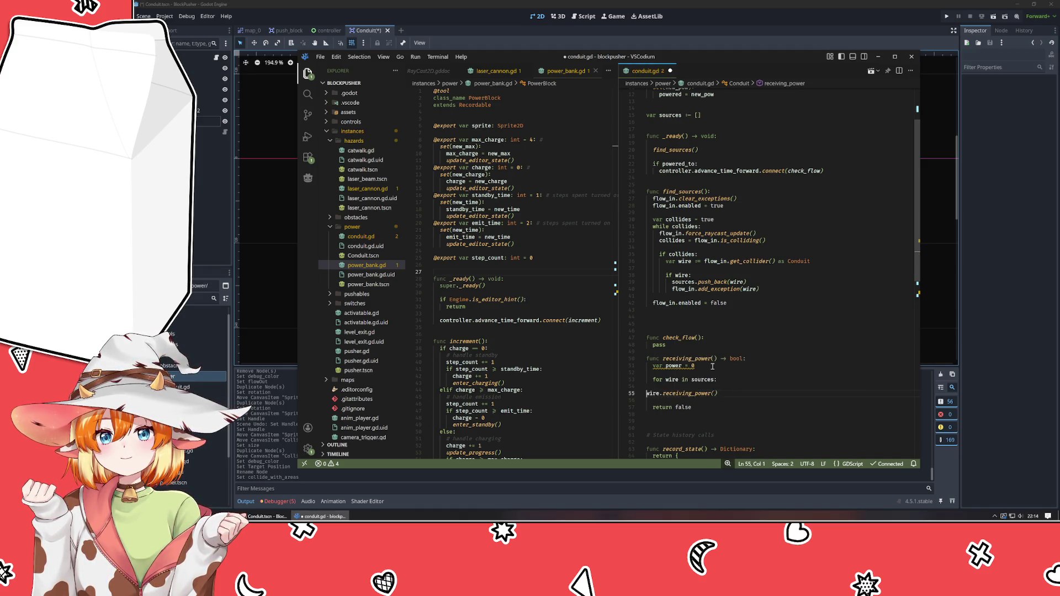
pyautogui.write('if')
pyautogui.press('End')
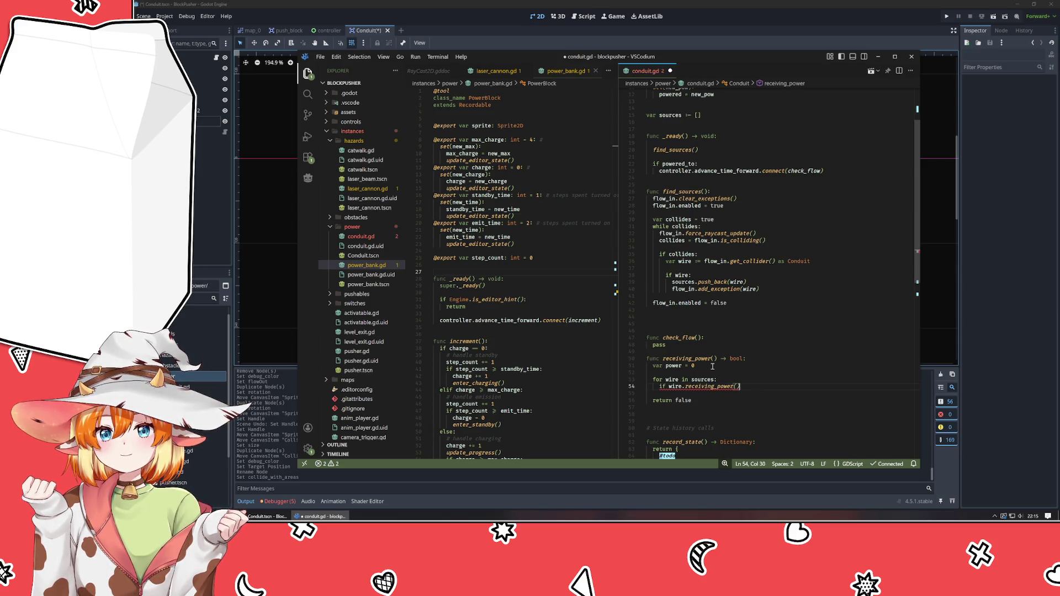
pyautogui.write(':')
pyautogui.press('Return')
pyautogui.write('power++')
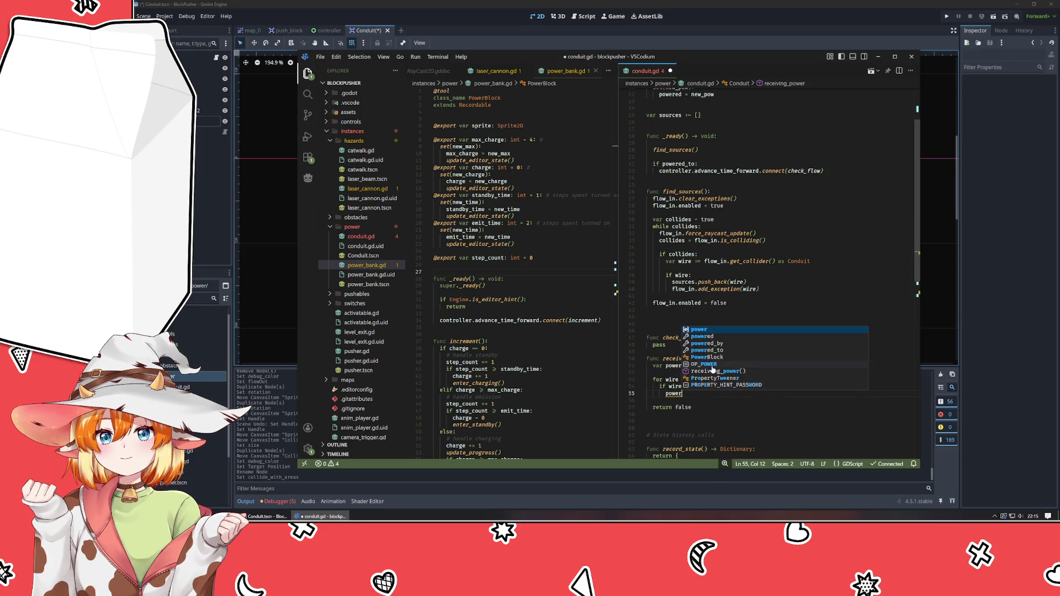
pyautogui.press('BackSpace')
pyautogui.write('+= 1')
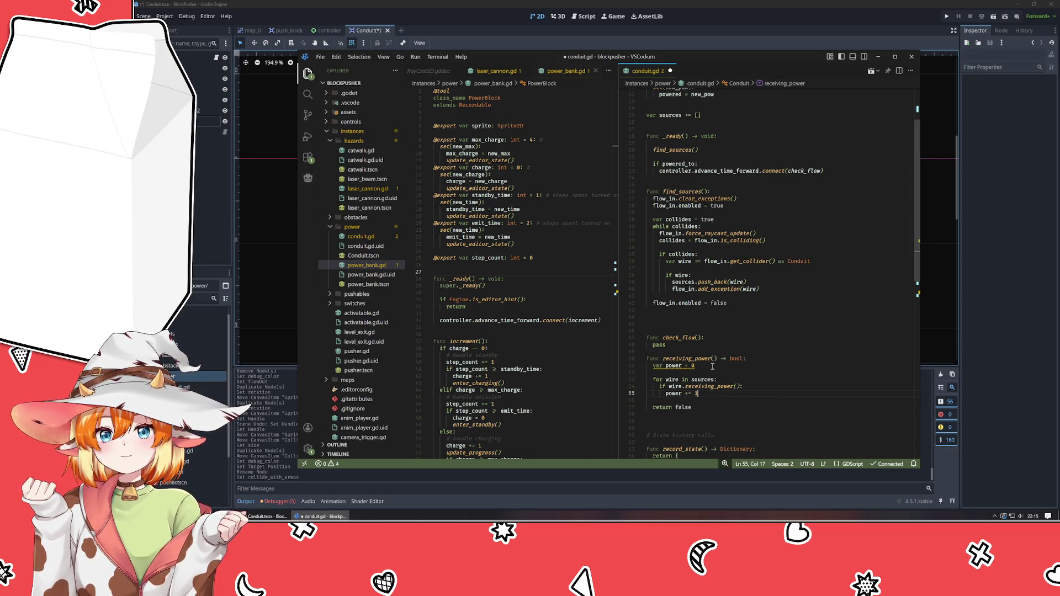
# - Move the power-counting block up into check_flow and make receiving_power return powered
pyautogui.keyDown('shift'); pyautogui.click(712, 367); pyautogui.keyUp('shift')
pyautogui.hotkey('alt', 'Up')
pyautogui.hotkey('alt', 'Up')
pyautogui.hotkey('alt', 'Up')
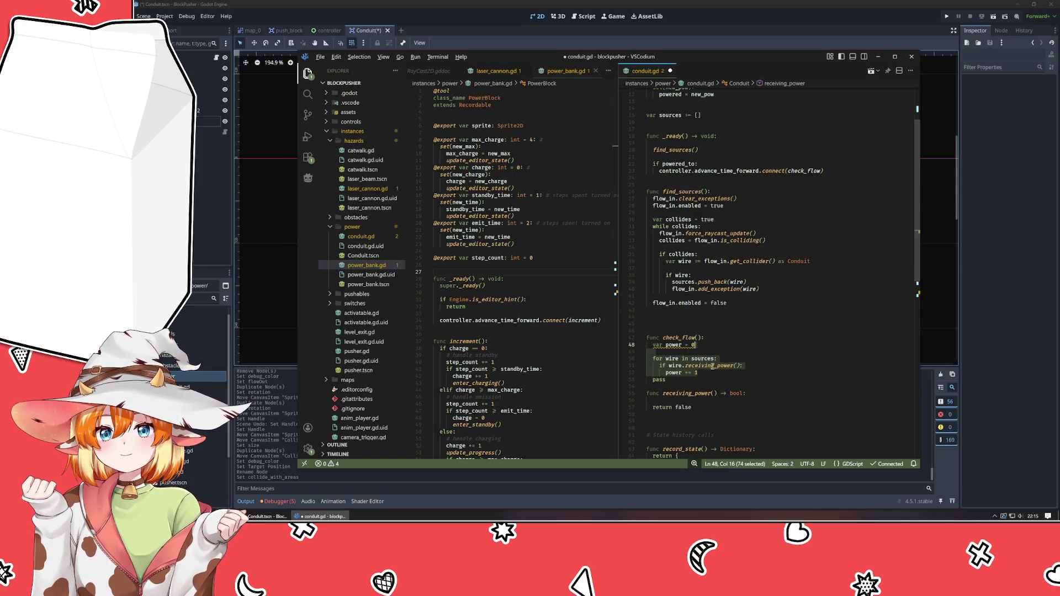
pyautogui.press('Down')
pyautogui.press('Down')
pyautogui.press('Down')
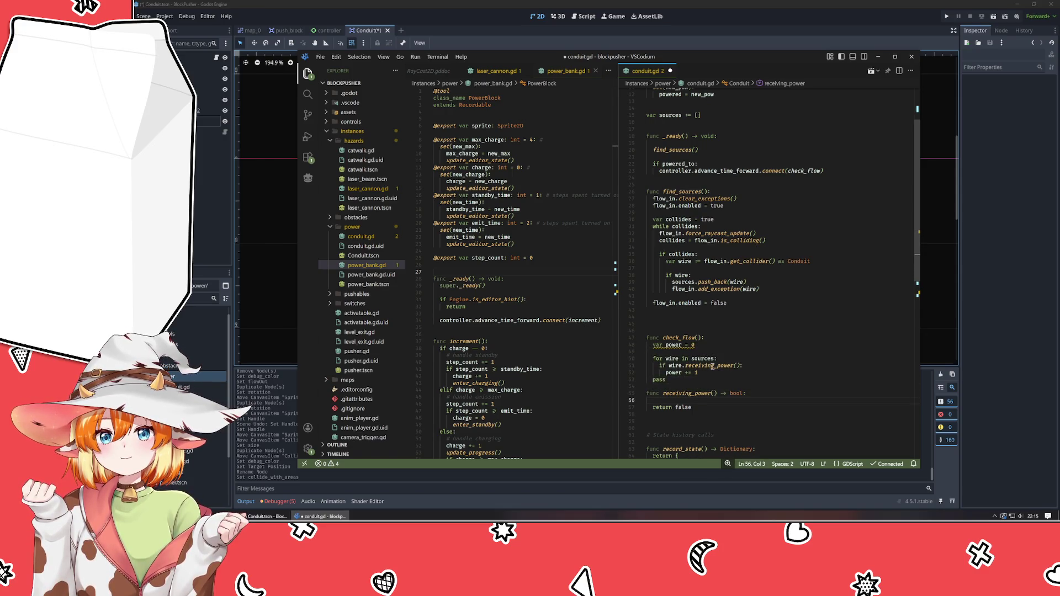
pyautogui.press('Down')
pyautogui.press('End')
pyautogui.hotkey('ctrl', 'shift', 'Left')
pyautogui.write('powered')
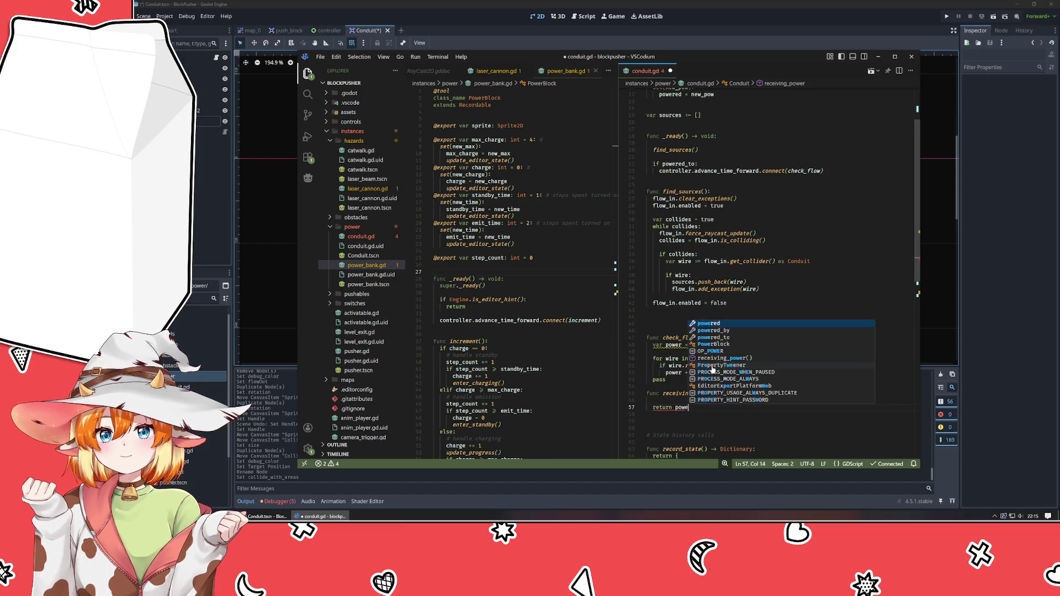
pyautogui.press('Escape')
# - Add a '#todo - logic for' comment above the return powered line
pyautogui.press('Up')
pyautogui.press('BackSpace')
pyautogui.press('Return')
pyautogui.write('todo - lol')
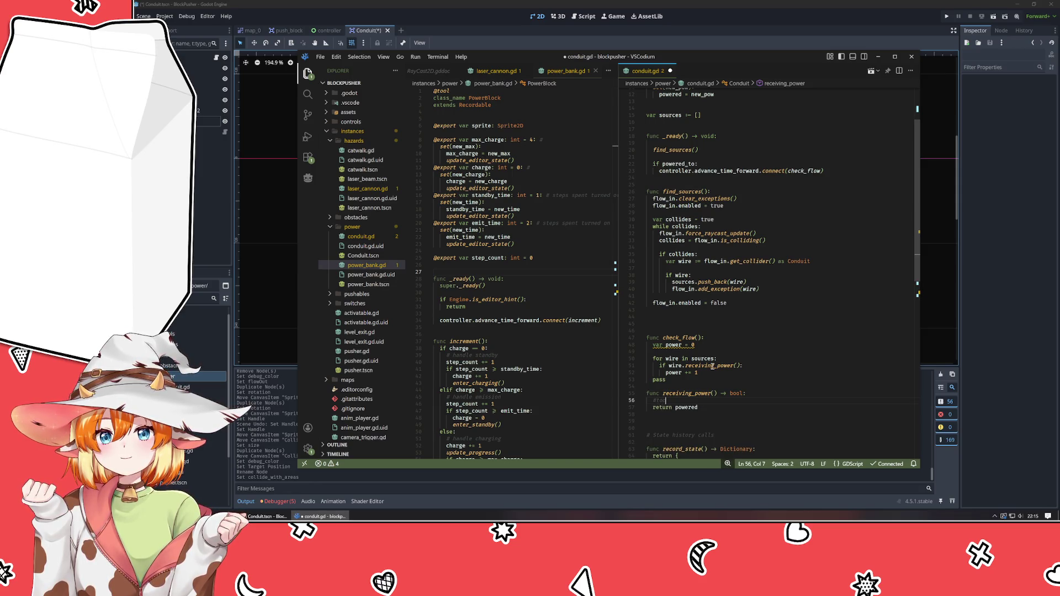
pyautogui.press('BackSpace')
pyautogui.write('gic for')
# - Reword the todo comment in receiving_power to refer to powered_by
pyautogui.scroll(5, 764, 301)
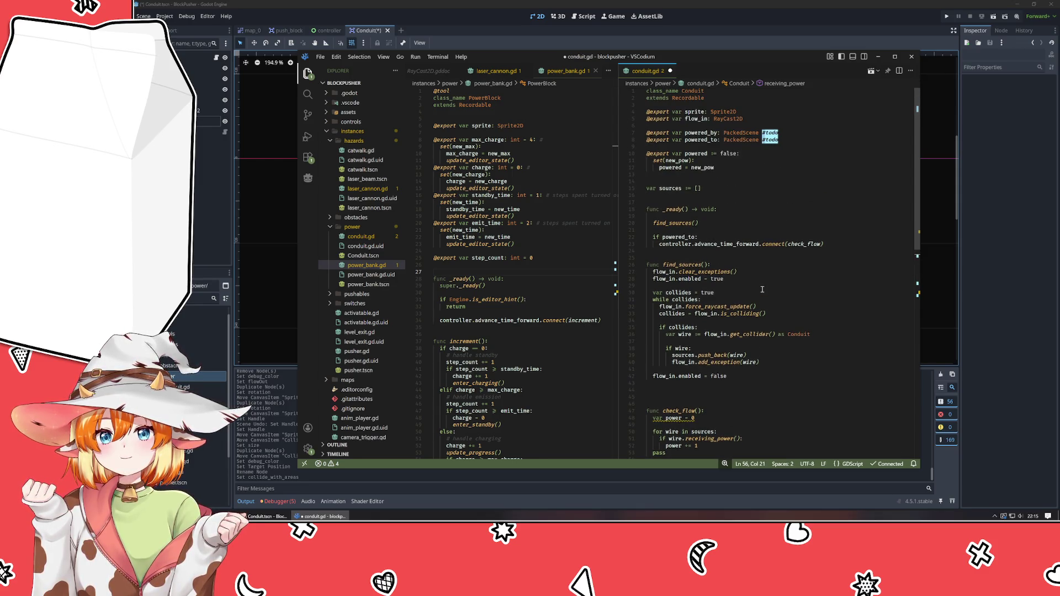
pyautogui.write('powered_')
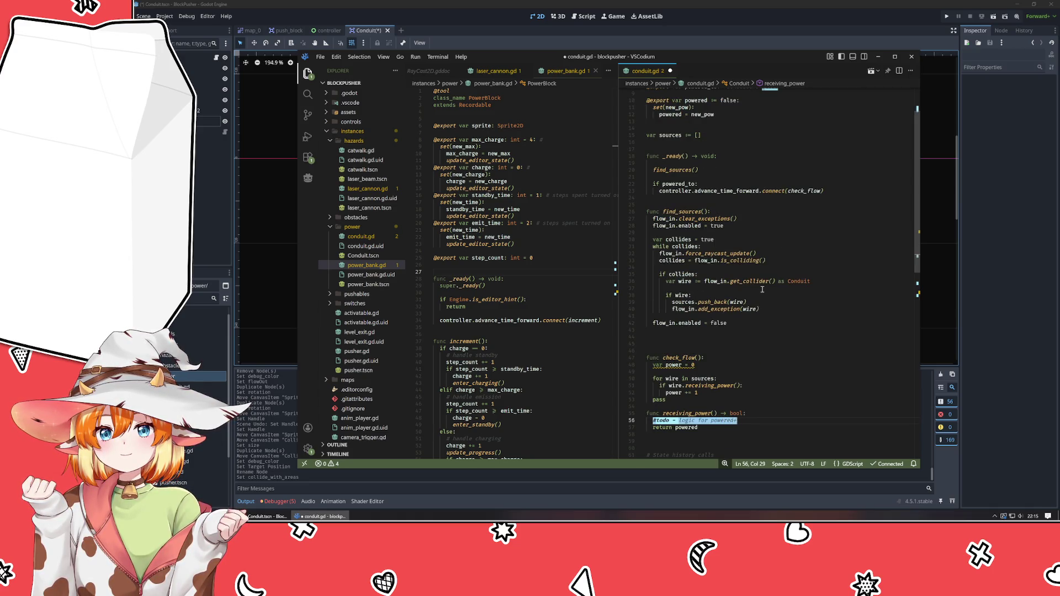
pyautogui.write('from')
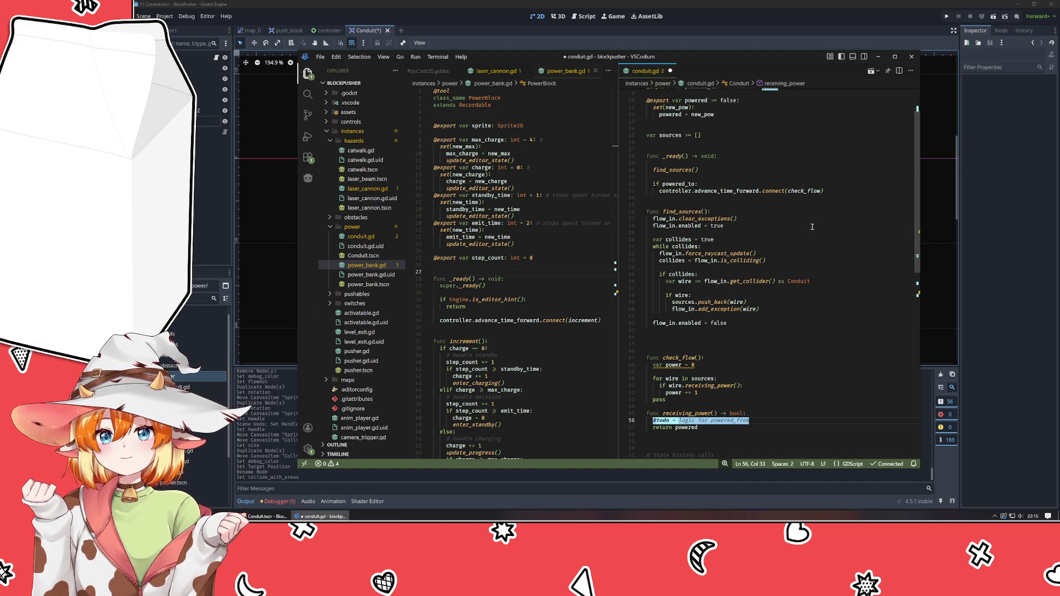
pyautogui.scroll(3, 812, 227)
pyautogui.scroll(-10, 807, 233)
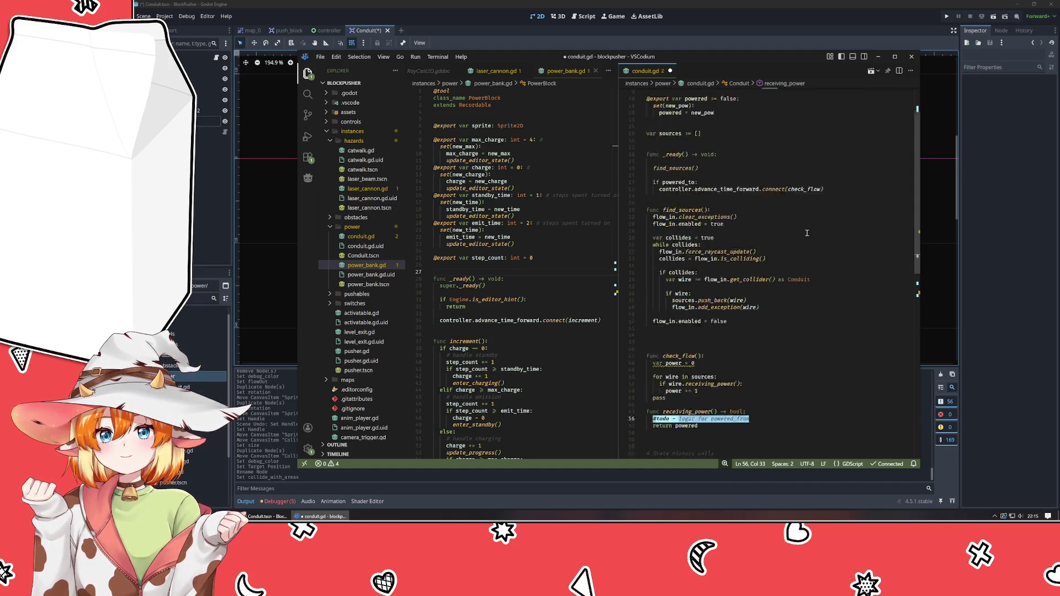
pyautogui.press('BackSpace')
pyautogui.press('BackSpace')
pyautogui.press('BackSpace')
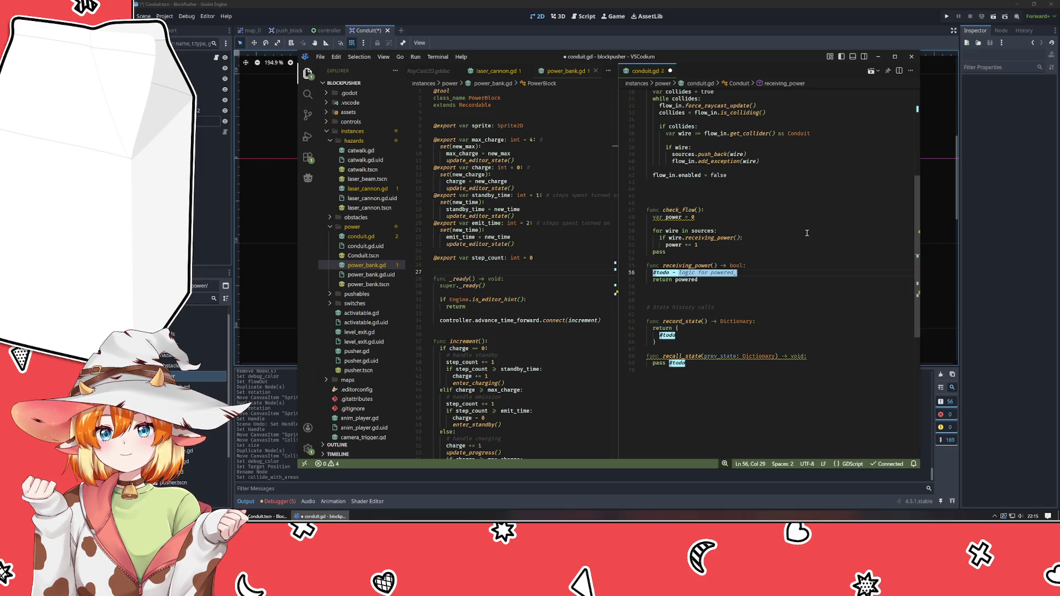
pyautogui.write('by')
pyautogui.hotkey('ctrl', 'BackSpace')
pyautogui.hotkey('ctrl', 'BackSpace')
pyautogui.hotkey('ctrl', 'BackSpace')
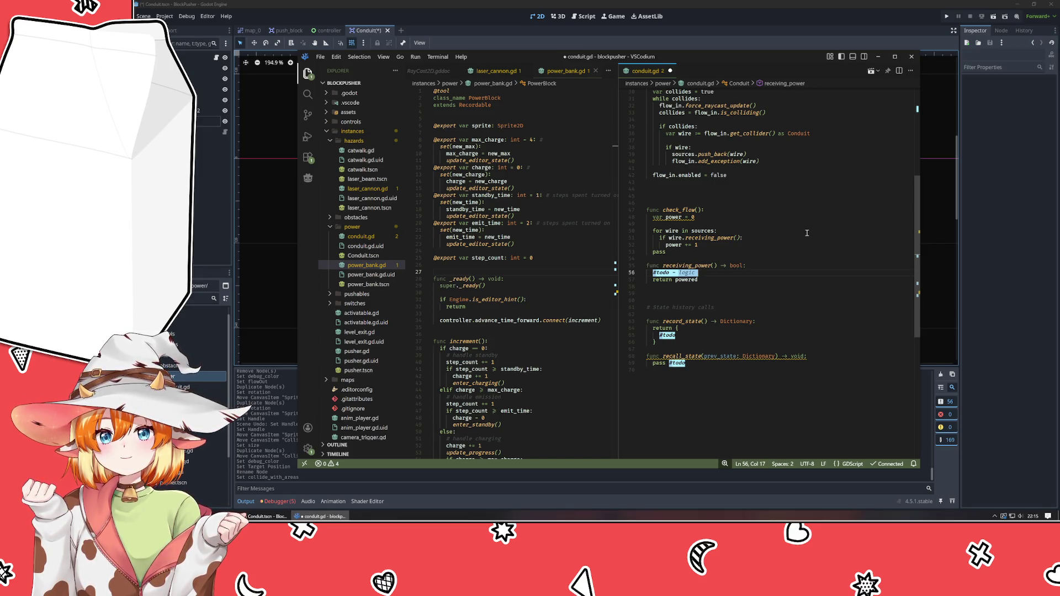
# - Insert an if powered_by: check containing pass #todo, then switch back to Godot
pyautogui.hotkey('ctrl', 'shift', 'Return')
pyautogui.write('if powered_by')
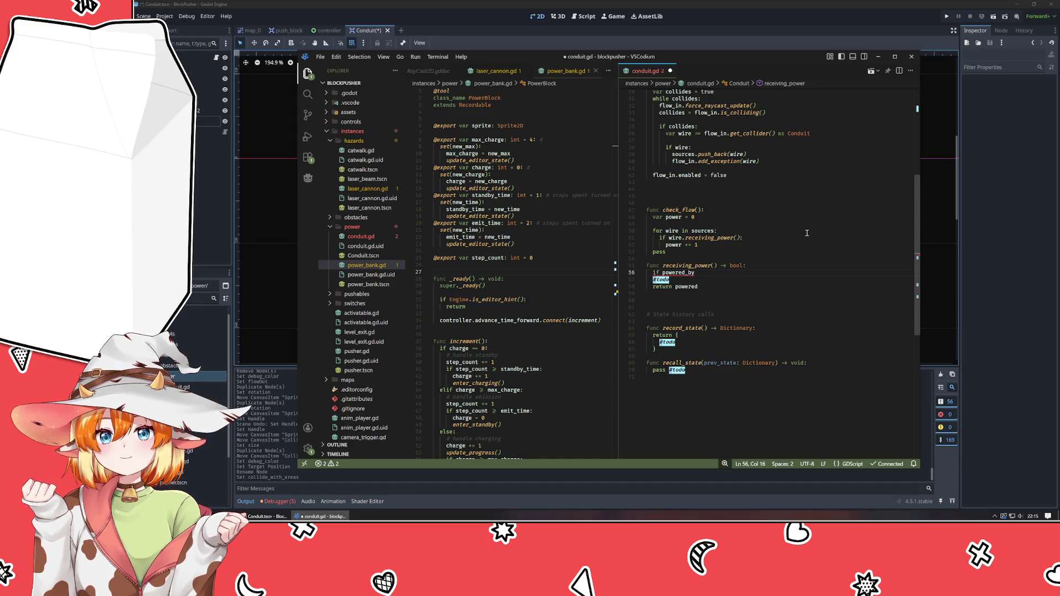
pyautogui.press('Return')
pyautogui.write('pass')
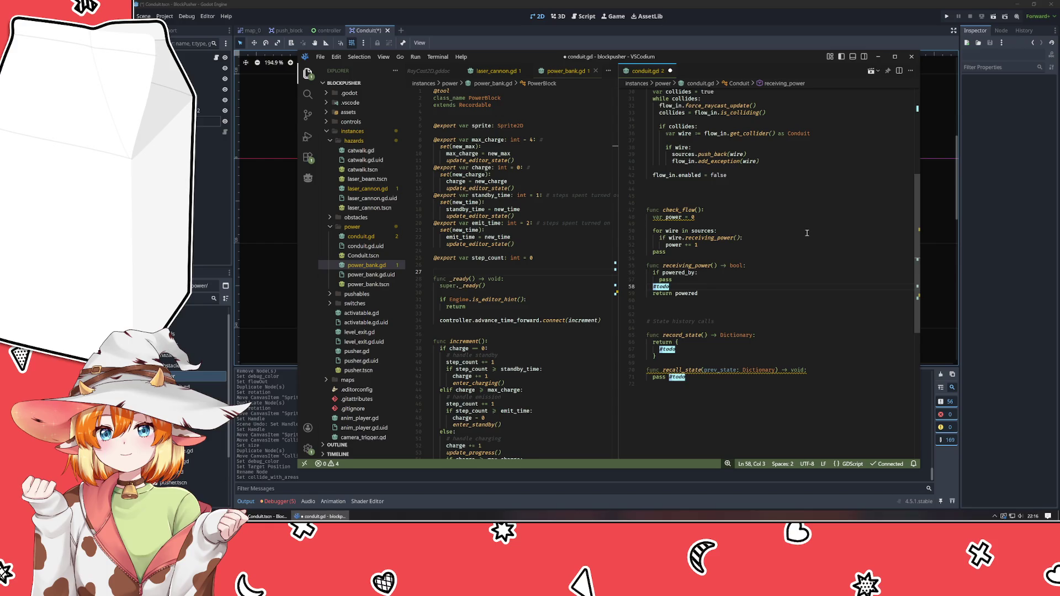
pyautogui.press('BackSpace')
pyautogui.press('BackSpace')
pyautogui.press('BackSpace')
pyautogui.write('s')
pyautogui.press('End')
pyautogui.press('Return')
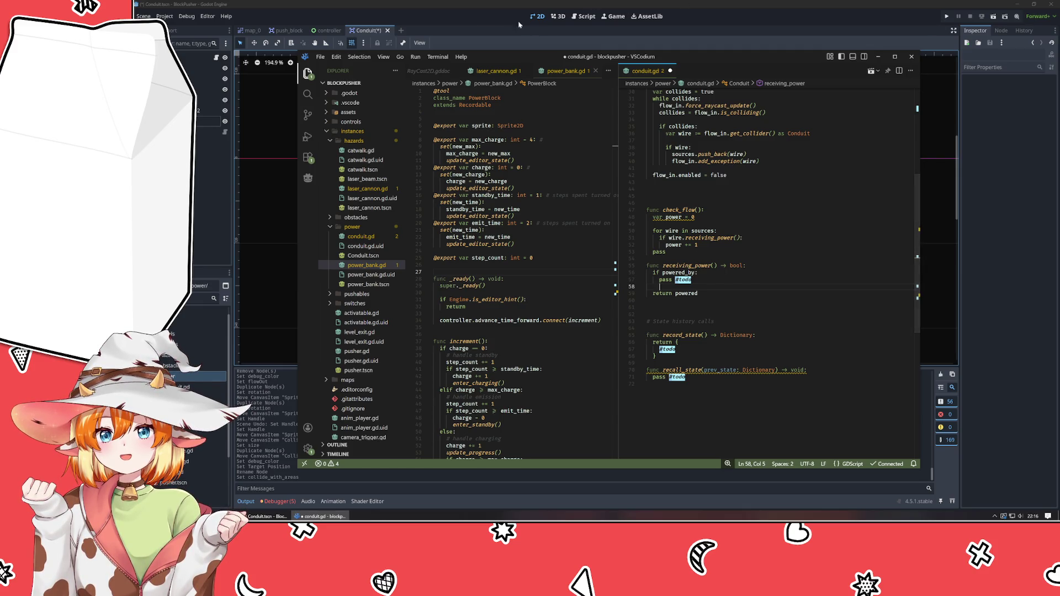
pyautogui.hotkey('alt', 'Tab')
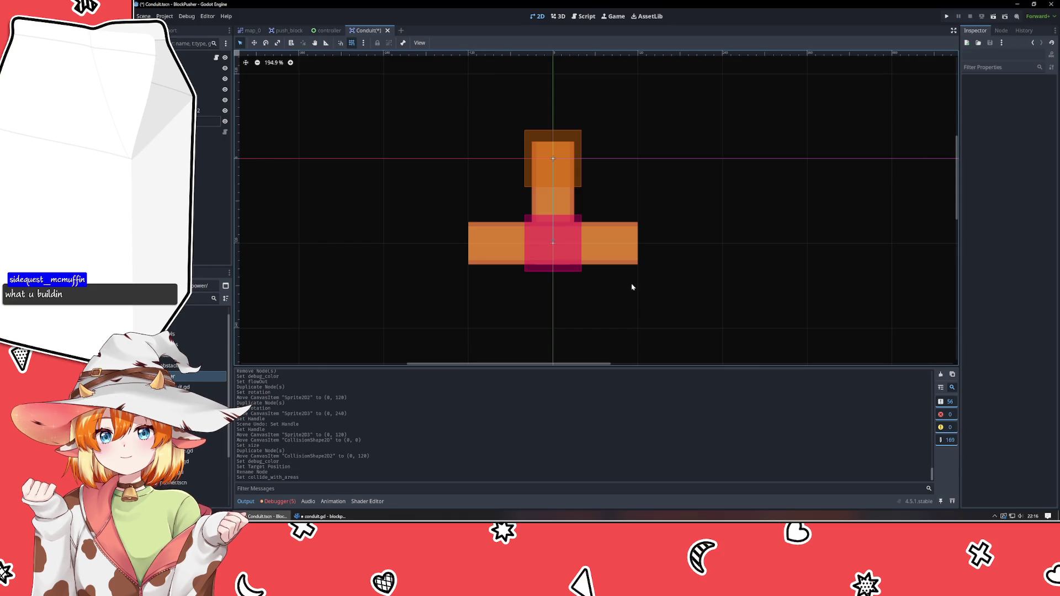
# - Switch to Affinity Designer to view the level mockup of arrowed conduit paths
pyautogui.hotkey('alt', 'Tab')
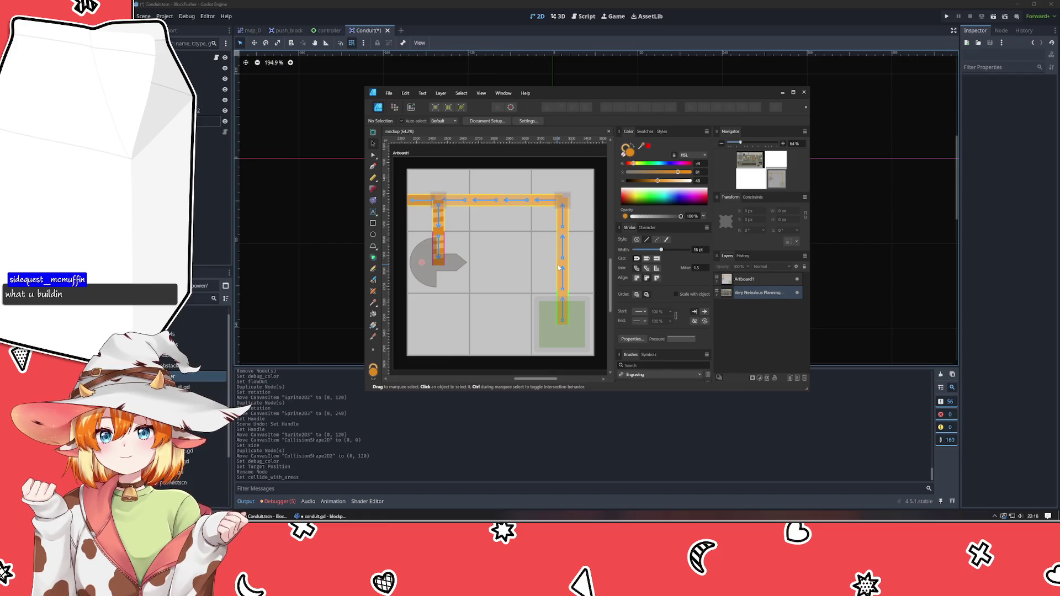
# - Minimize the Affinity Designer mockup and return to conduit.gd in VSCodium
pyautogui.click(300, 240)
pyautogui.hotkey('alt', 'Tab')
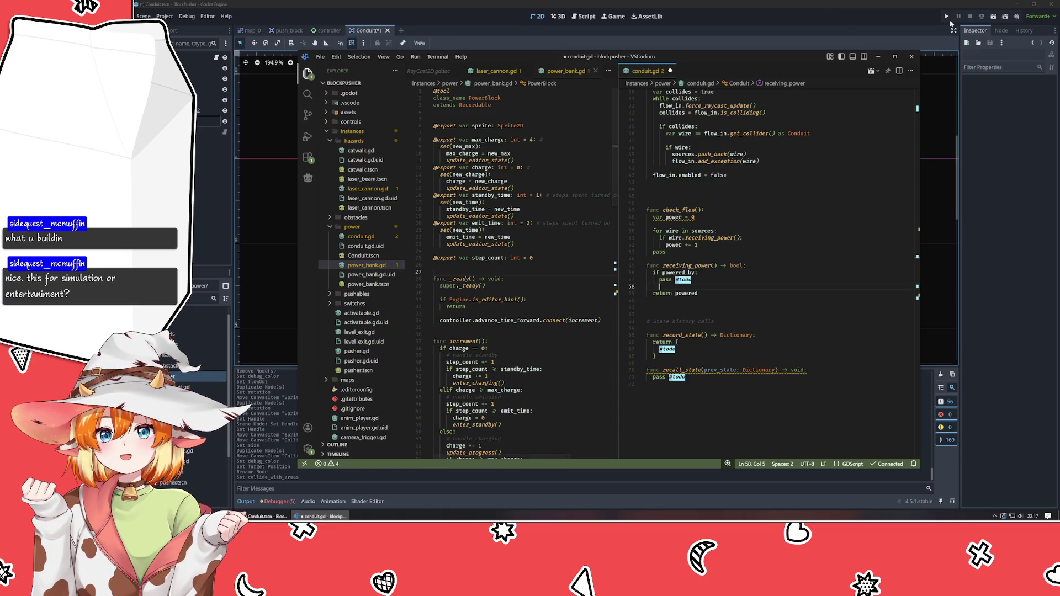
pyautogui.click(250, 31)
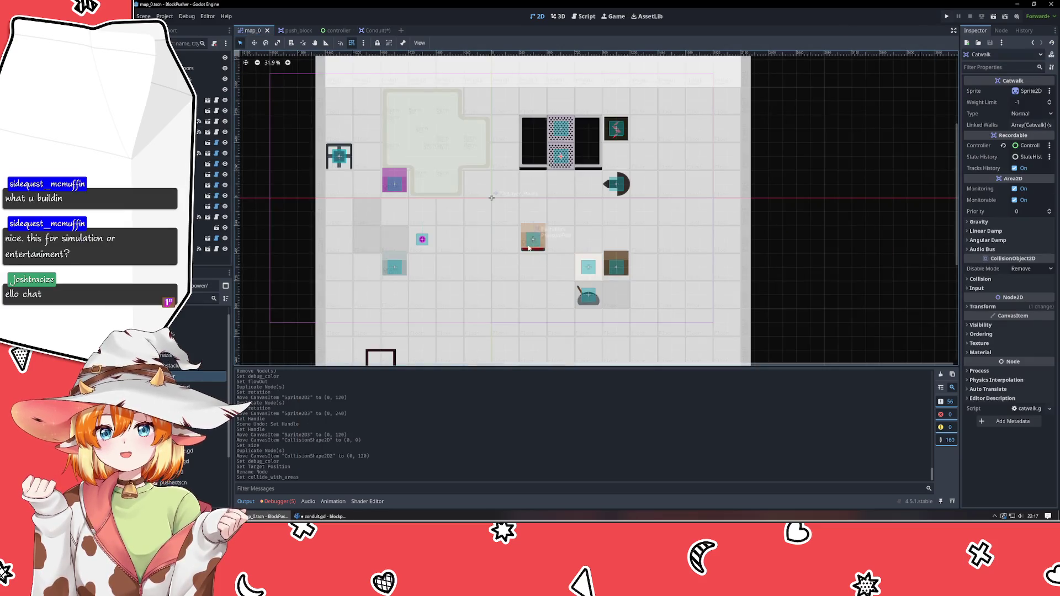
pyautogui.moveTo(583, 147)
pyautogui.mouseDown()
pyautogui.moveTo(672, 136)
pyautogui.moveTo(731, 229)
pyautogui.moveTo(535, 312)
pyautogui.moveTo(448, 186)
pyautogui.moveTo(489, 137)
pyautogui.moveTo(562, 185)
pyautogui.moveTo(548, 211)
pyautogui.mouseUp()
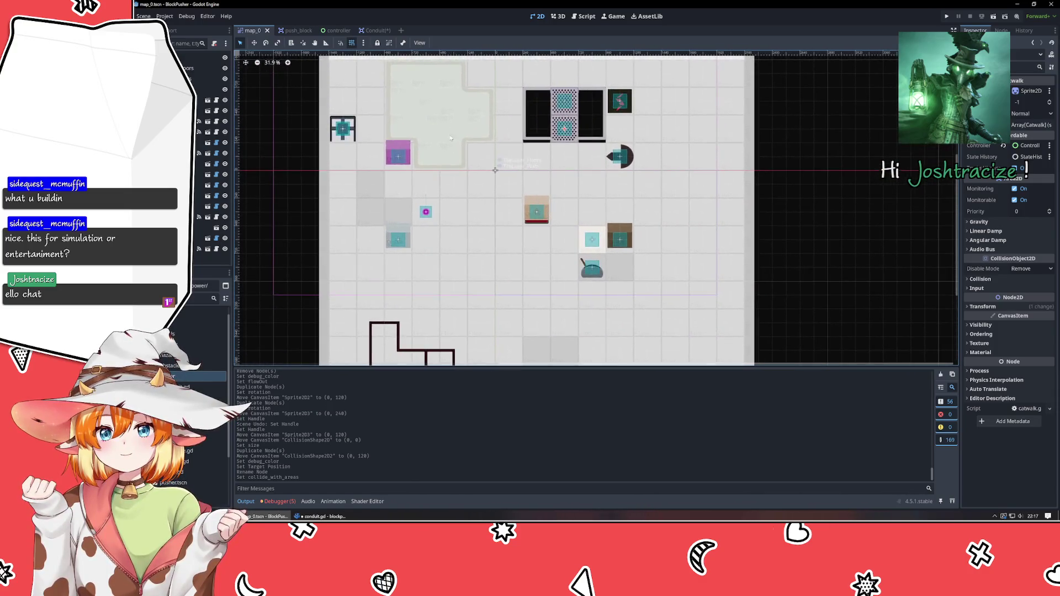
pyautogui.click(371, 30)
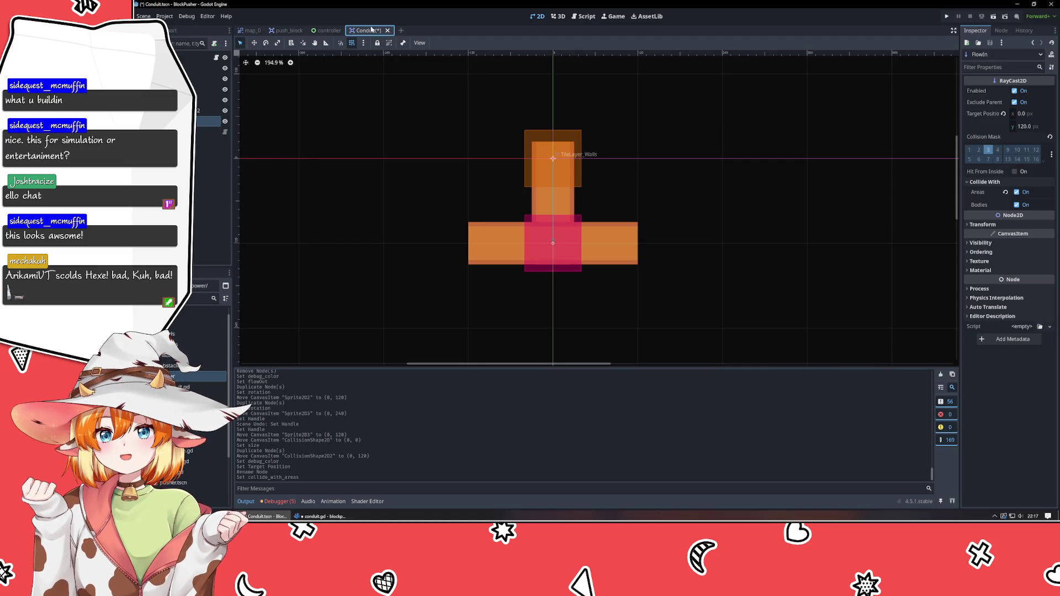
pyautogui.click(252, 30)
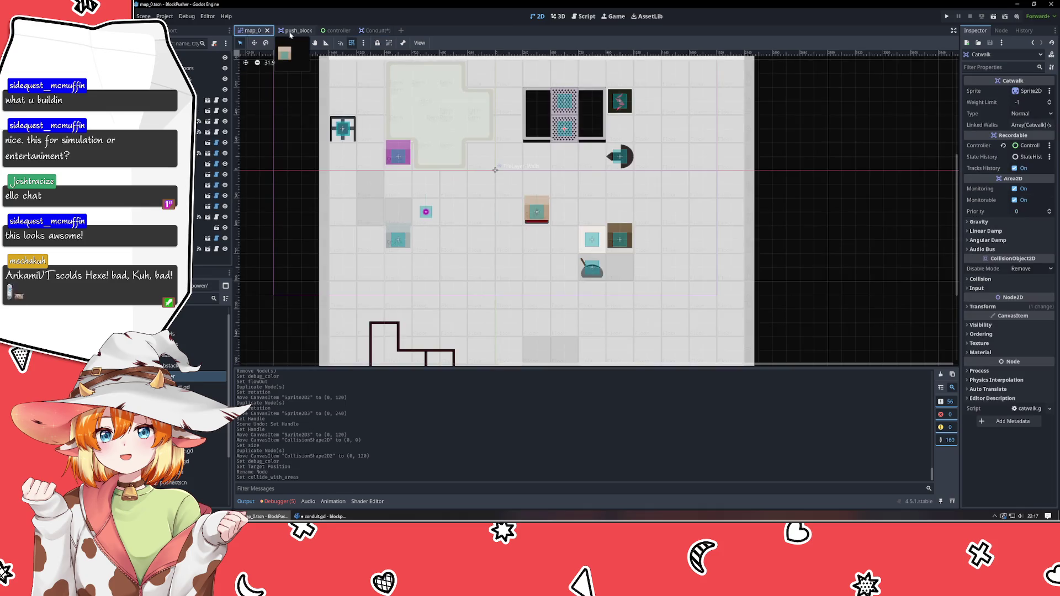
pyautogui.scroll(-3, 578, 201)
pyautogui.scroll(5, 573, 304)
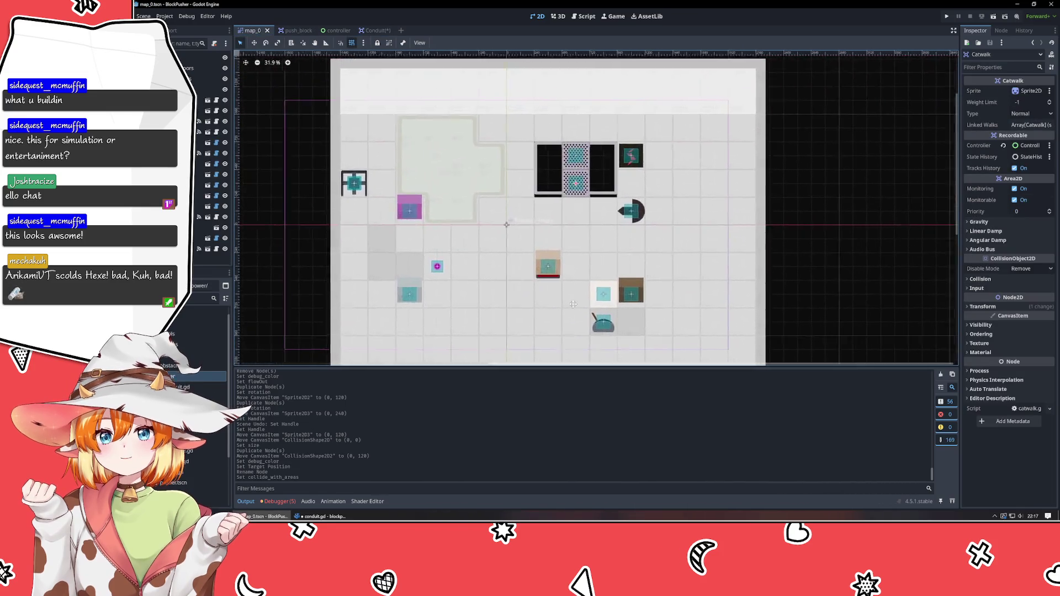
pyautogui.scroll(-3, 574, 305)
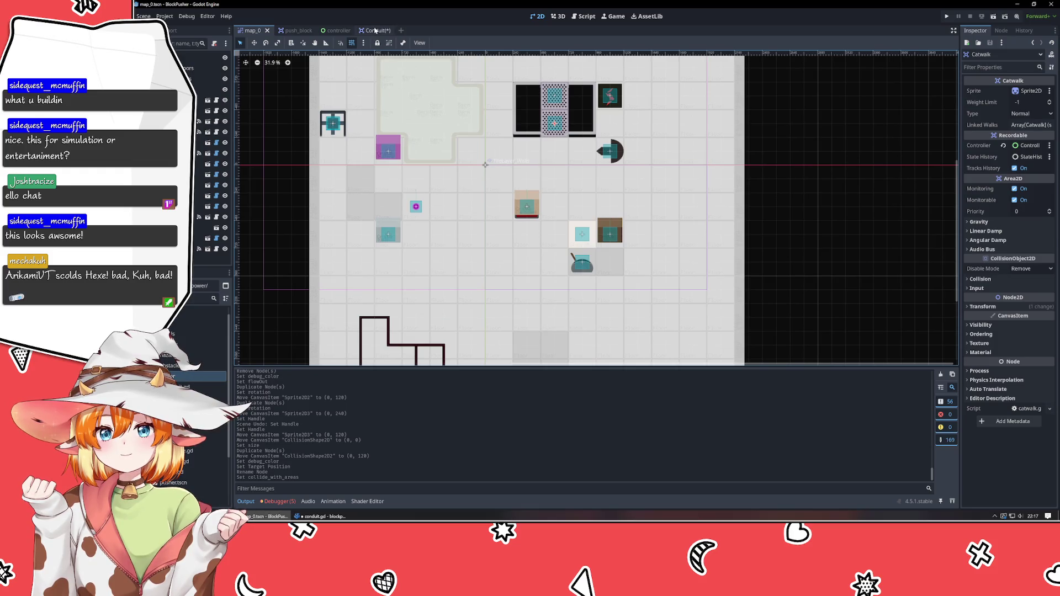
pyautogui.click(375, 31)
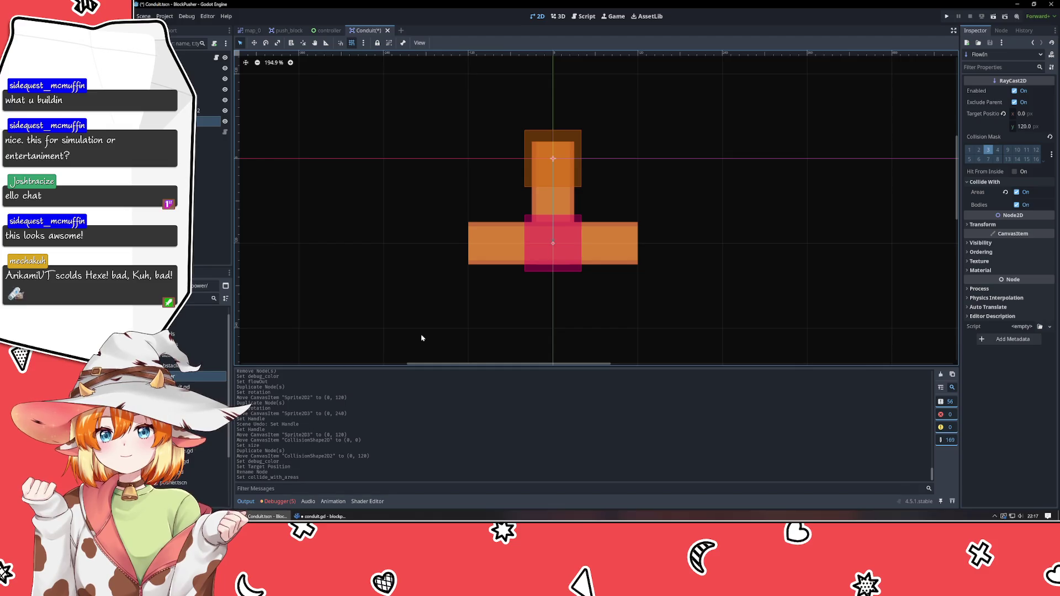
pyautogui.click(320, 516)
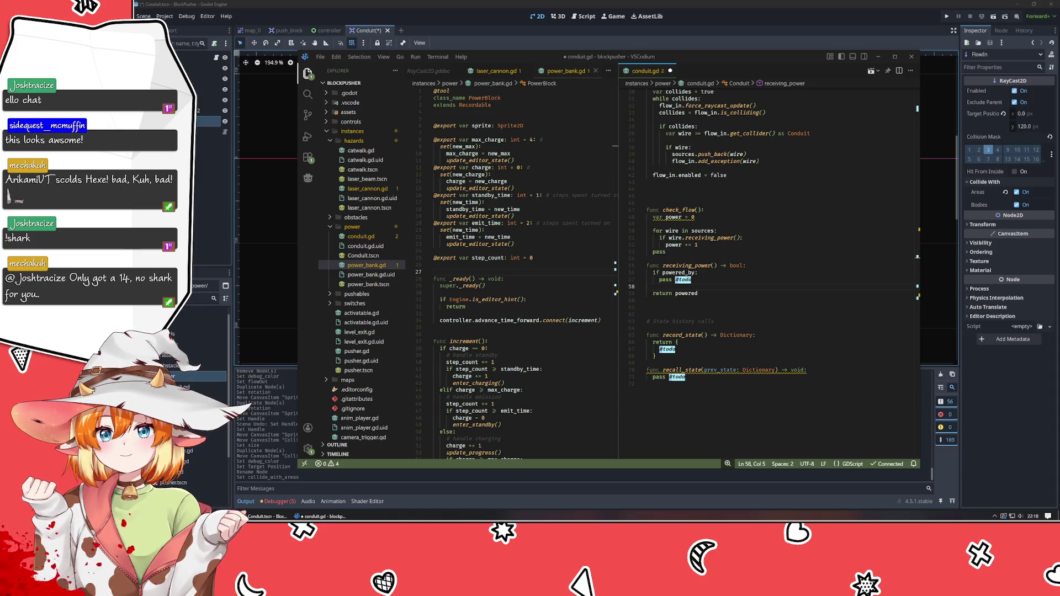
# - Add return true #fixme below pass #todo in receiving_power's powered_by branch
pyautogui.click(674, 412)
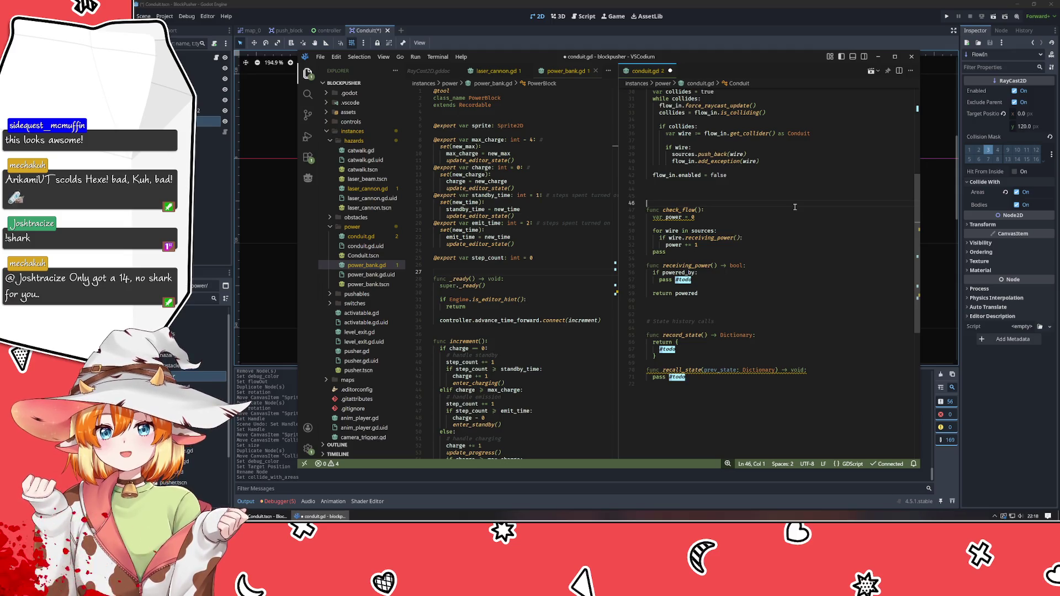
pyautogui.click(757, 247)
pyautogui.scroll(3, 758, 249)
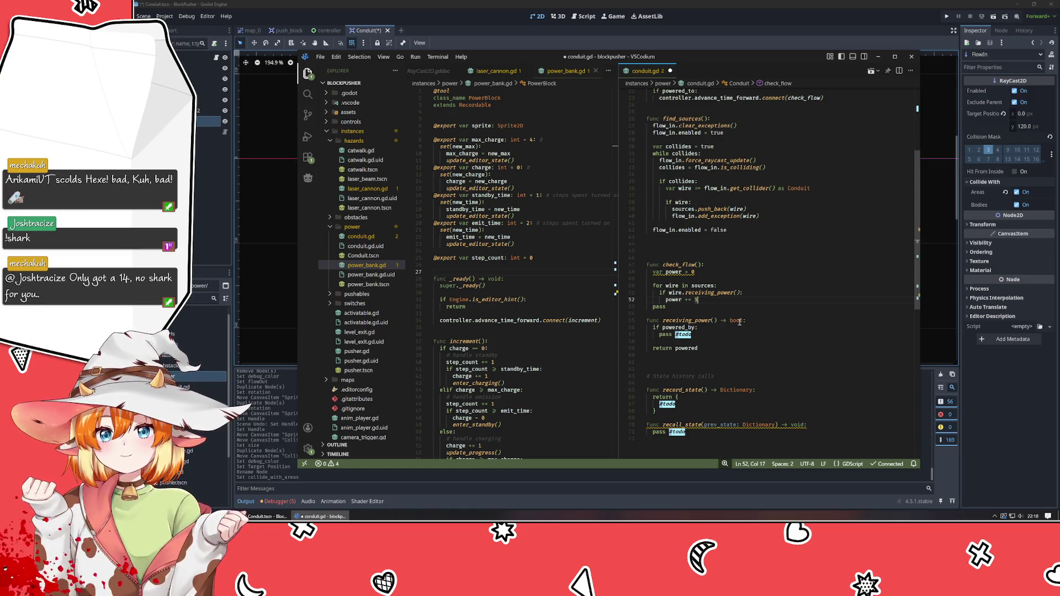
pyautogui.scroll(-2, 751, 326)
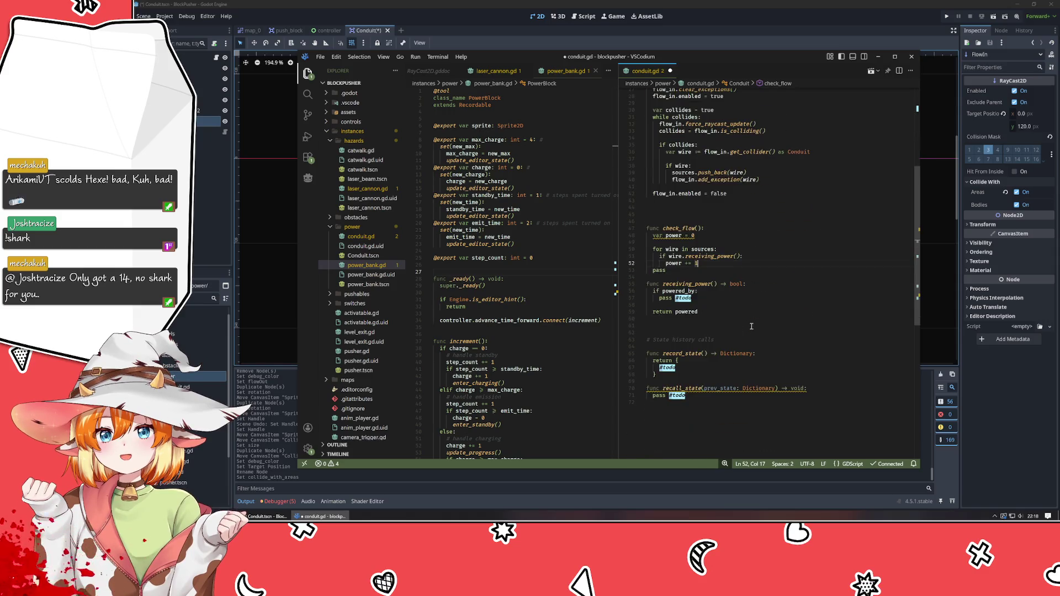
pyautogui.click(711, 297)
pyautogui.press('Return')
pyautogui.write('return true')
pyautogui.press('Escape')
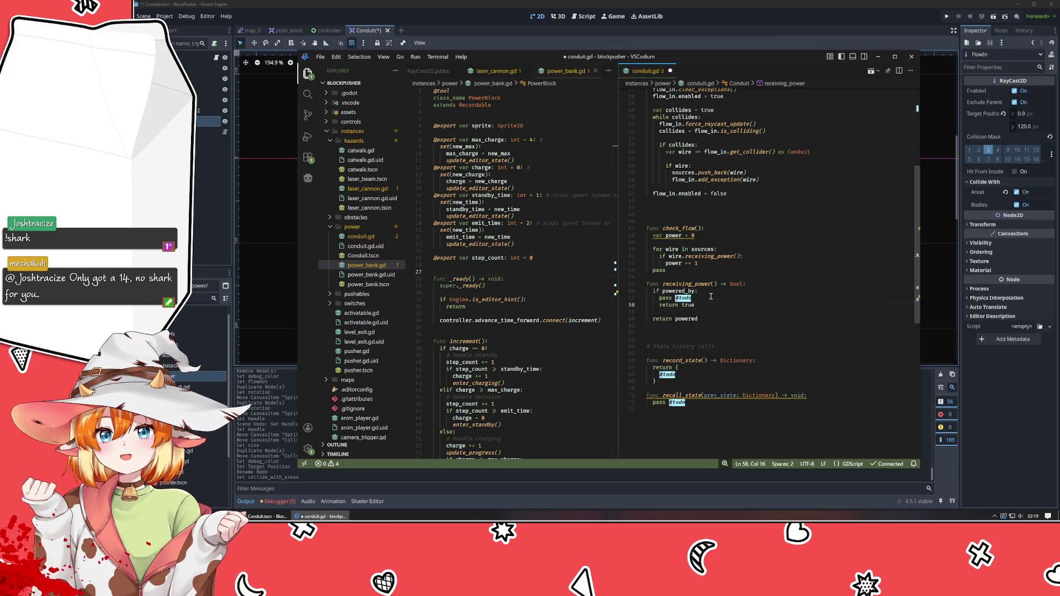
pyautogui.write(' #fixme')
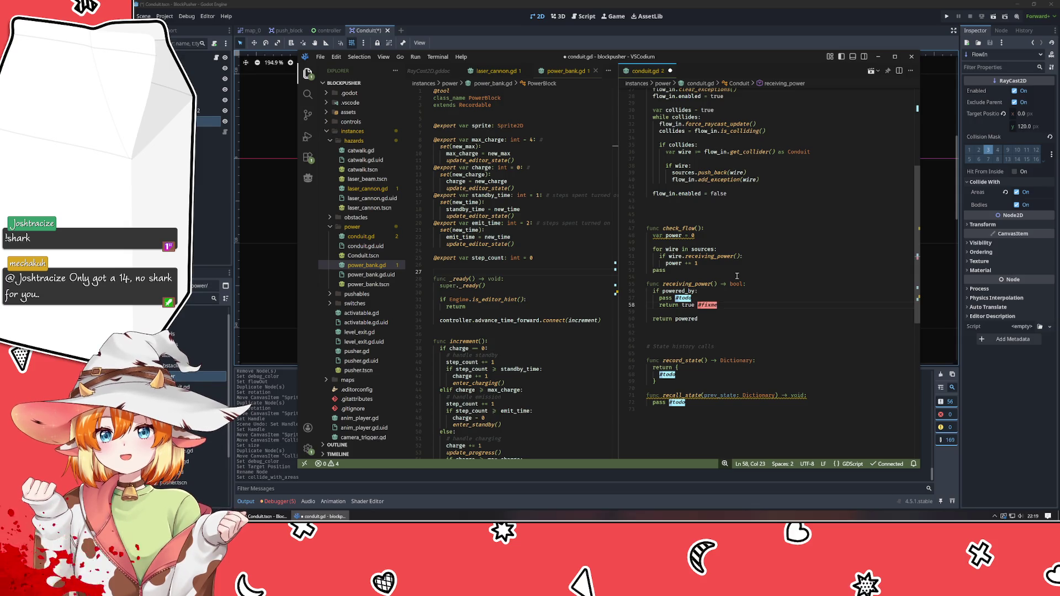
# - Scroll back to the top and select the setter on the powered variable
pyautogui.click(740, 276)
pyautogui.click(769, 259)
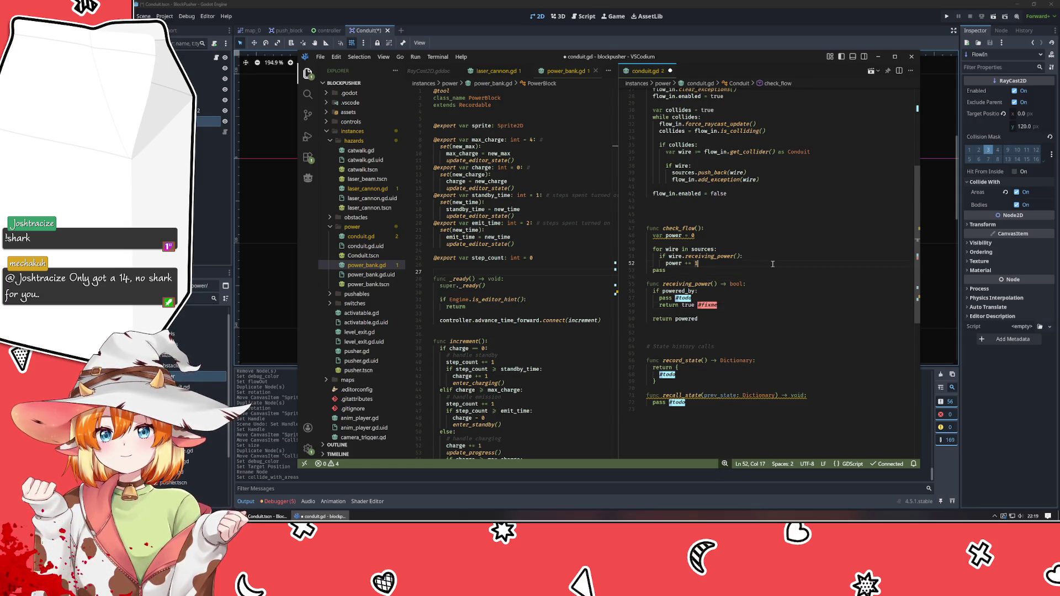
pyautogui.scroll(5, 773, 265)
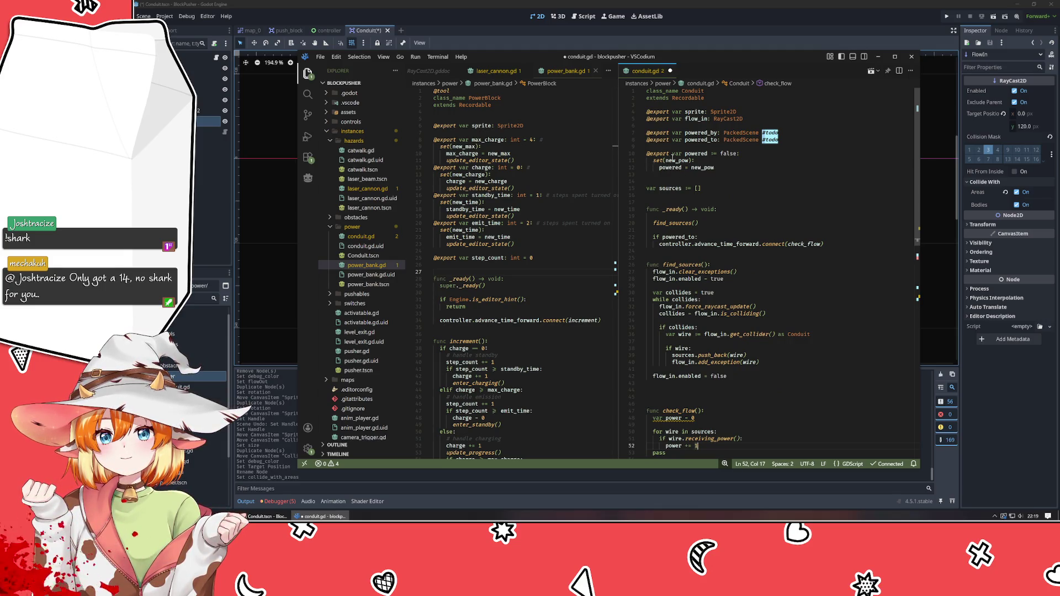
pyautogui.moveTo(736, 168); pyautogui.dragTo(737, 155)
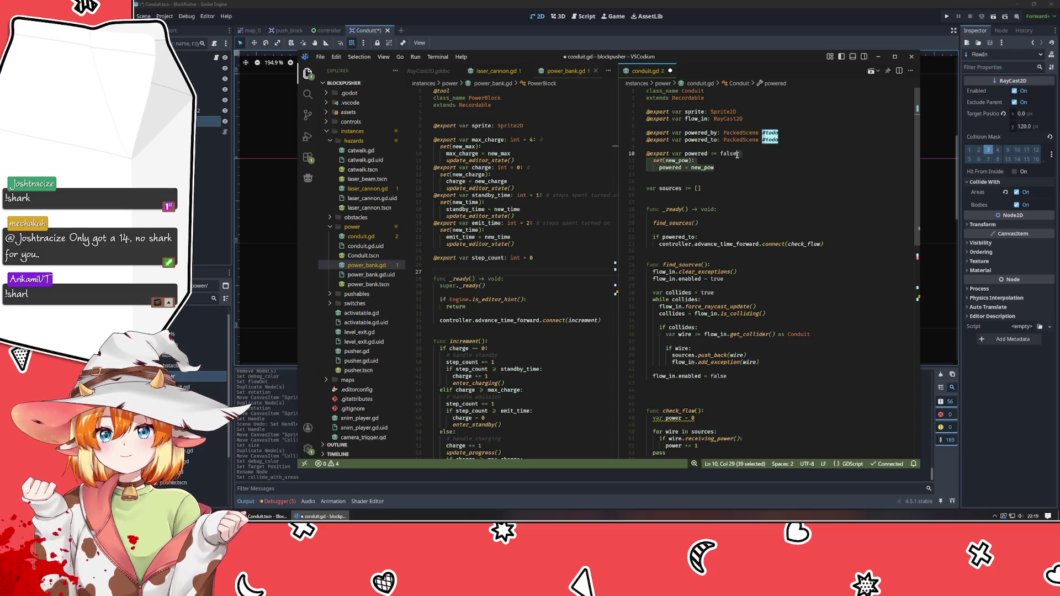
pyautogui.press('BackSpace')
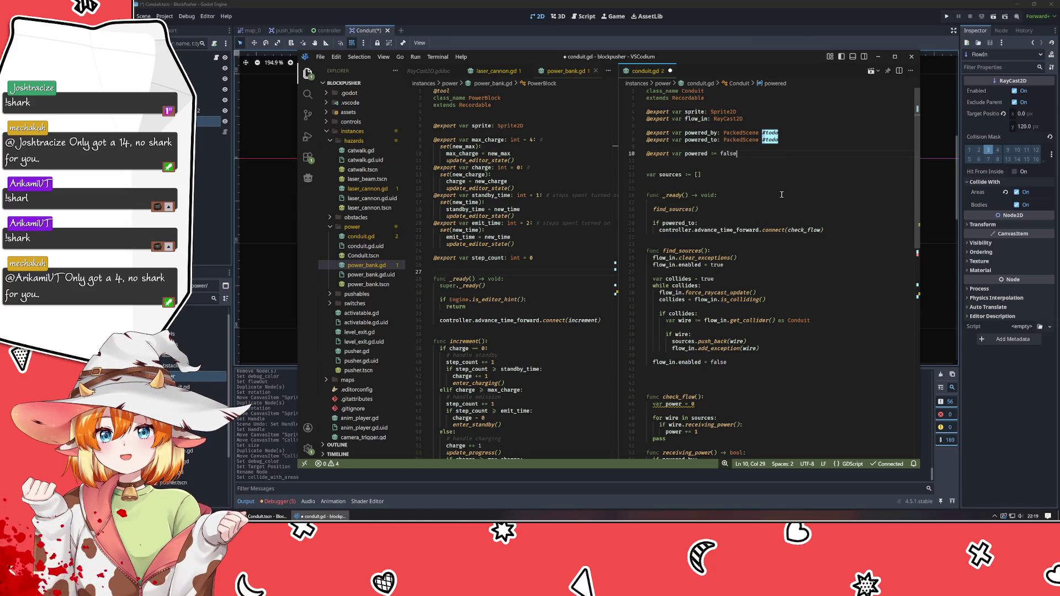
pyautogui.click(761, 167)
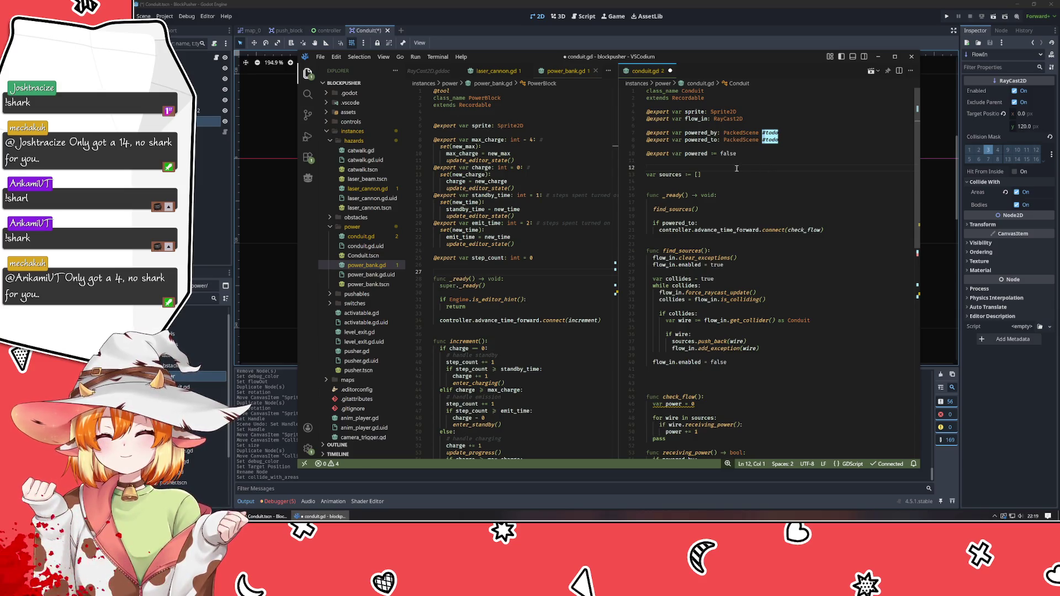
pyautogui.scroll(-4, 735, 169)
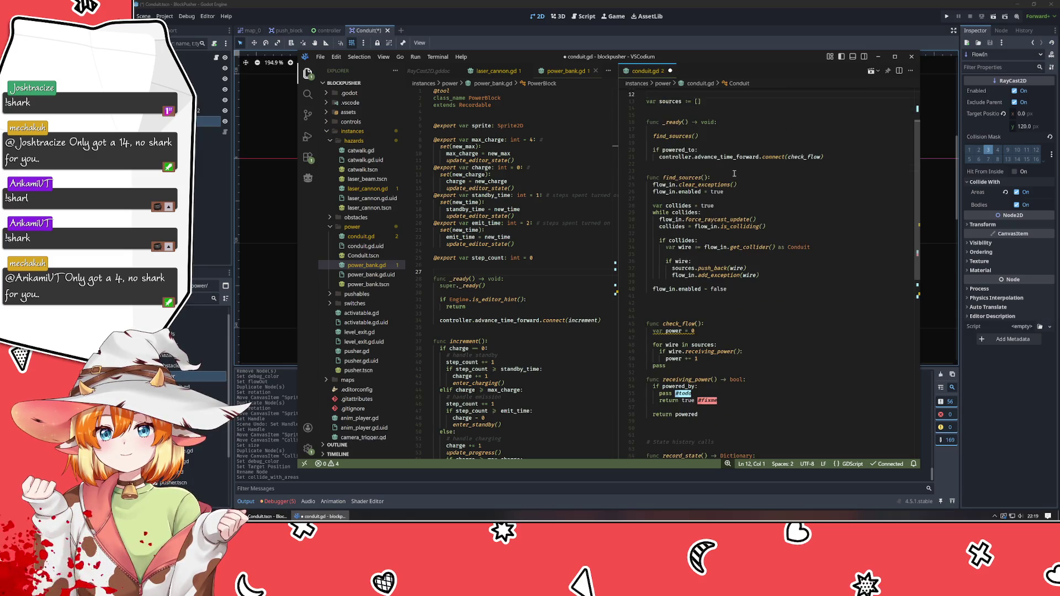
pyautogui.scroll(-3, 802, 186)
pyautogui.scroll(-3, 724, 290)
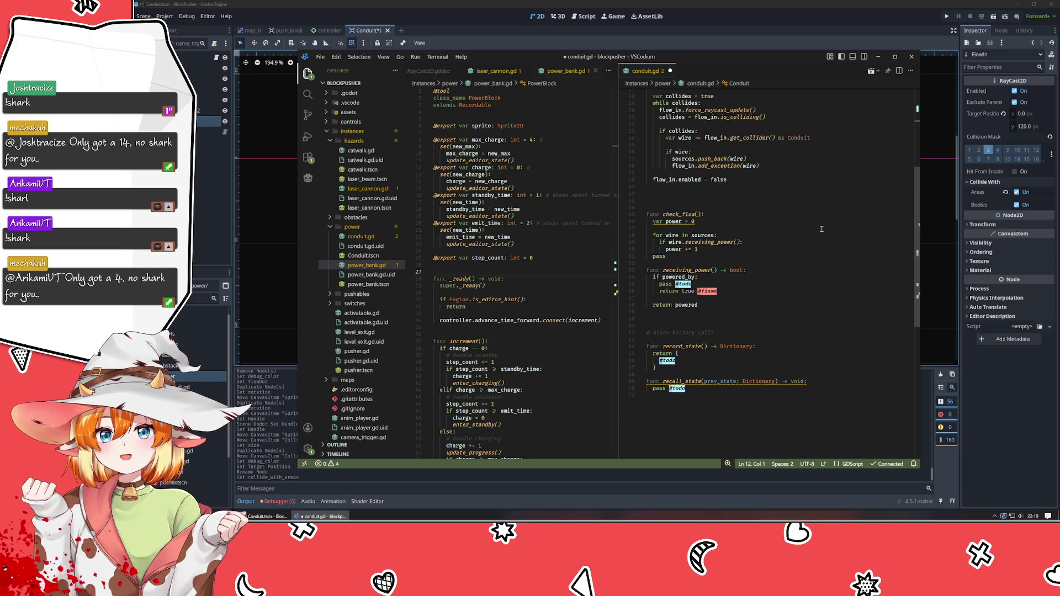
pyautogui.click(739, 213)
pyautogui.press('Return')
pyautogui.press('Return')
pyautogui.press('Up')
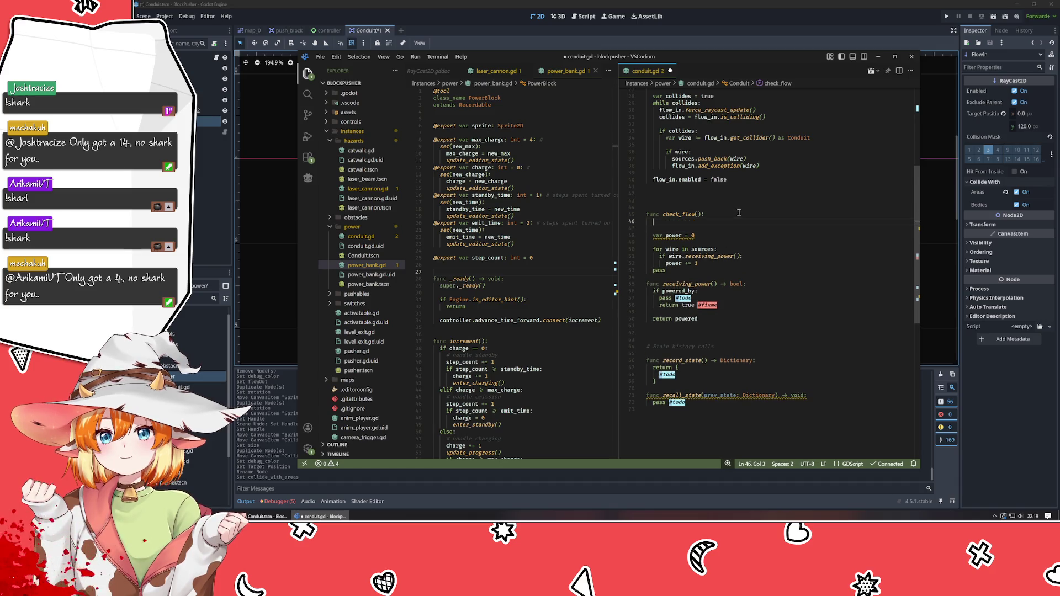
pyautogui.write('if powered:')
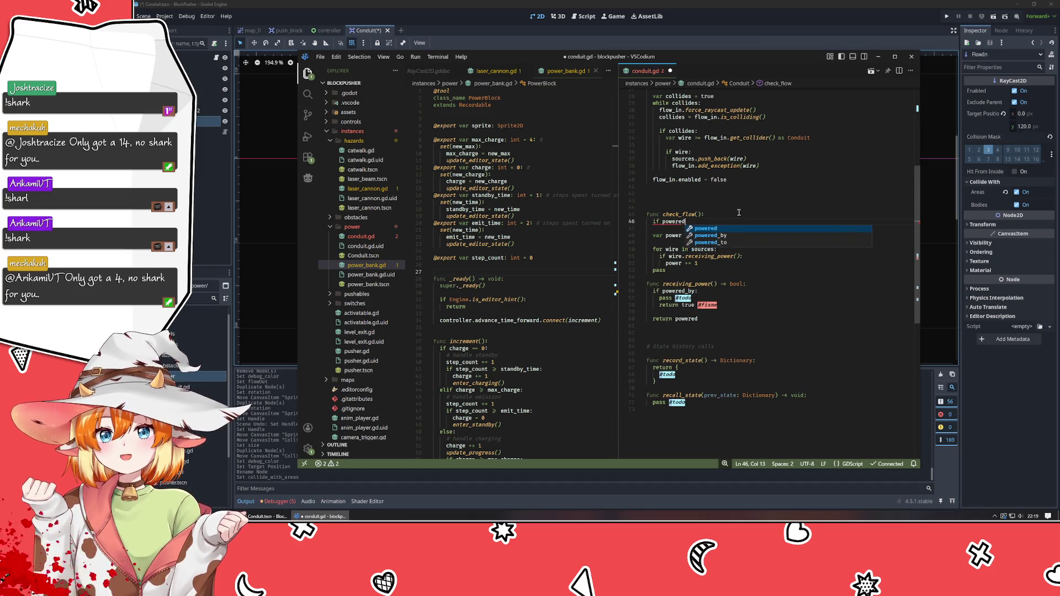
pyautogui.press('Return')
pyautogui.write('return #')
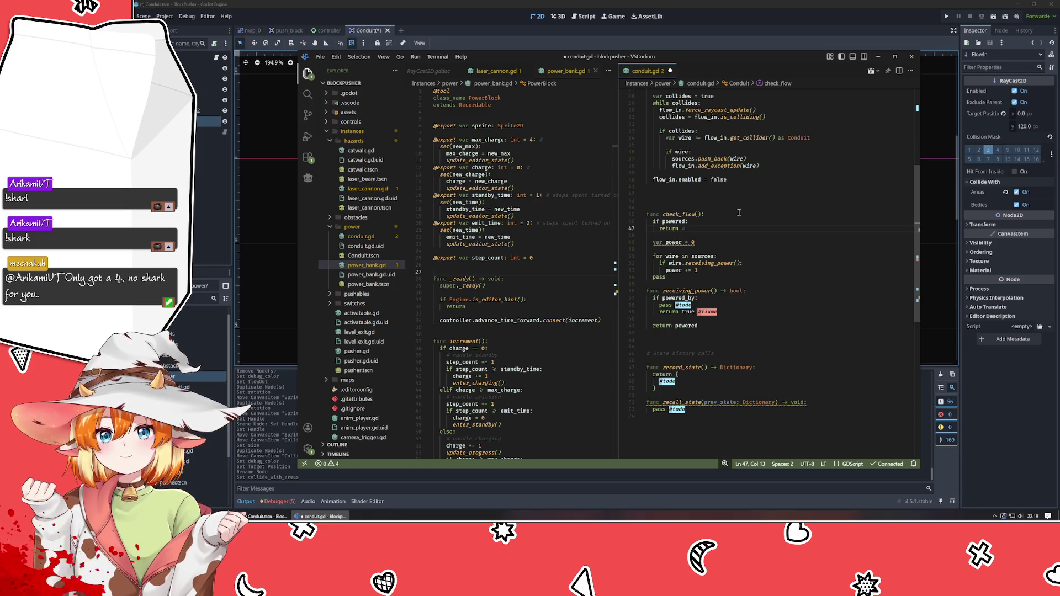
pyautogui.press('BackSpace')
pyautogui.press('BackSpace')
pyautogui.press('BackSpace')
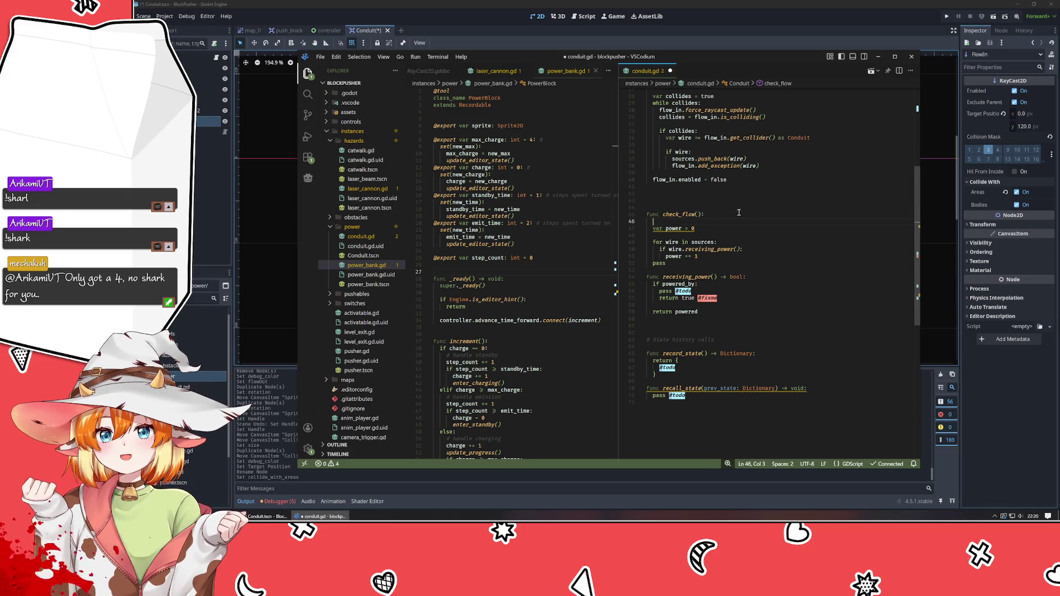
pyautogui.press('Delete')
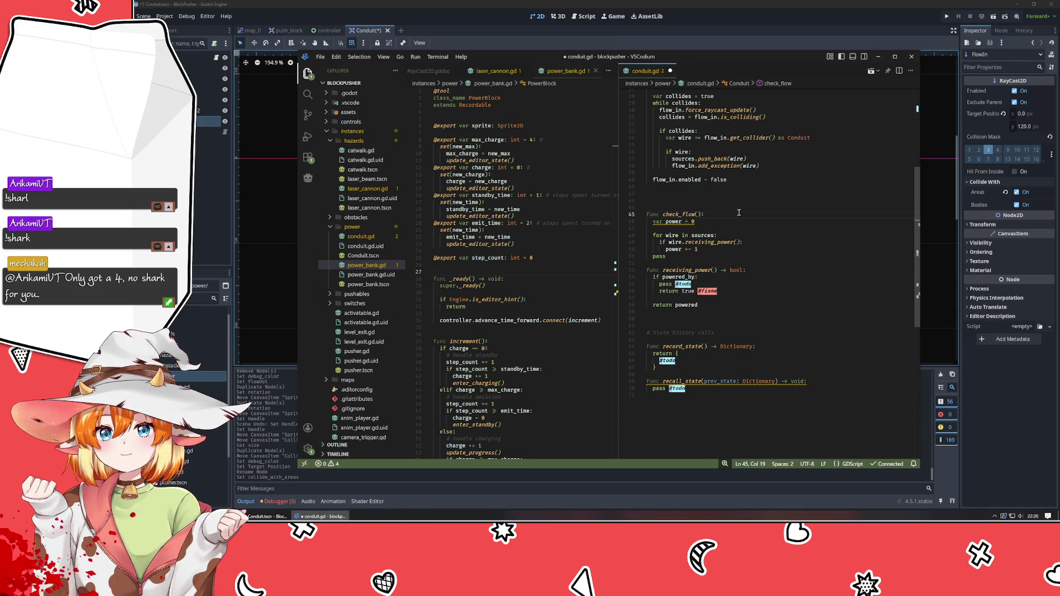
# - Remove the pass placeholder at the end of check_flow and start a new line
pyautogui.press('Down')
pyautogui.press('Down')
pyautogui.press('Right')
pyautogui.press('Right')
pyautogui.press('Right')
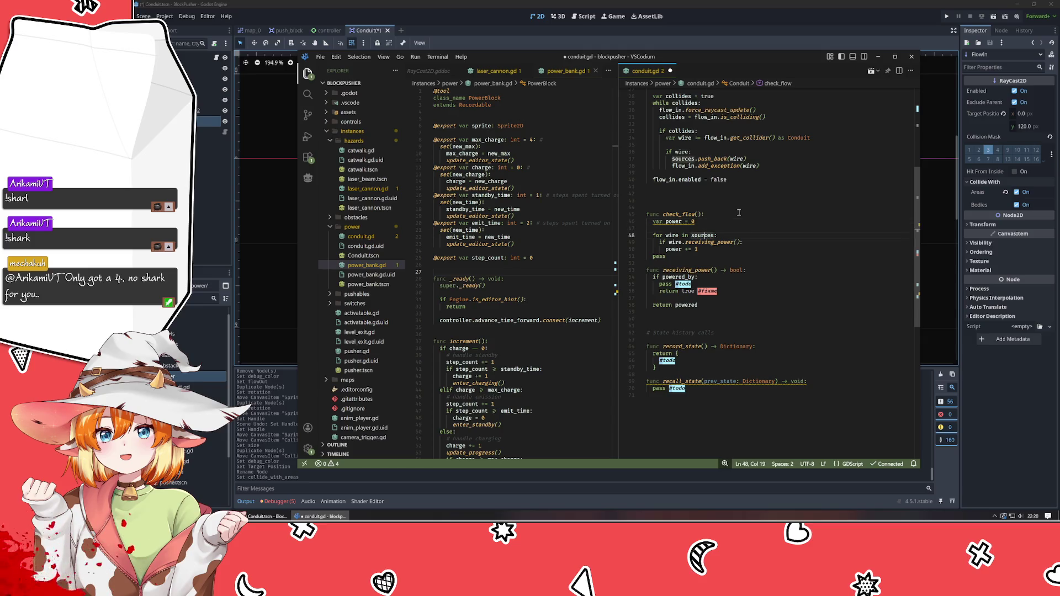
pyautogui.press('Down')
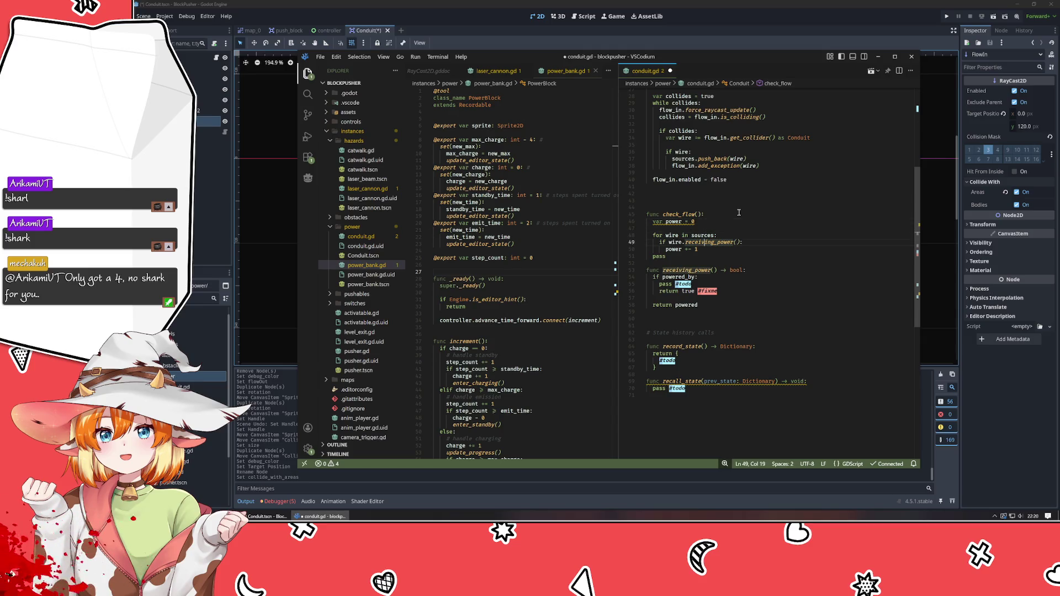
pyautogui.press('Down')
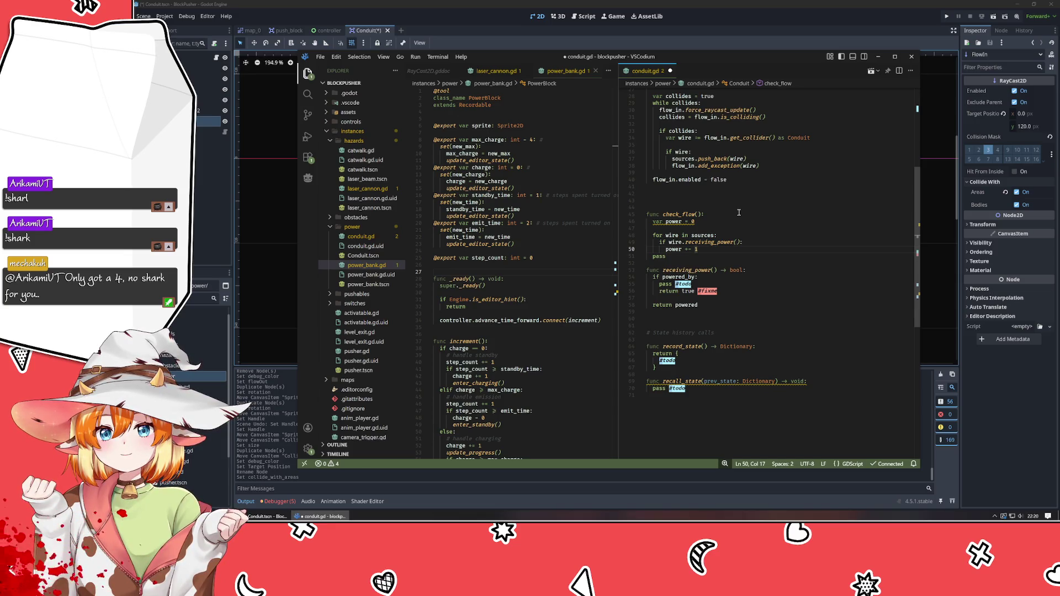
pyautogui.press('Down')
pyautogui.hotkey('ctrl', 'BackSpace')
pyautogui.press('Return')
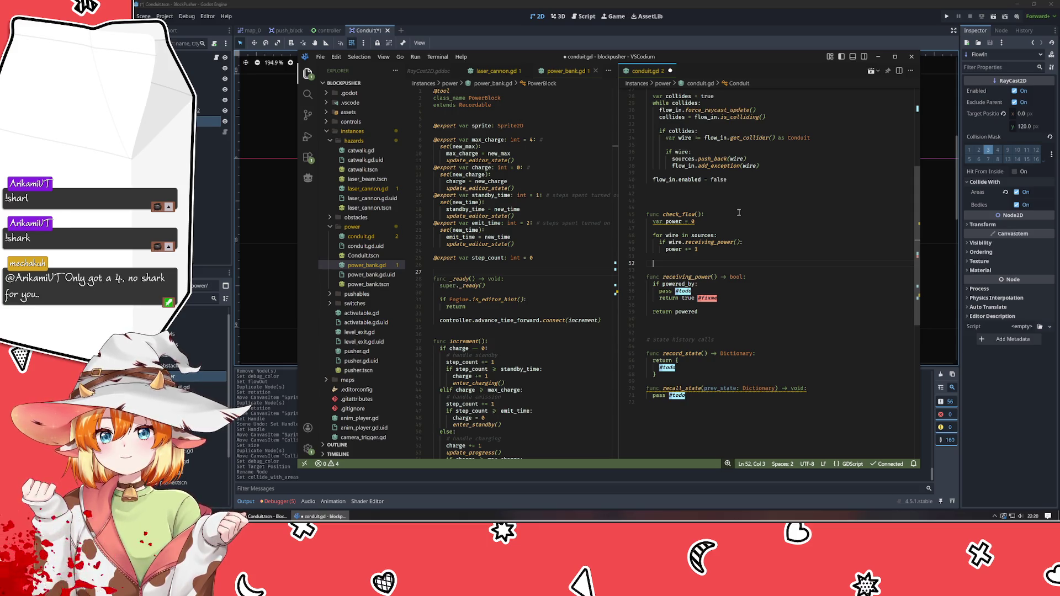
# - Add an 'if power == len(sources):' branch with 'pass #todo - full power'
pyautogui.write('if power == sources')
pyautogui.hotkey('ctrl', 'Left')
pyautogui.write('len')
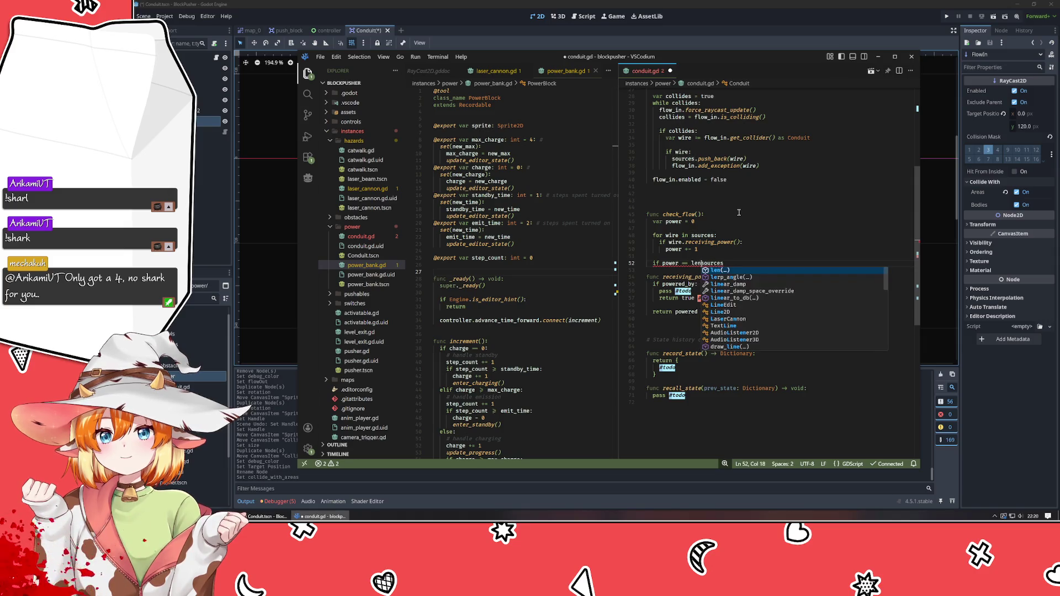
pyautogui.write('(')
pyautogui.press('End')
pyautogui.write('):')
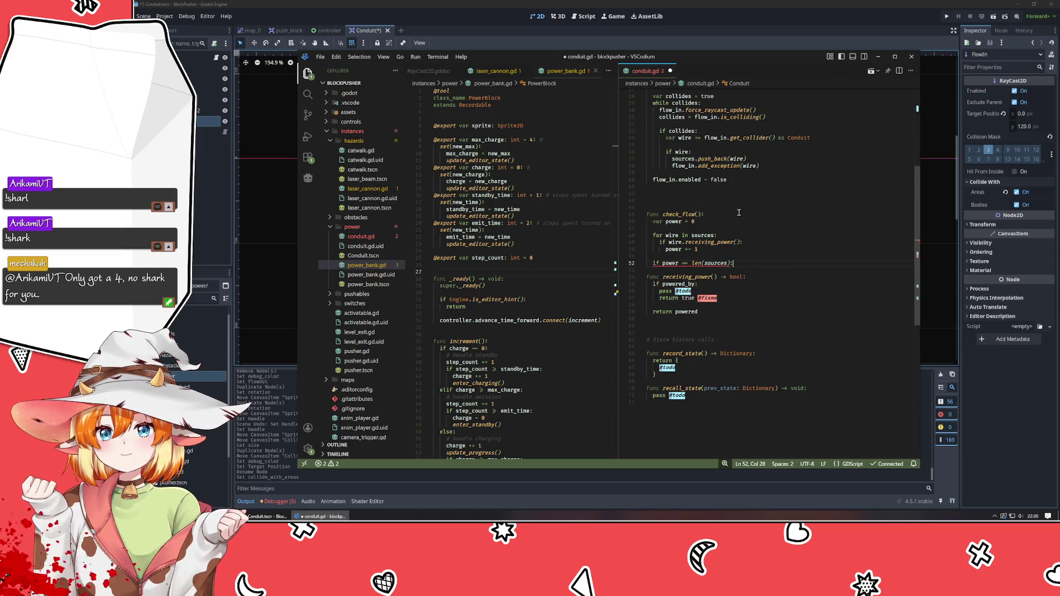
pyautogui.press('Return')
pyautogui.write('pass ')
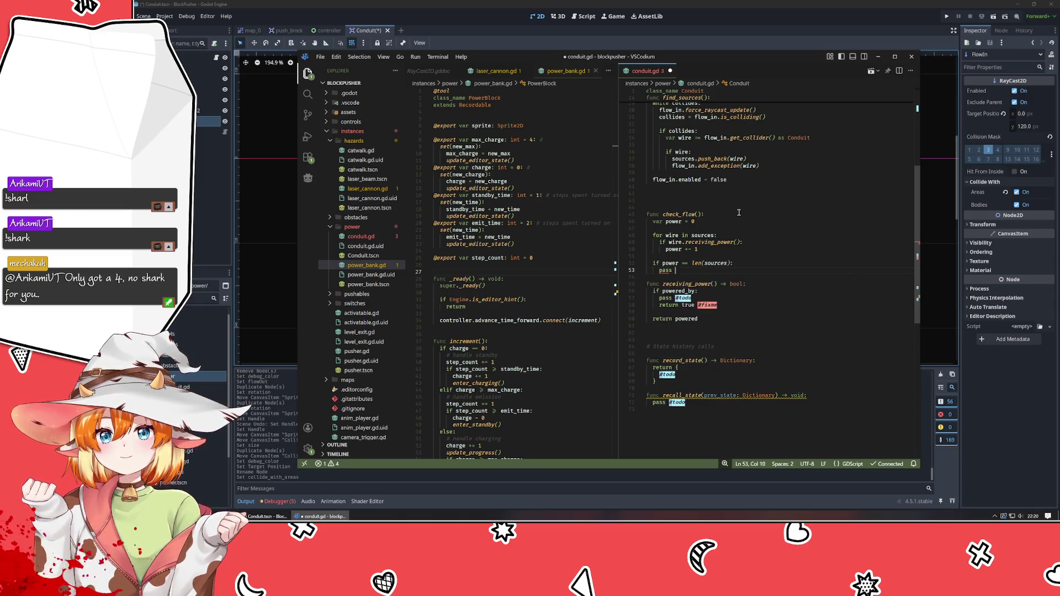
pyautogui.write('#todo - full power')
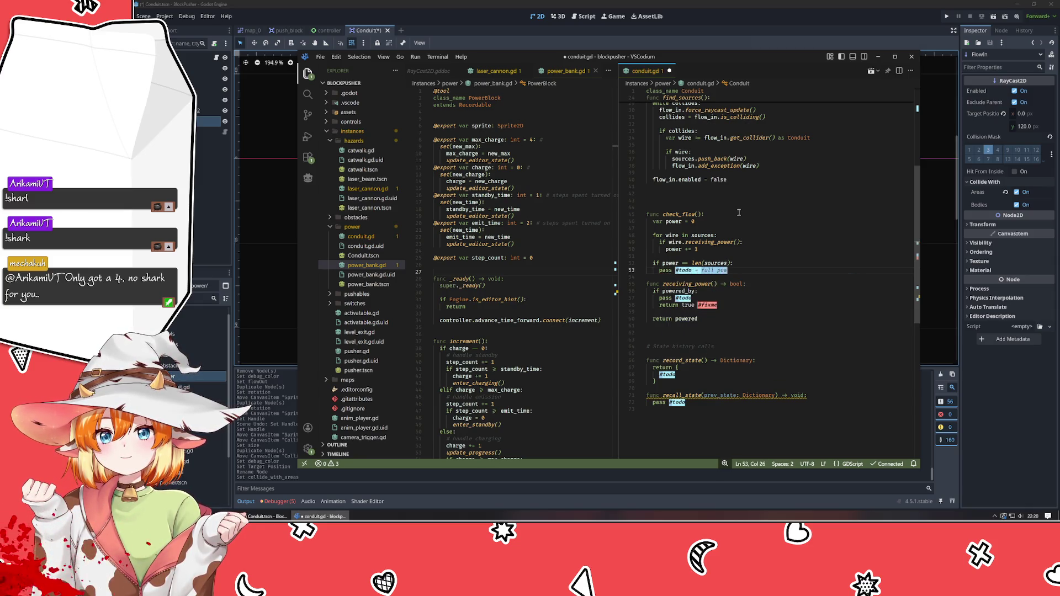
# - Add 'elif power > 0:' with 'pass #todo - partial power' and 'else:' with 'pass #todo - no power'
pyautogui.press('Return')
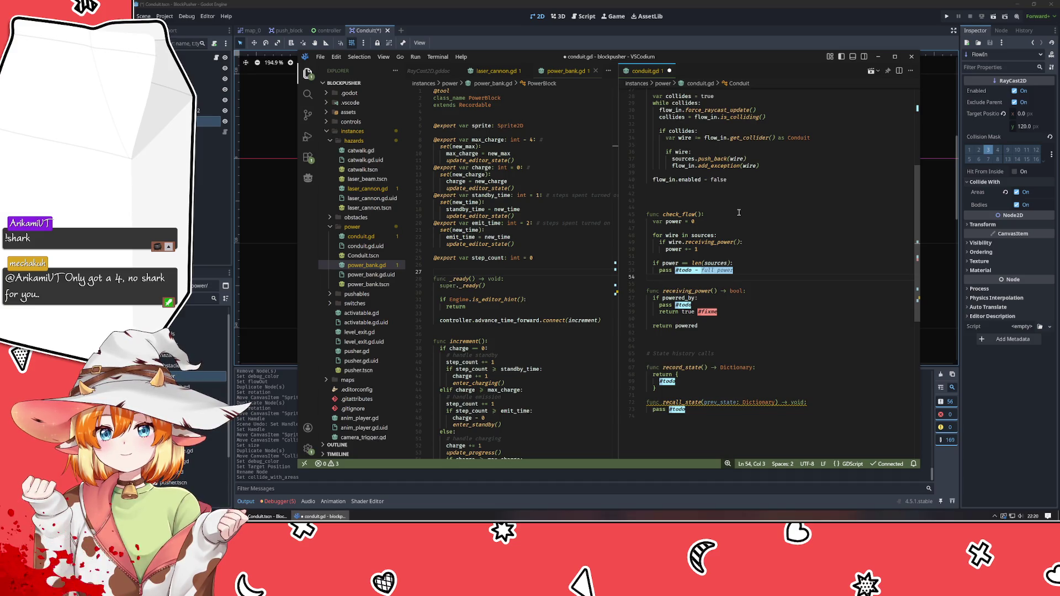
pyautogui.write('elif')
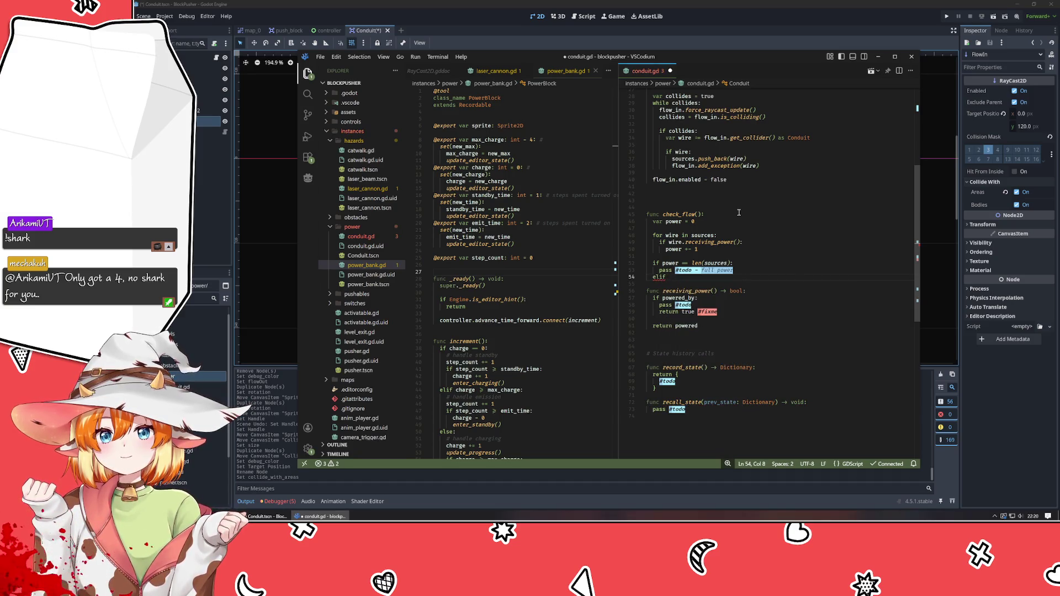
pyautogui.write(' power > 0:')
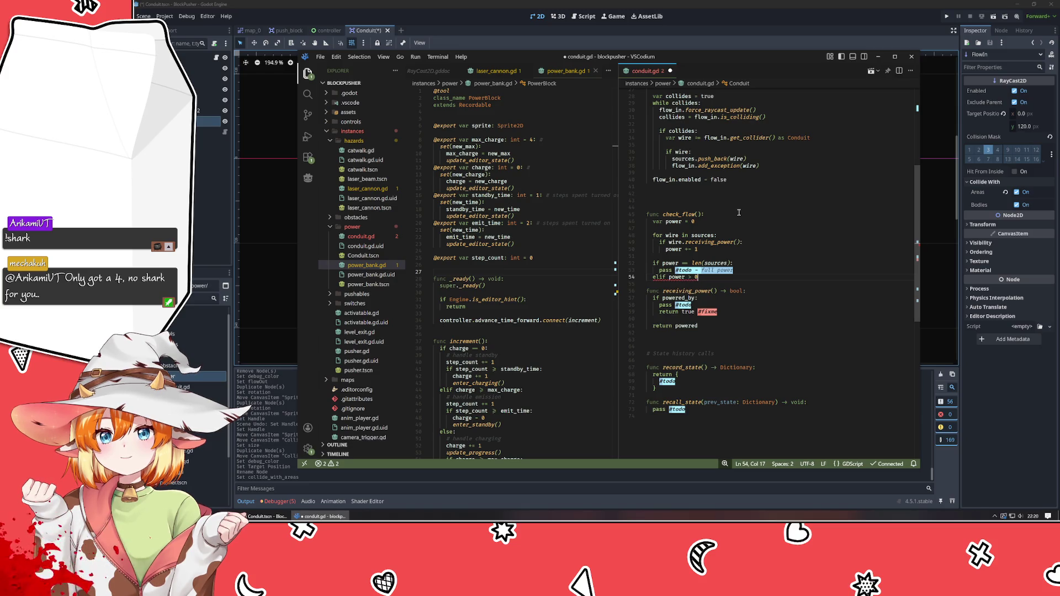
pyautogui.press('Return')
pyautogui.write('pass #todo - ')
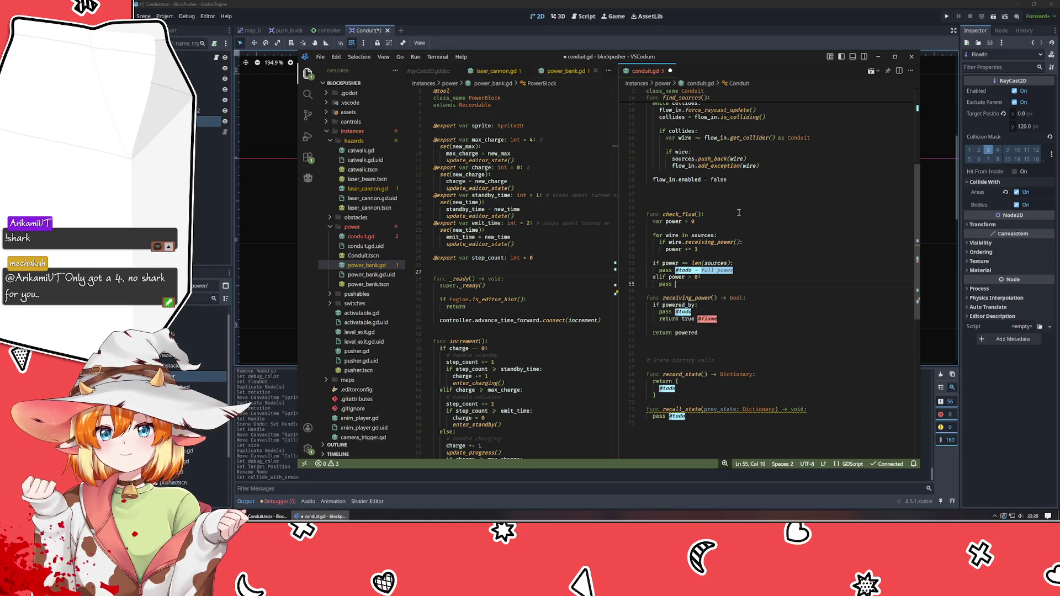
pyautogui.write('partial power')
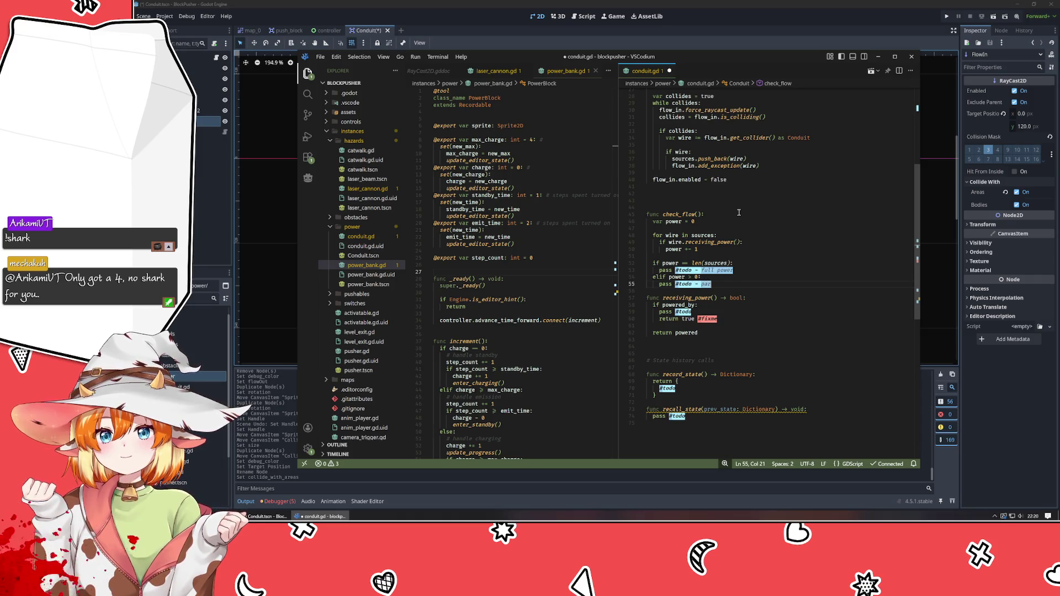
pyautogui.press('Return')
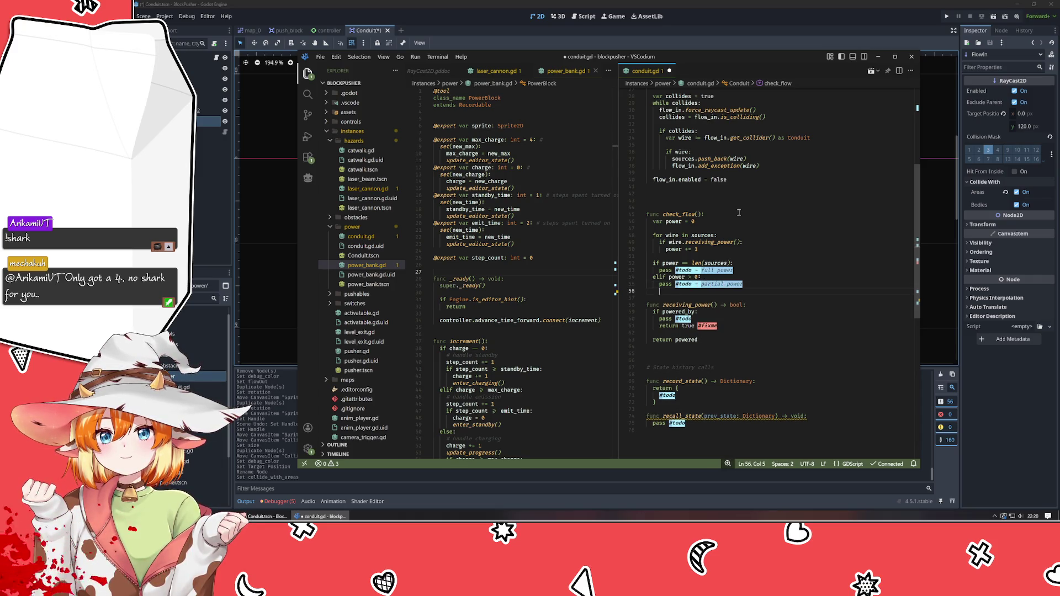
pyautogui.press('BackSpace')
pyautogui.write('else:')
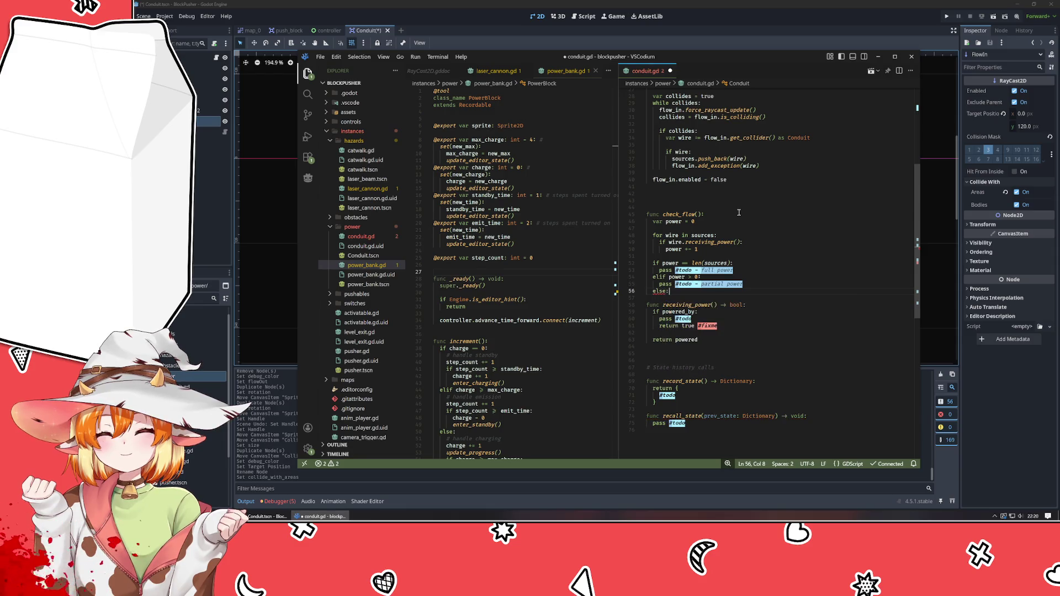
pyautogui.press('Return')
pyautogui.write('pass #todo - no pow')
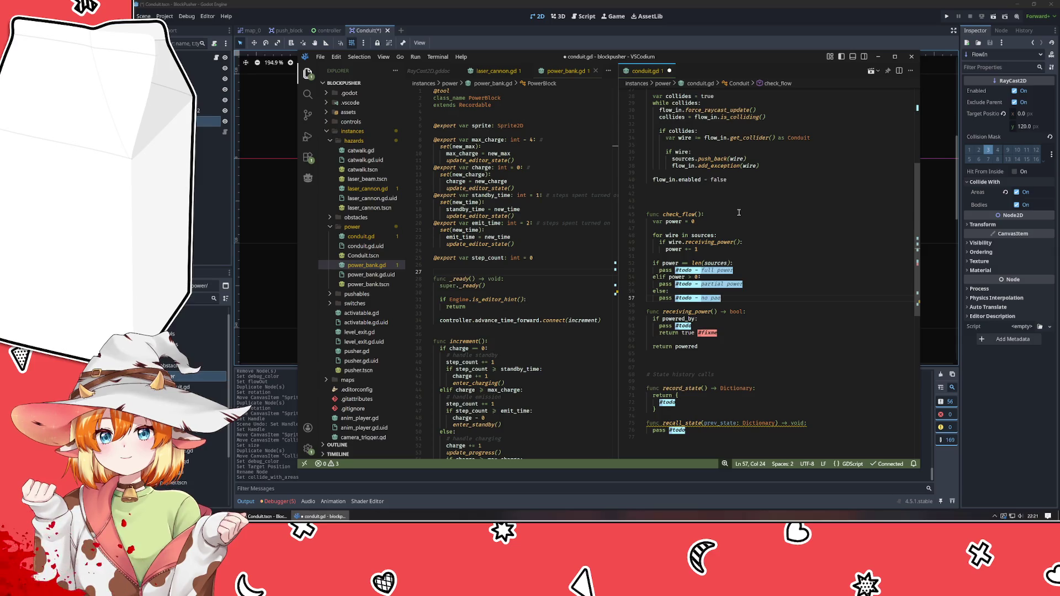
pyautogui.write('er')
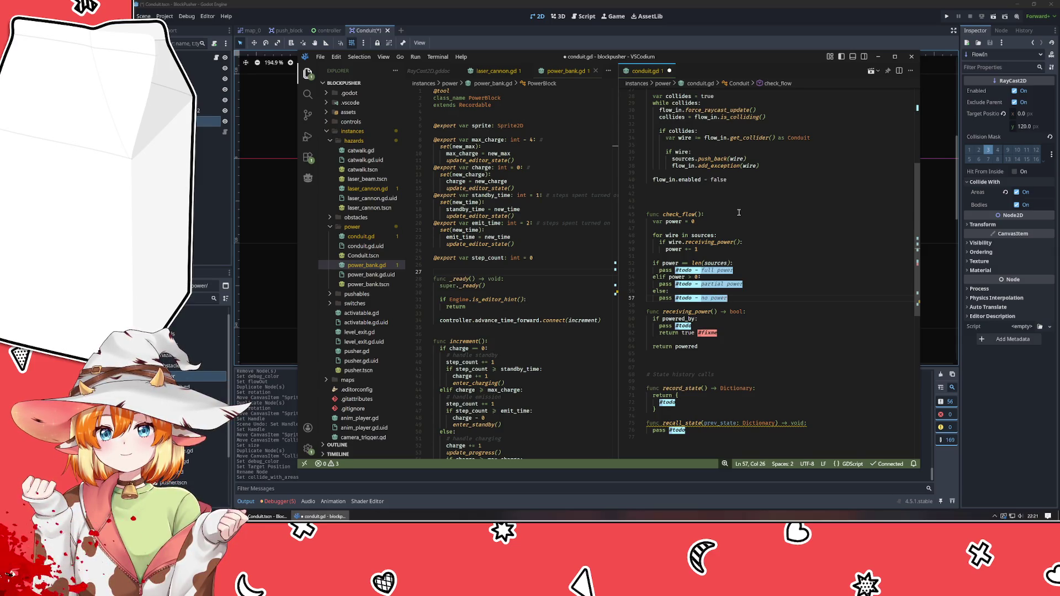
# - Add a blank line after check_flow and save conduit.gd
pyautogui.press('Down')
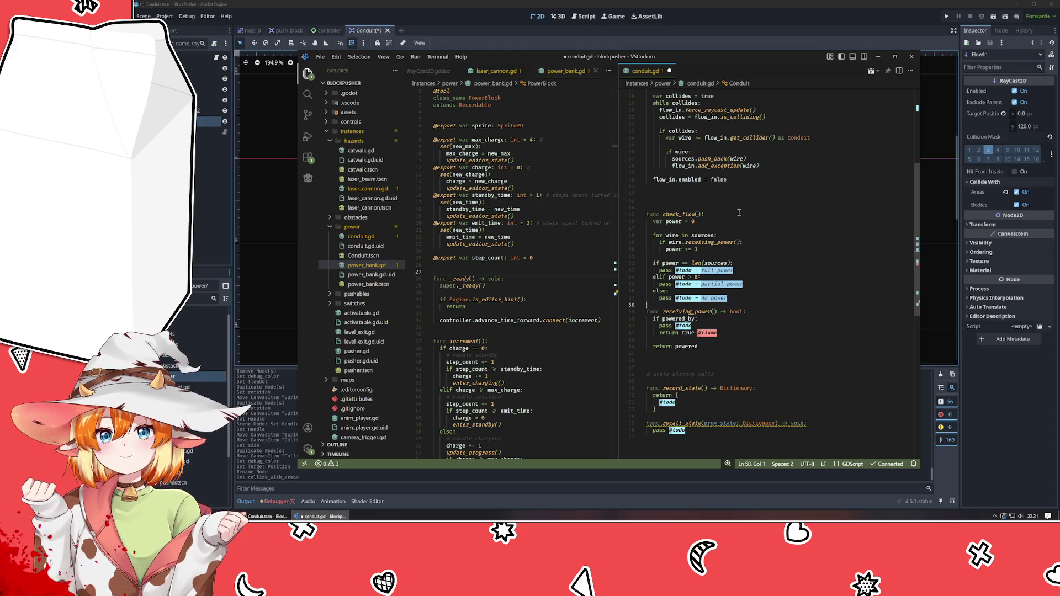
pyautogui.press('Return')
pyautogui.hotkey('ctrl', 's')
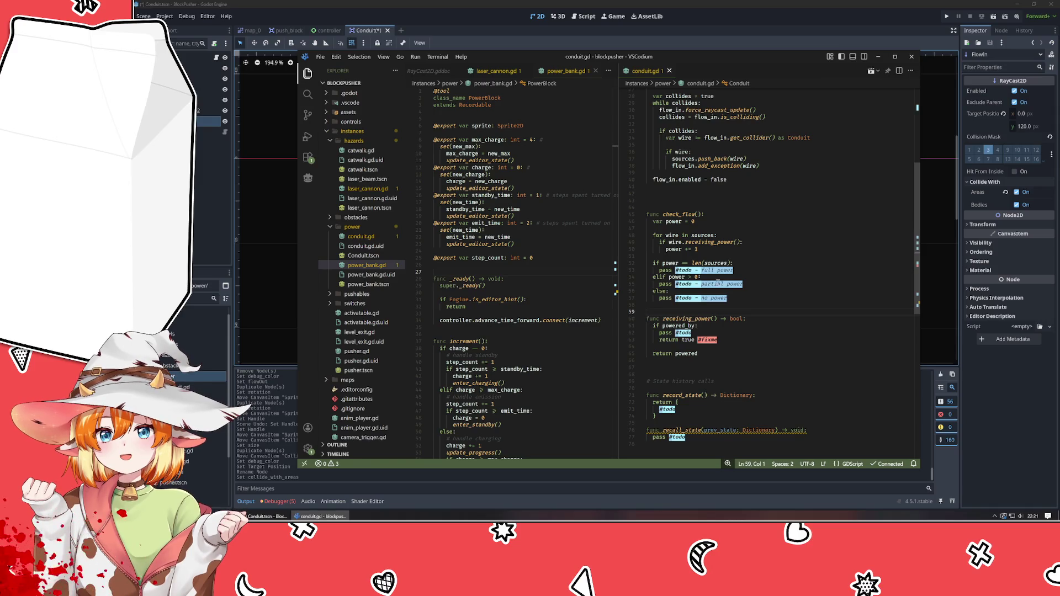
pyautogui.moveTo(700, 354); pyautogui.dragTo(646, 312)
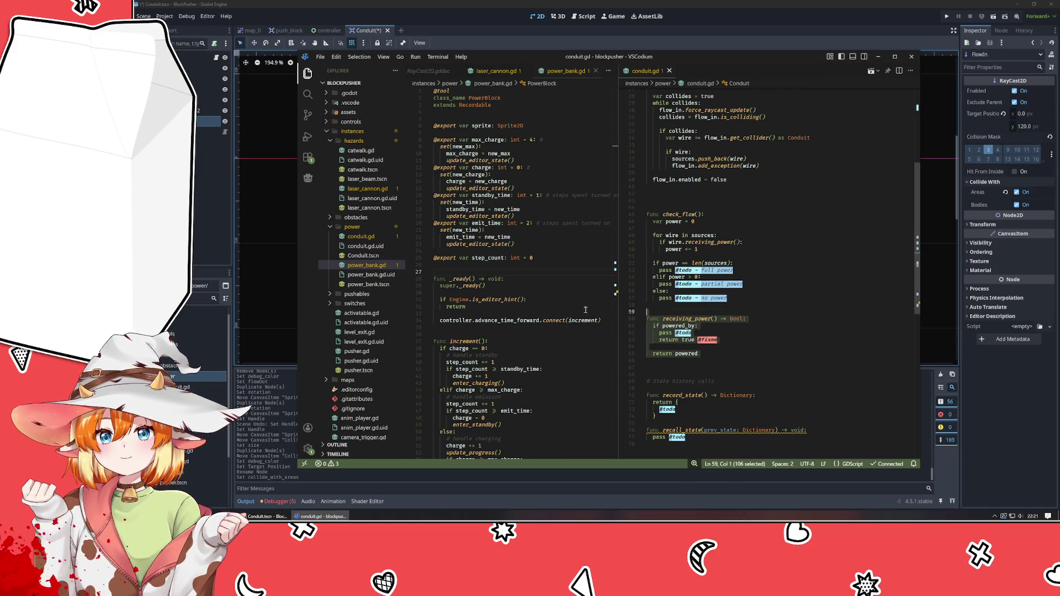
# - Insert wire.check_flow() in check_flow's loop, just above the receiving_power check
pyautogui.click(804, 358)
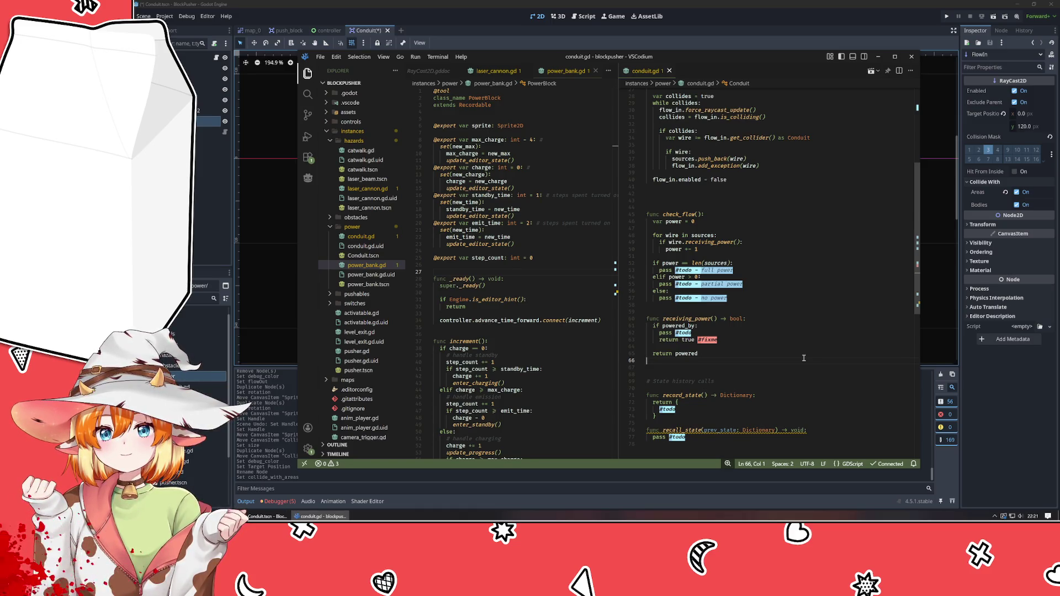
pyautogui.scroll(5, 804, 358)
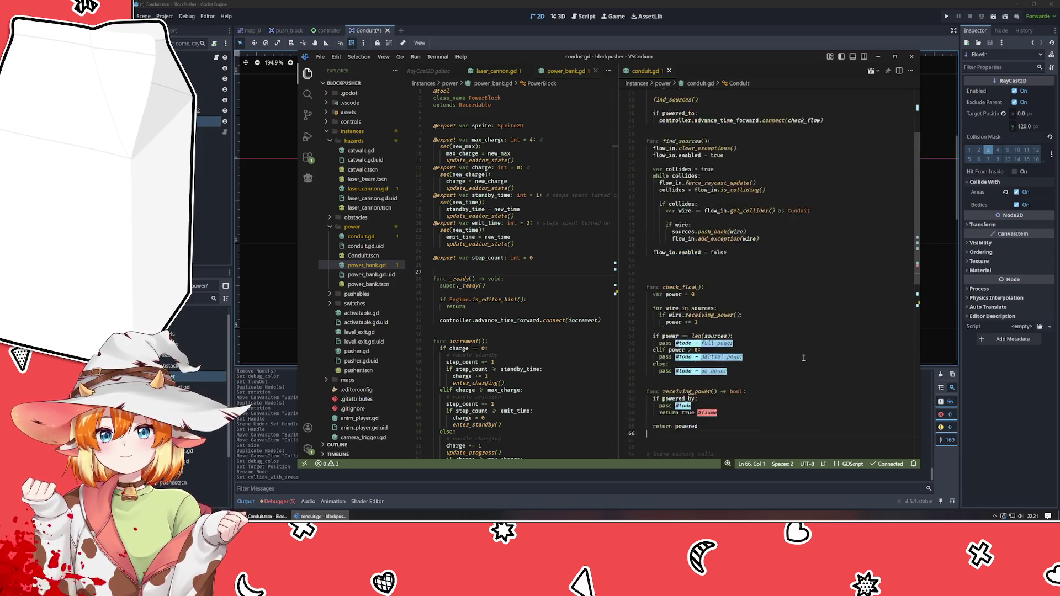
pyautogui.click(801, 157)
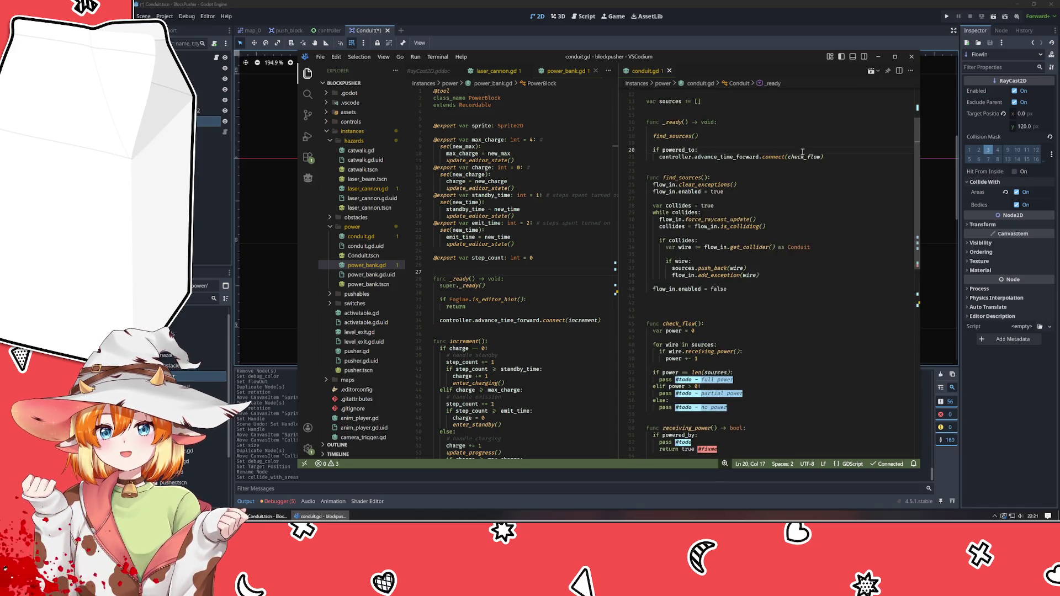
pyautogui.click(762, 352)
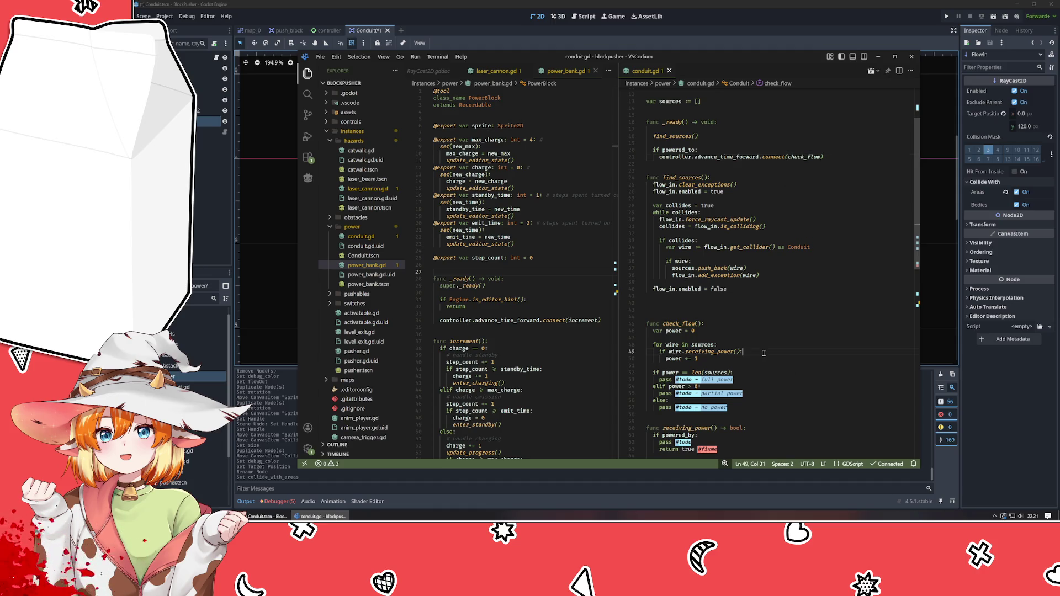
pyautogui.scroll(-5, 764, 353)
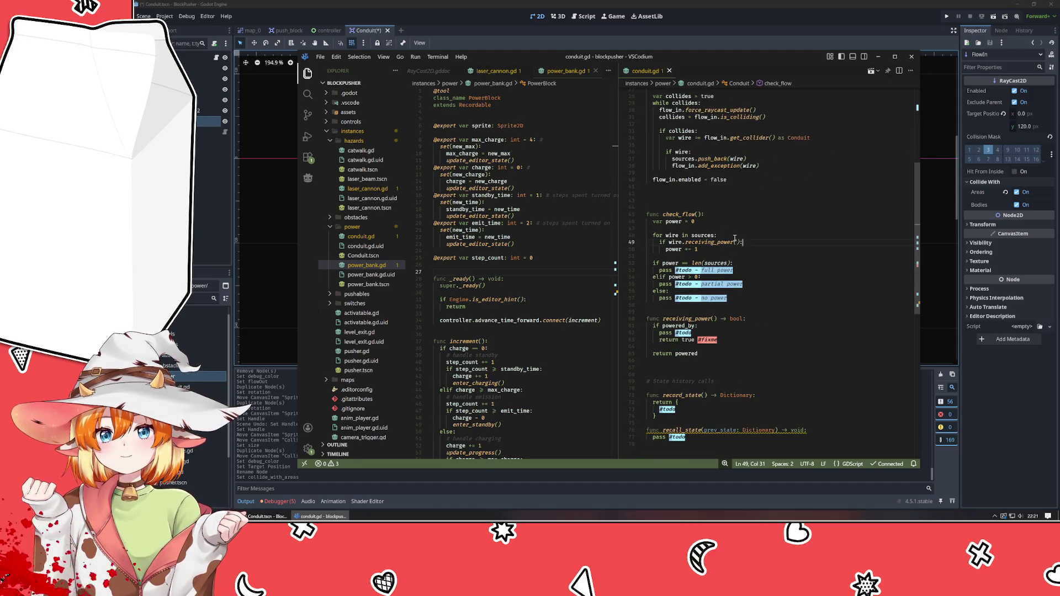
pyautogui.press('Return')
pyautogui.write('wire.check_flow')
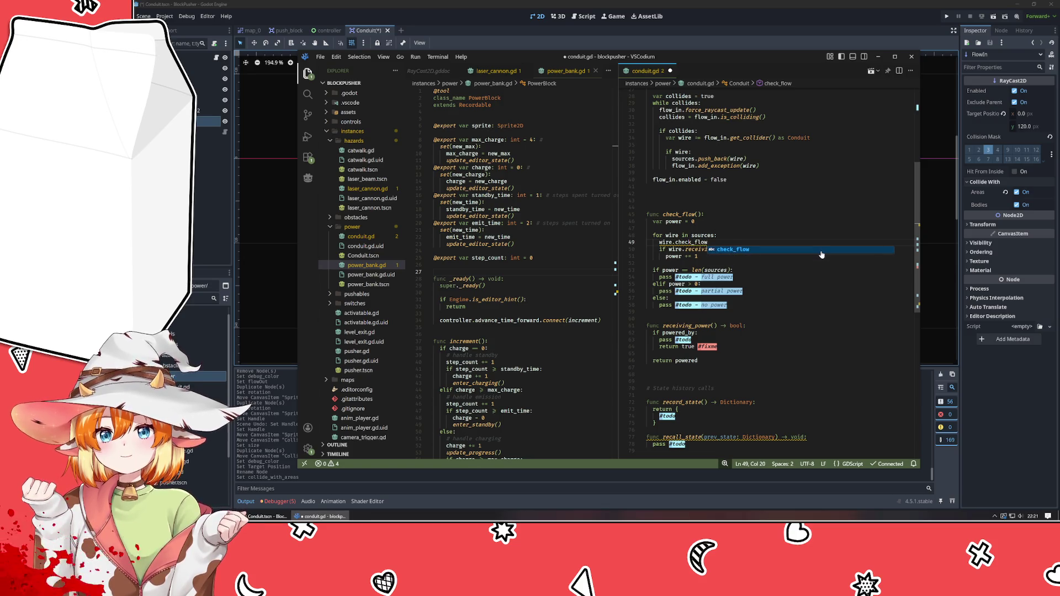
pyautogui.write('()')
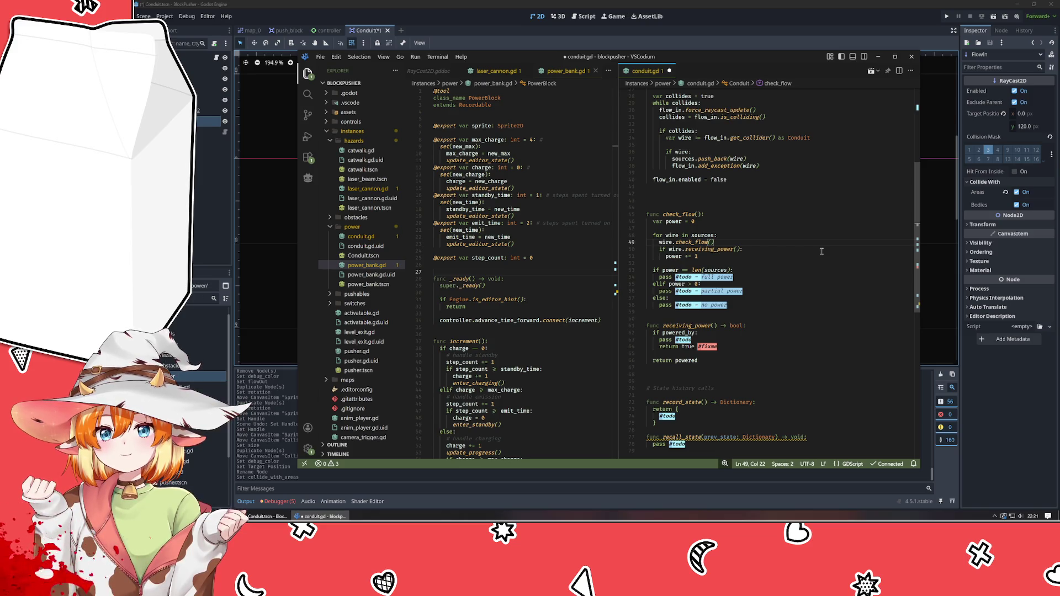
pyautogui.moveTo(633, 57)
pyautogui.mouseDown()
pyautogui.moveTo(773, 22)
pyautogui.moveTo(221, 60)
pyautogui.moveTo(149, 55)
pyautogui.mouseUp()
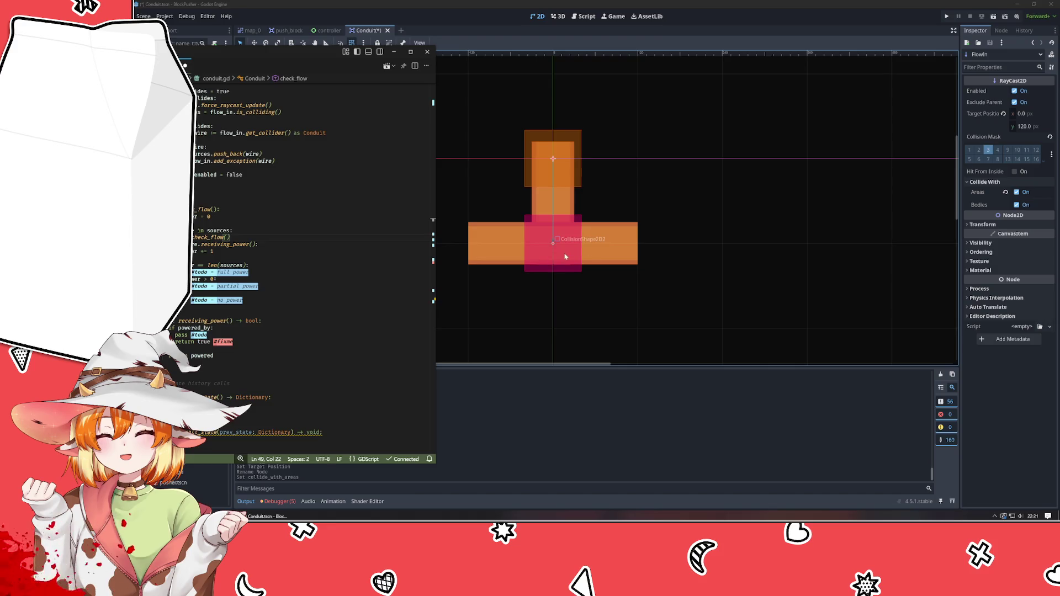
# - Select the conduit sprite in Godot's viewport, then return to conduit.gd in VSCodium
pyautogui.click(618, 252)
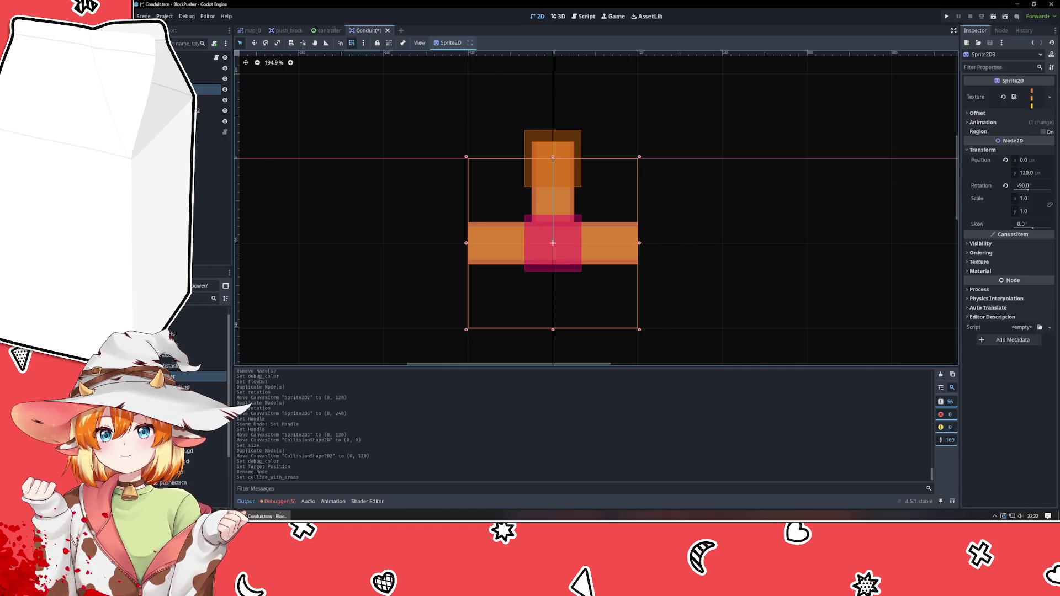
pyautogui.hotkey('alt', 'Tab')
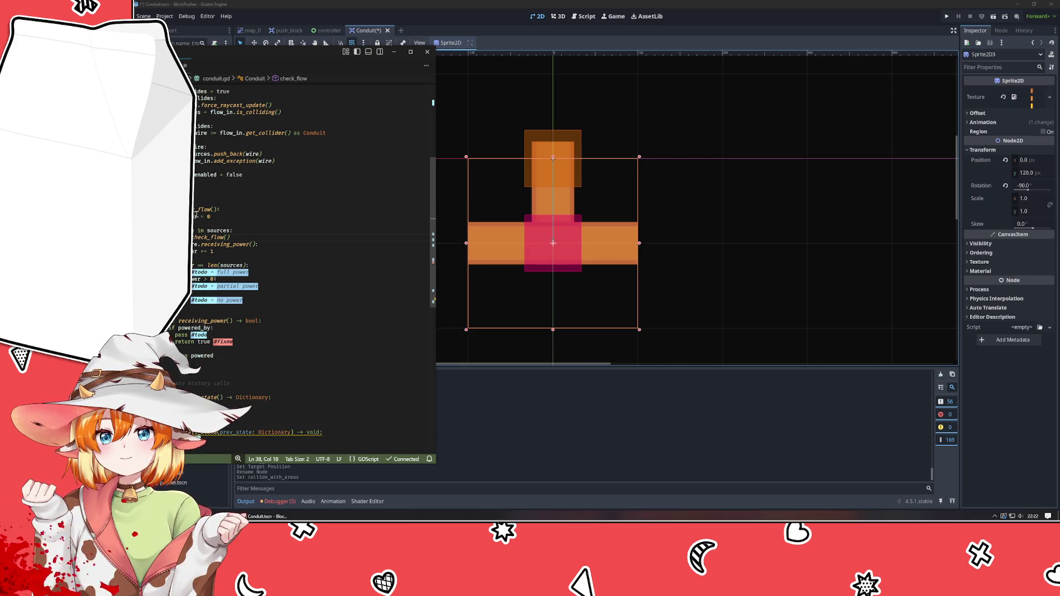
pyautogui.moveTo(194, 239)
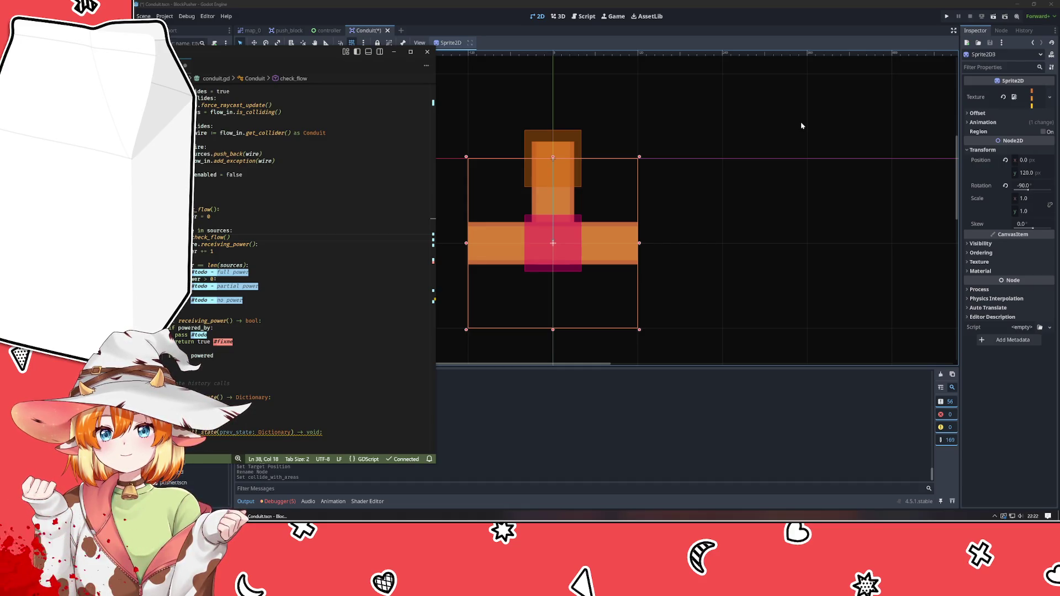
# - Add 'if powered_by: return' at the top of check_flow
pyautogui.click(244, 212)
pyautogui.press('Return')
pyautogui.press('Return')
pyautogui.press('Up')
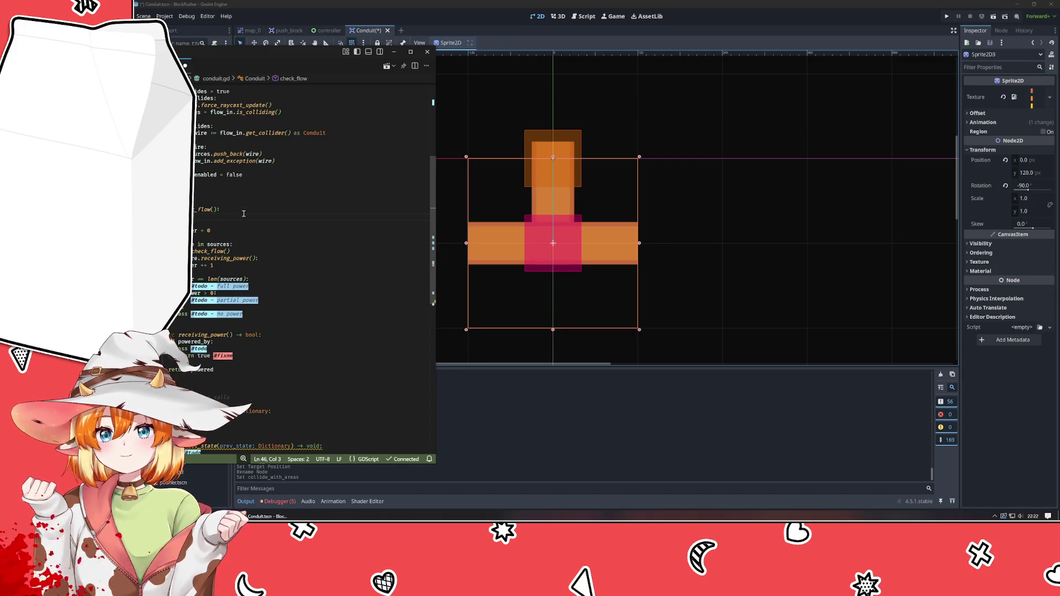
pyautogui.write('if powered_')
pyautogui.press('Return')
pyautogui.write('ed_by:')
pyautogui.press('Return')
pyautogui.write('retur')
pyautogui.press('Return')
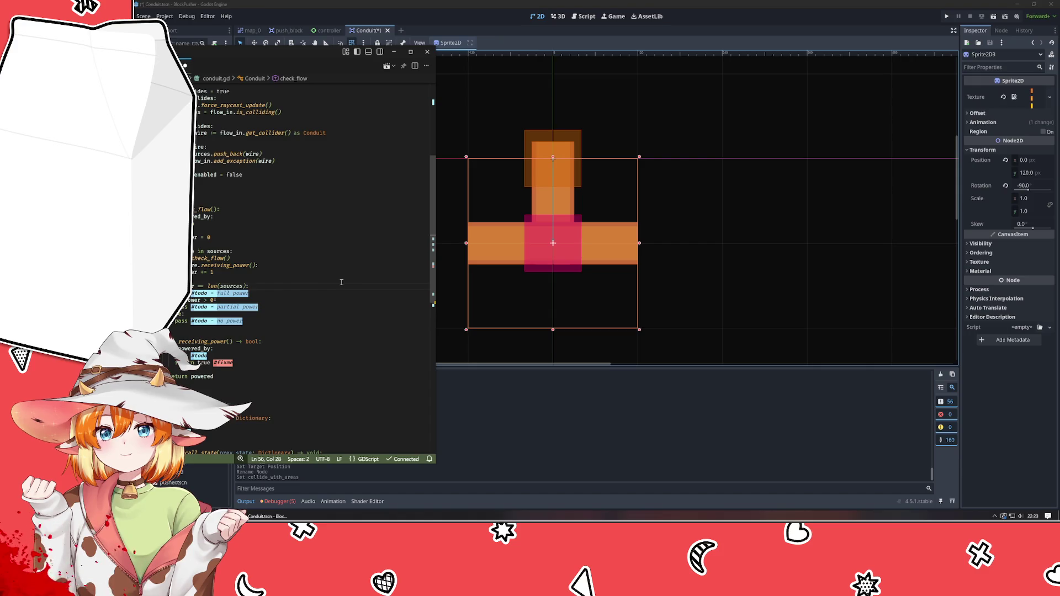
# - Set 'powered = true' in the full power branch and 'powered = false' after 'var power = 0'
pyautogui.click(198, 375)
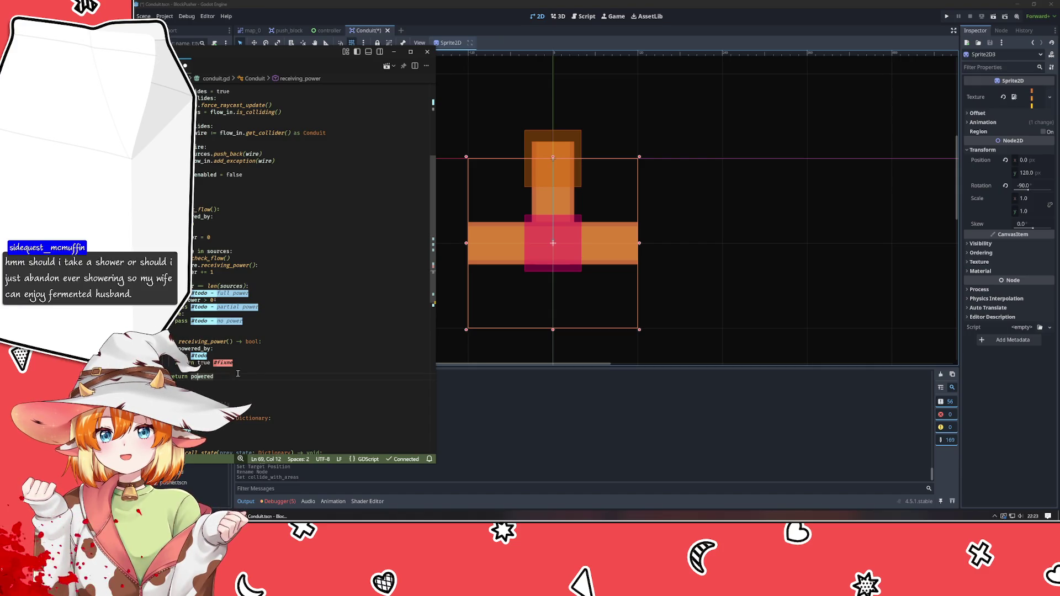
pyautogui.scroll(-5, 321, 341)
pyautogui.scroll(5, 322, 341)
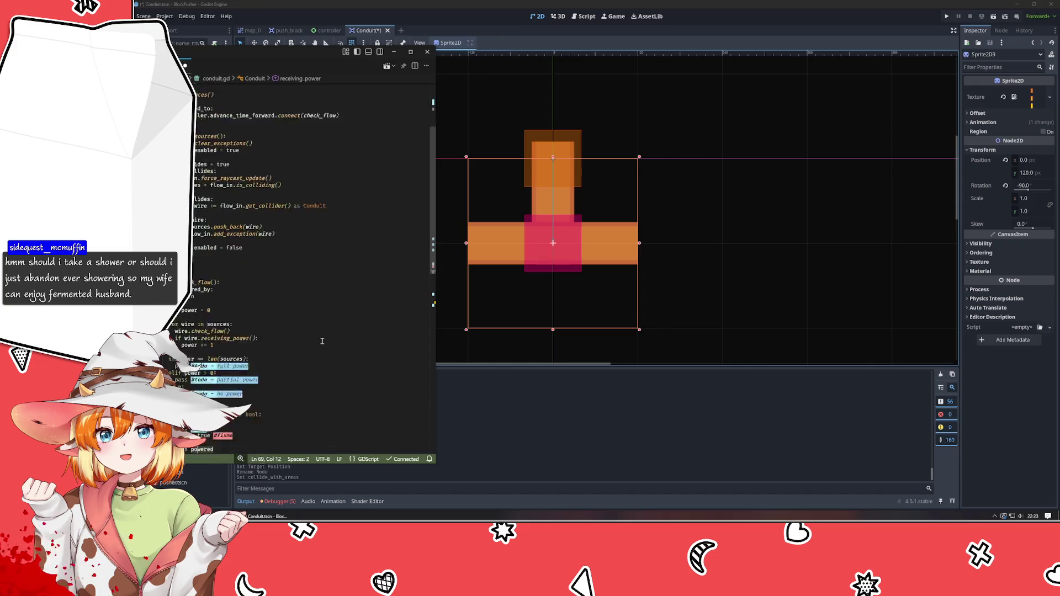
pyautogui.scroll(-3, 322, 341)
pyautogui.click(258, 231)
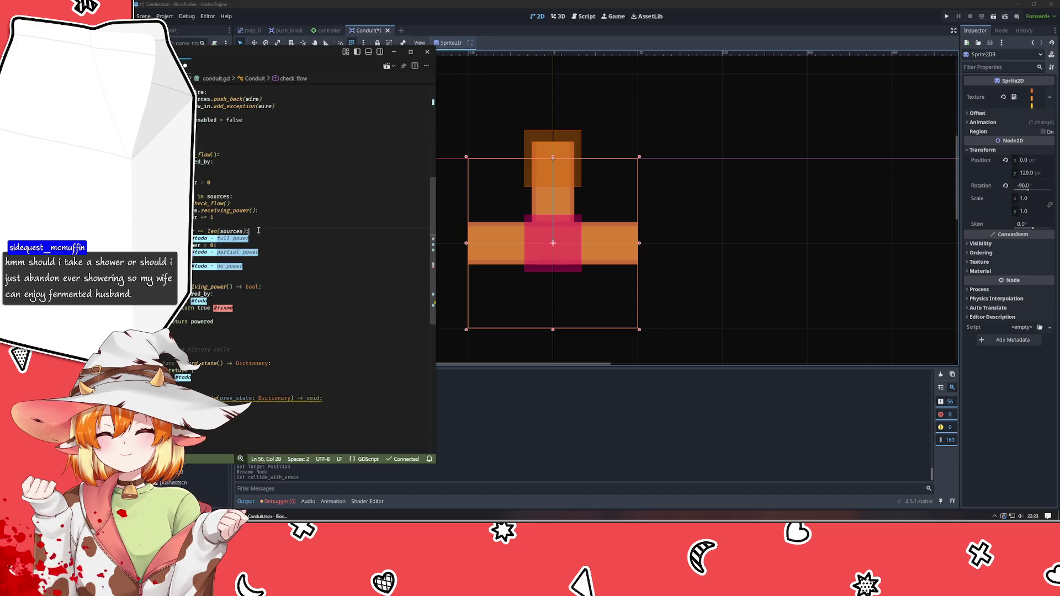
pyautogui.write('powered')
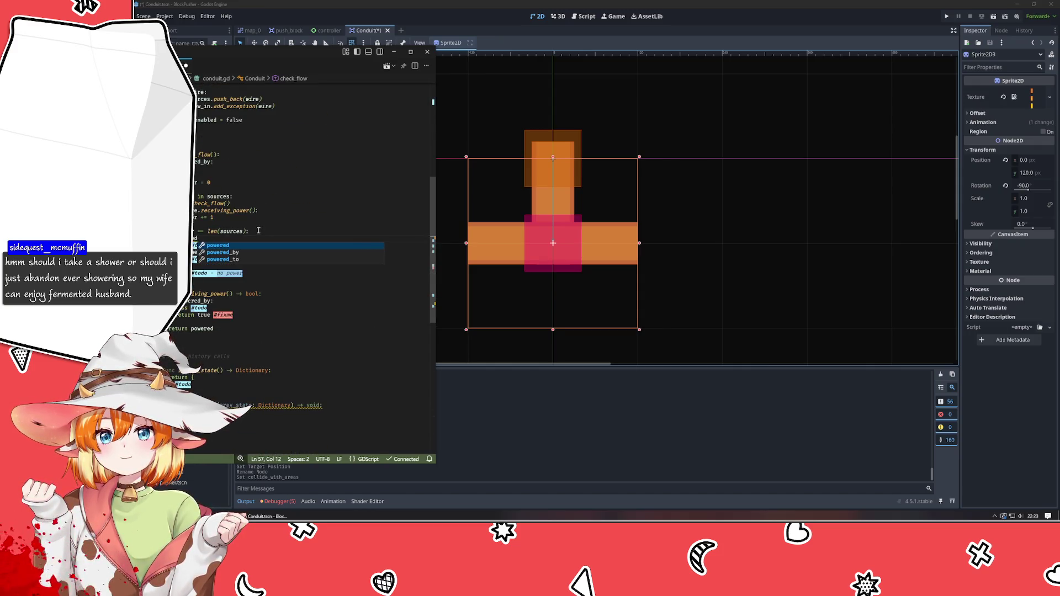
pyautogui.write(' = ')
pyautogui.write('true')
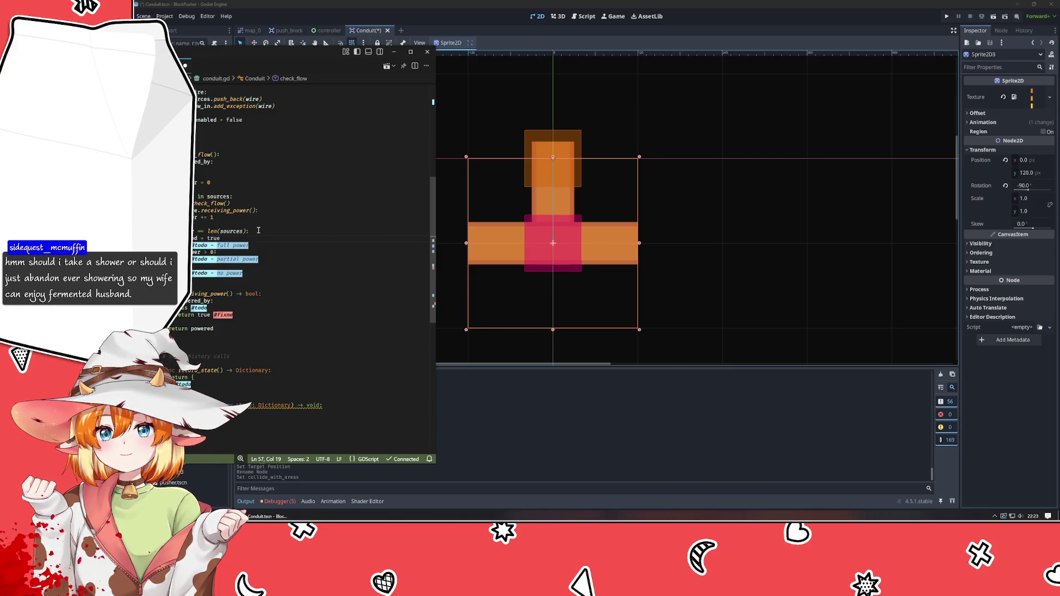
pyautogui.press('Up')
pyautogui.press('Up')
pyautogui.press('Up')
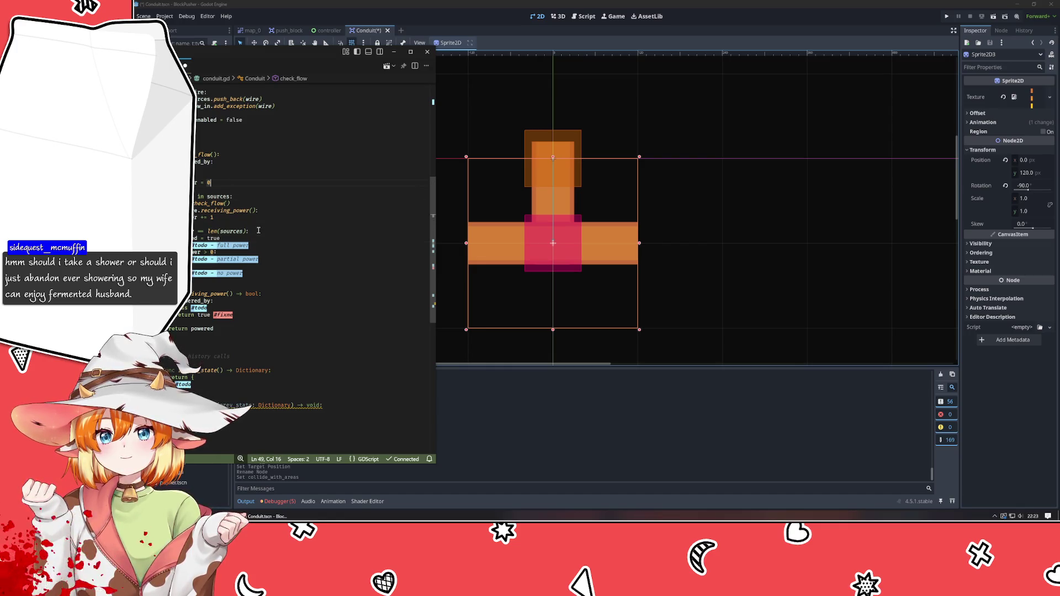
pyautogui.press('Return')
pyautogui.write('powered = false')
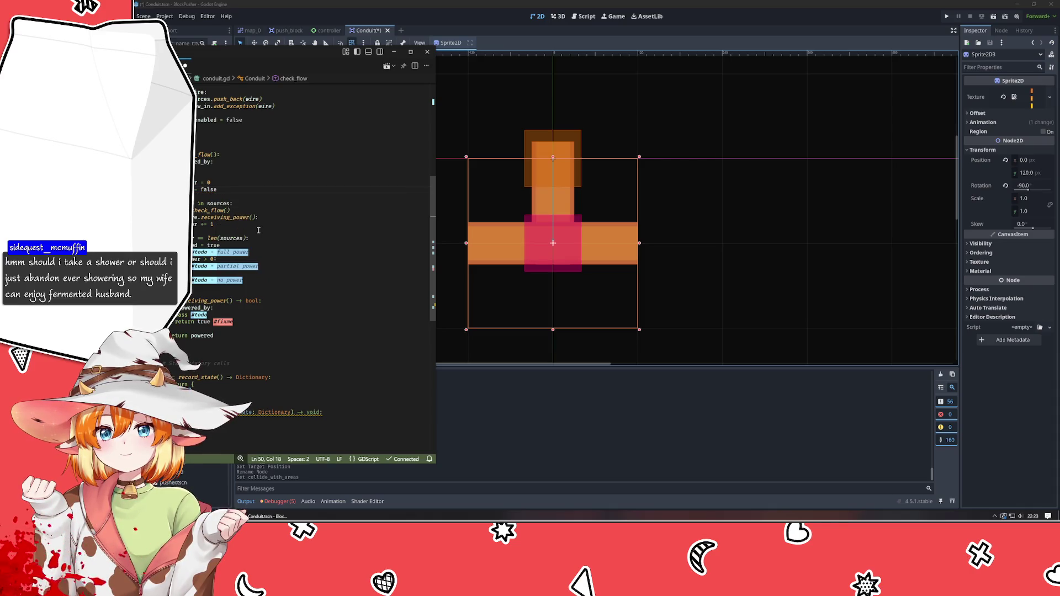
pyautogui.click(279, 246)
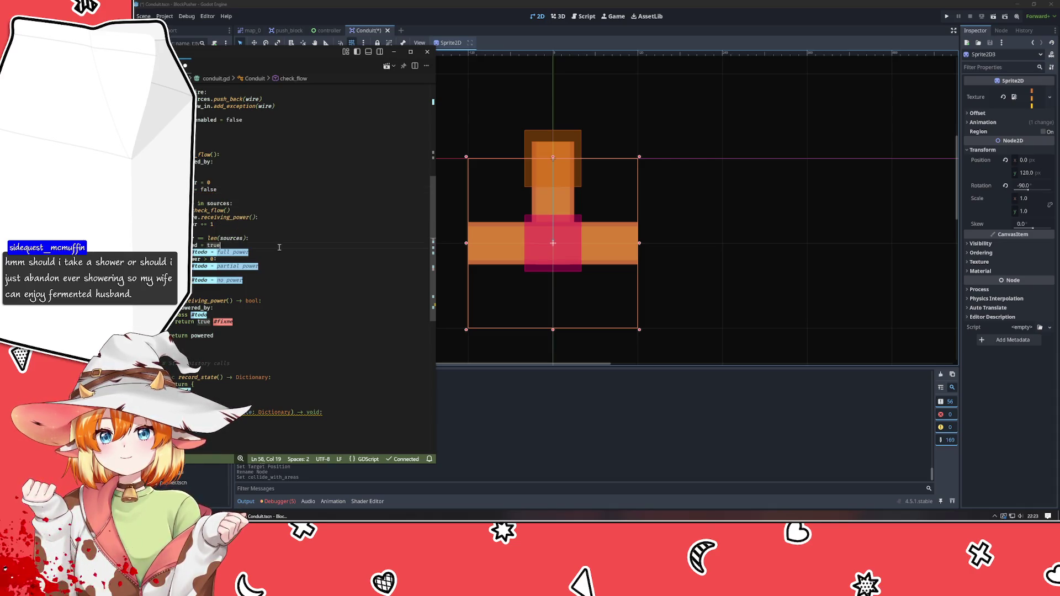
pyautogui.click(556, 155)
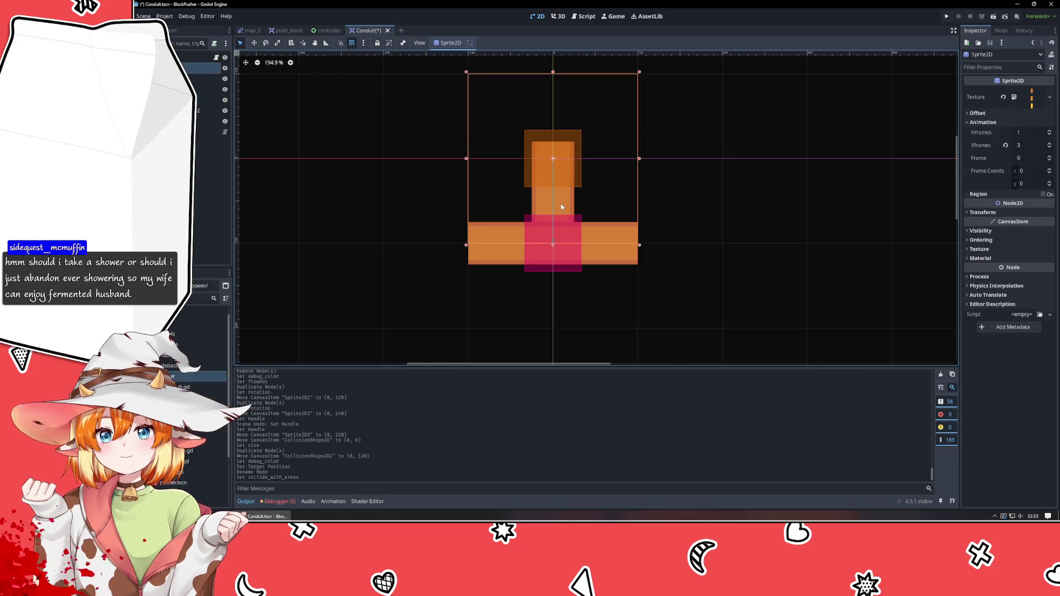
pyautogui.click(1050, 156)
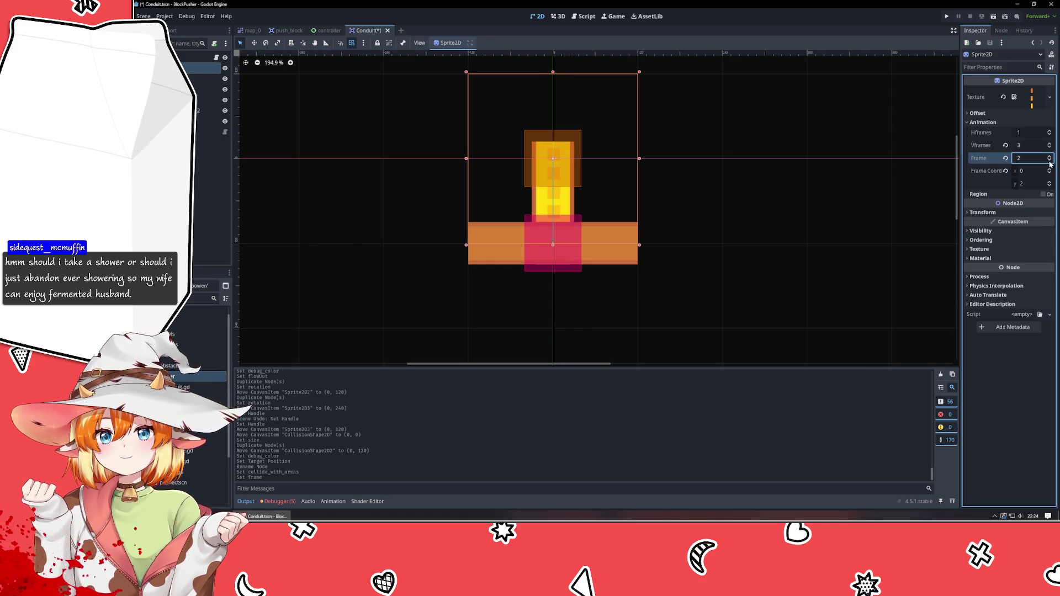
pyautogui.click(1050, 160)
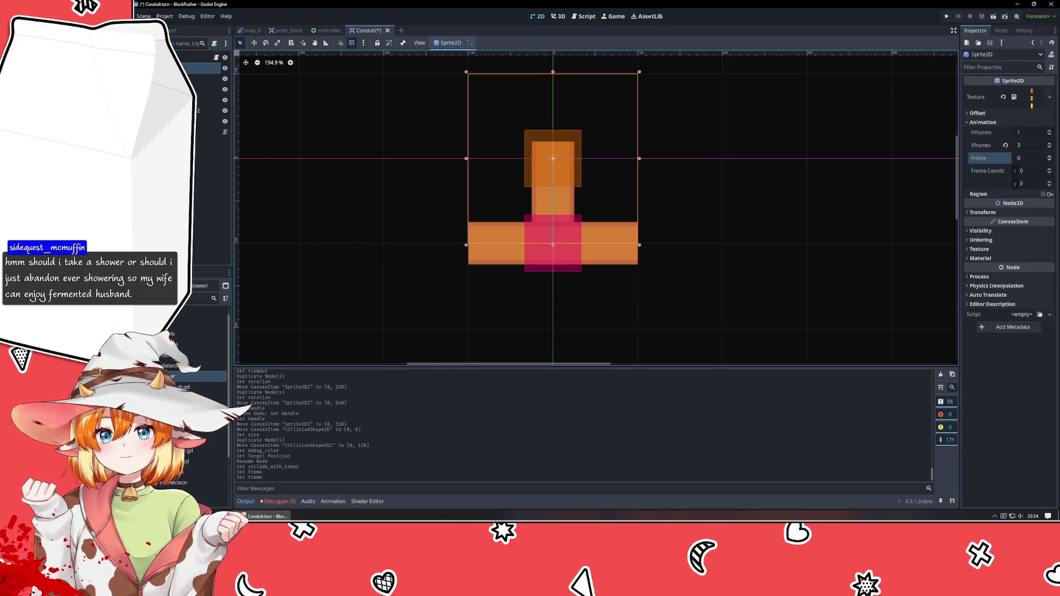
pyautogui.hotkey('alt', 'Tab')
pyautogui.click(287, 239)
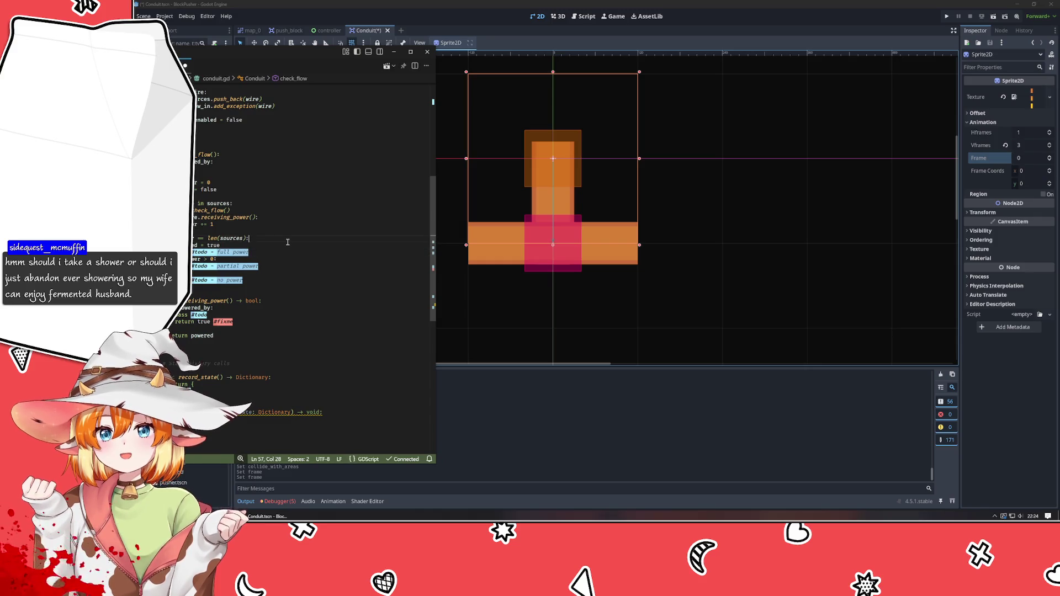
# - Set the conduit frame to 2 in the full-power branch and 1 in the partial-power branch
pyautogui.press('Down')
pyautogui.press('Return')
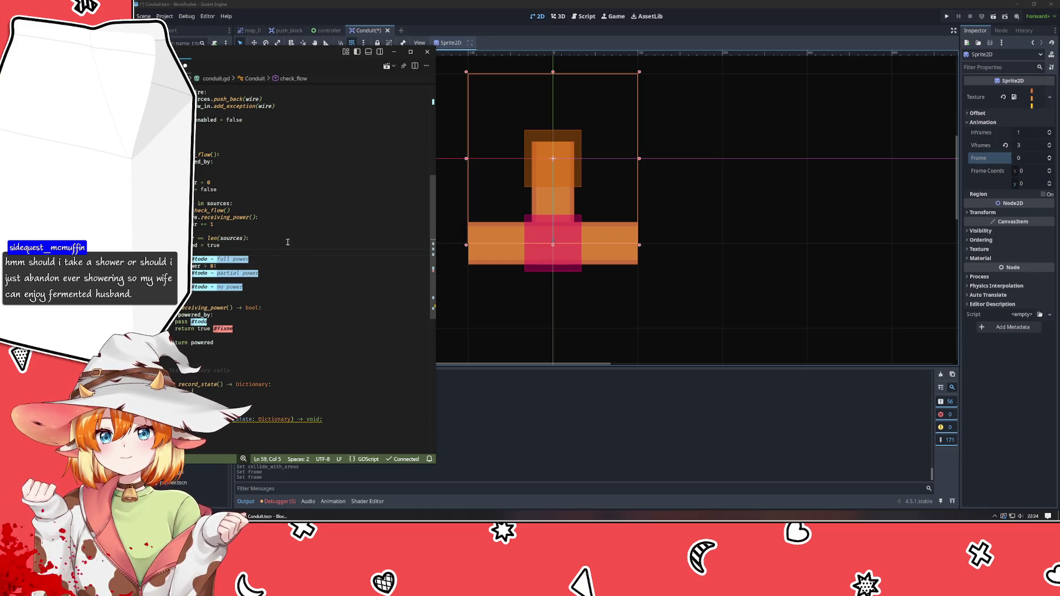
pyautogui.write('self.frame')
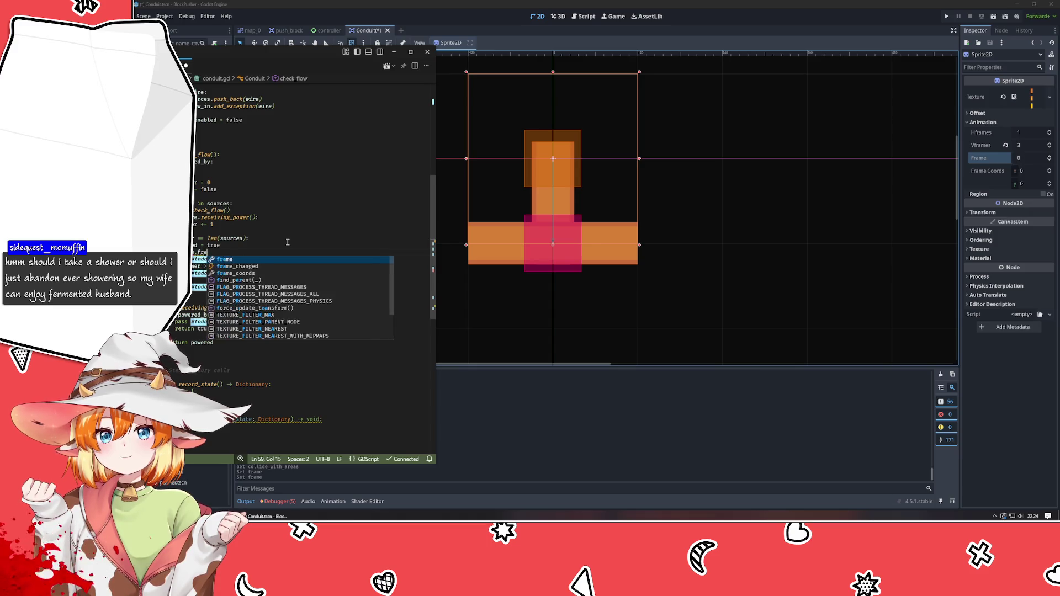
pyautogui.write(' = ')
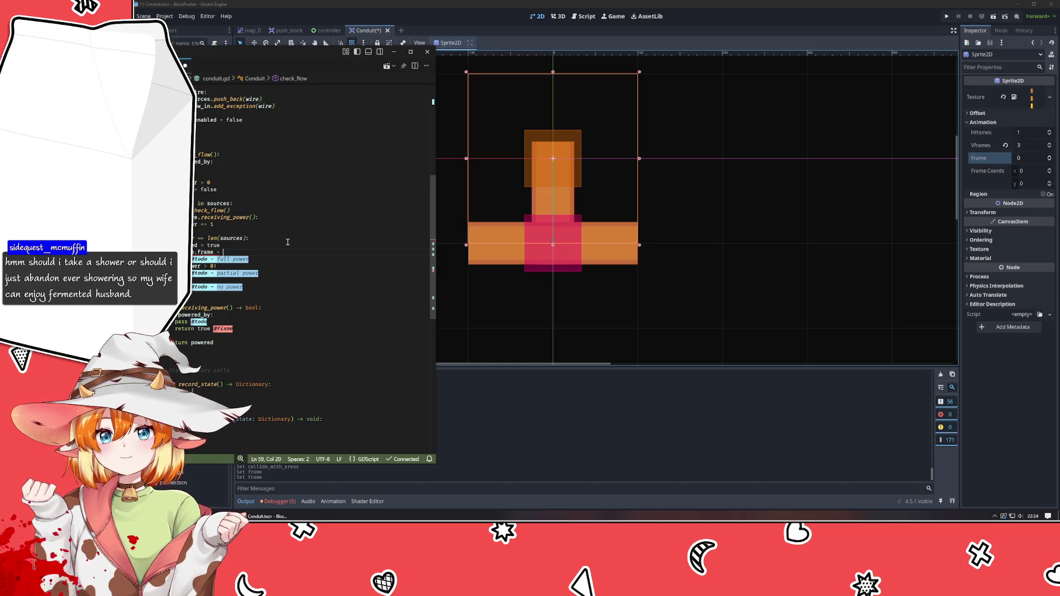
pyautogui.write('2')
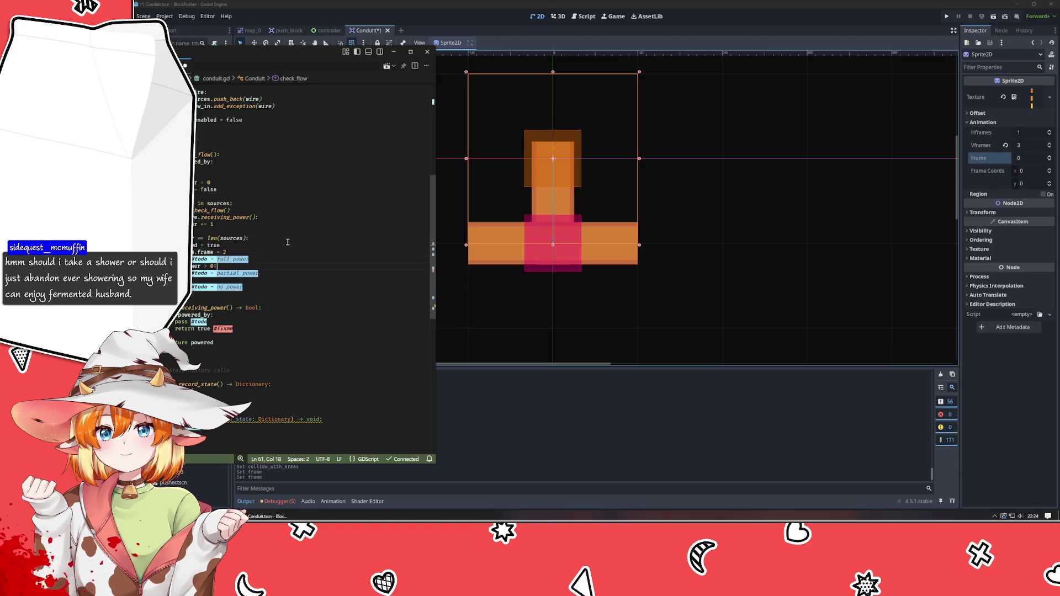
pyautogui.press('Down')
pyautogui.press('End')
pyautogui.press('Return')
pyautogui.hotkey('ctrl', 'v')
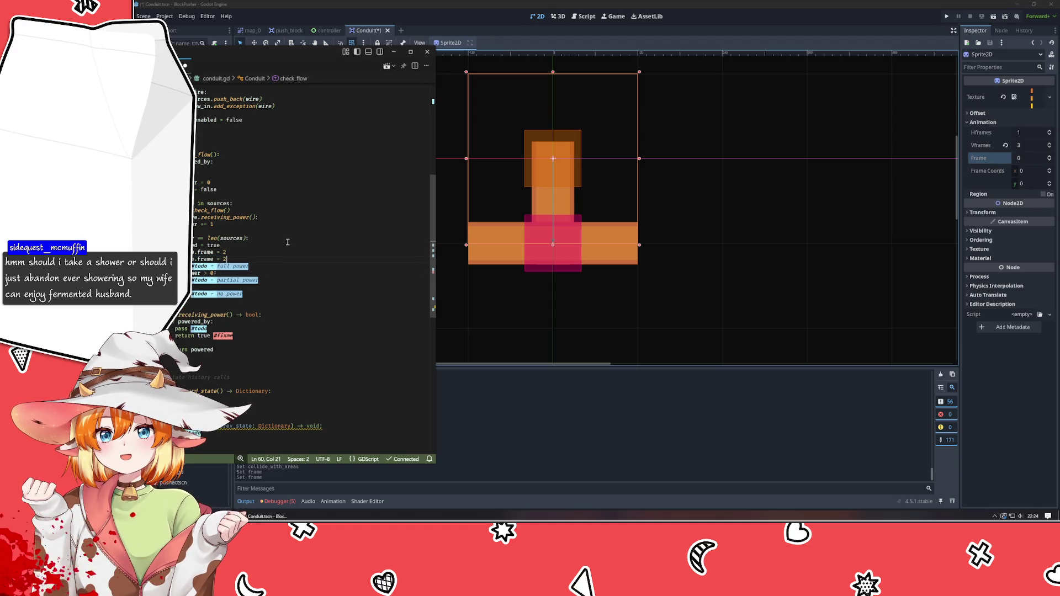
pyautogui.press('BackSpace')
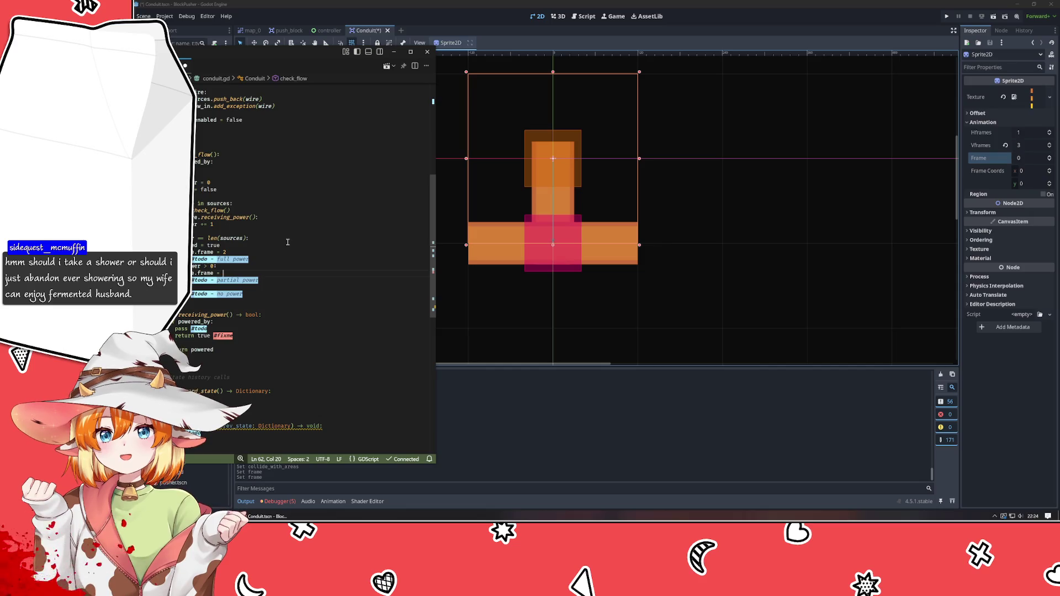
pyautogui.write('1')
# - Paste the frame line into the no-power branch with frame value 0
pyautogui.press('Down')
pyautogui.press('Down')
pyautogui.press('End')
pyautogui.press('Return')
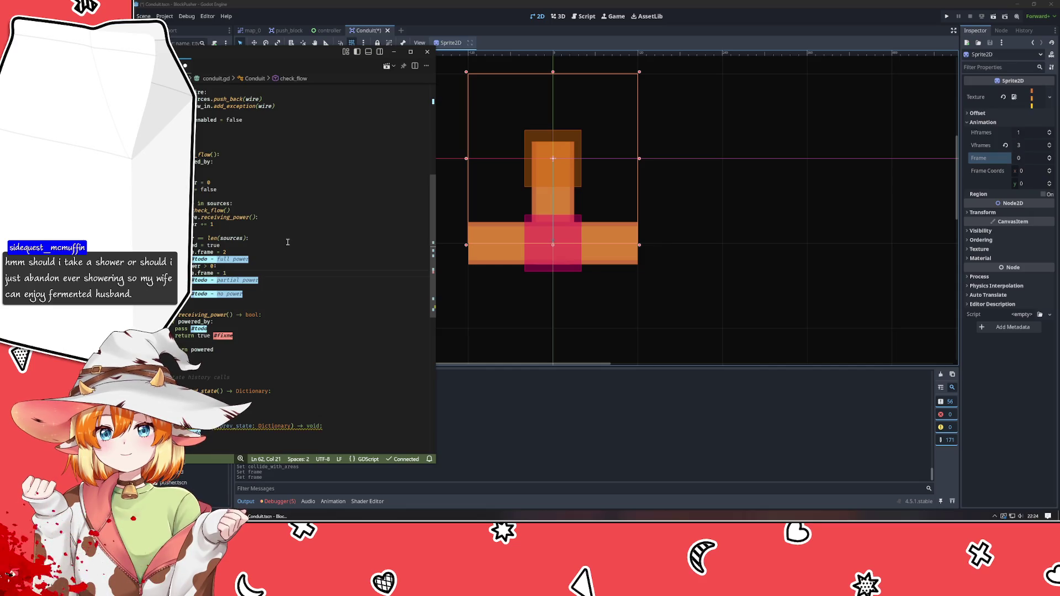
pyautogui.hotkey('ctrl', 'v')
pyautogui.press('BackSpace')
pyautogui.write('1')
pyautogui.write('0')
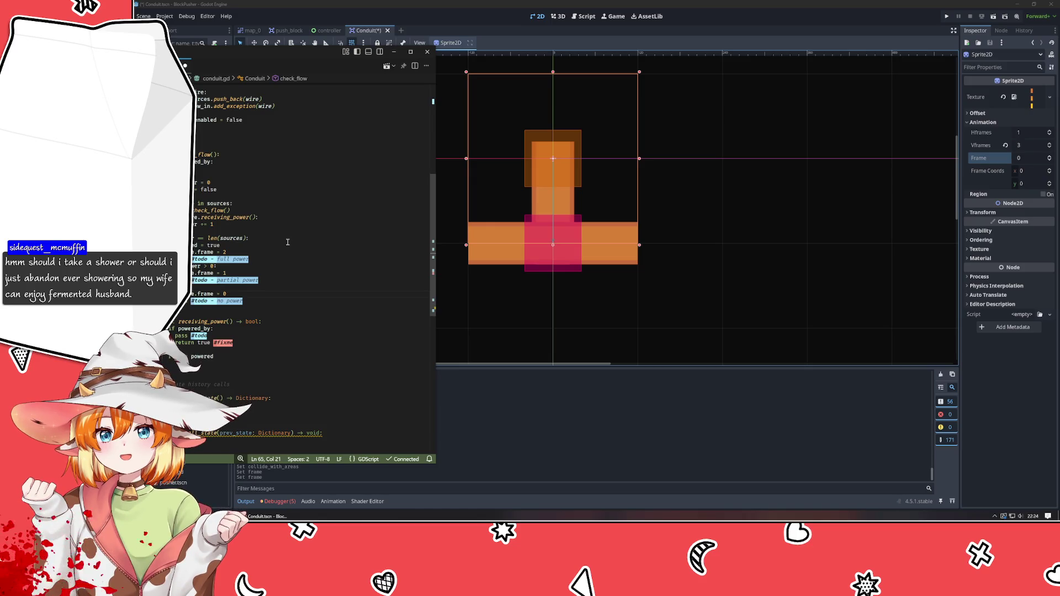
# - Maximize the editor, save conduit.gd, and remove the extra blank lines above check_flow
pyautogui.moveTo(265, 51)
pyautogui.mouseDown()
pyautogui.moveTo(674, 67)
pyautogui.moveTo(473, 32)
pyautogui.moveTo(489, 33)
pyautogui.mouseUp()
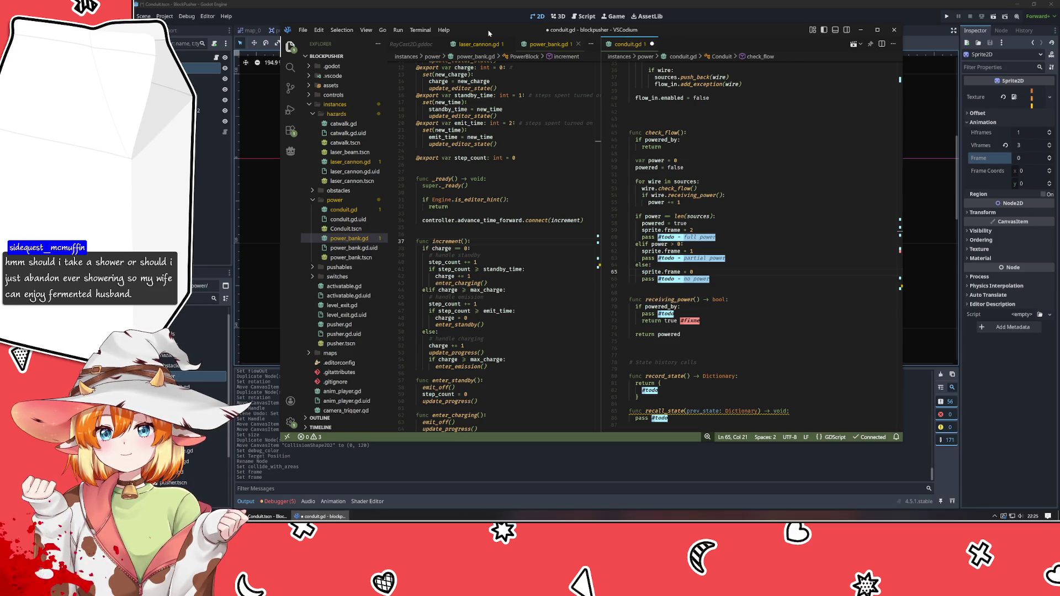
pyautogui.hotkey('ctrl', 's')
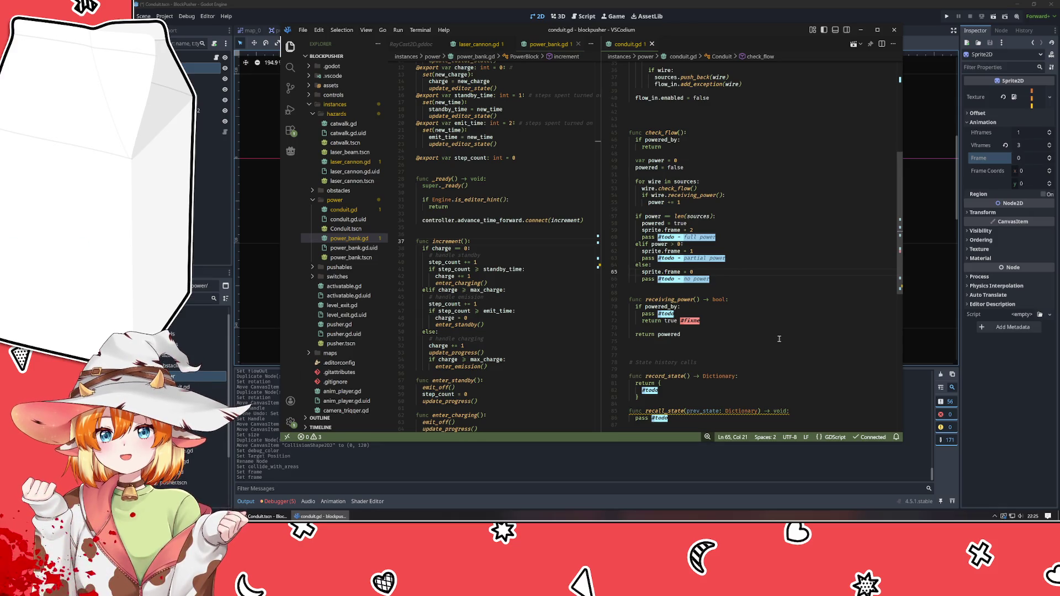
pyautogui.click(753, 291)
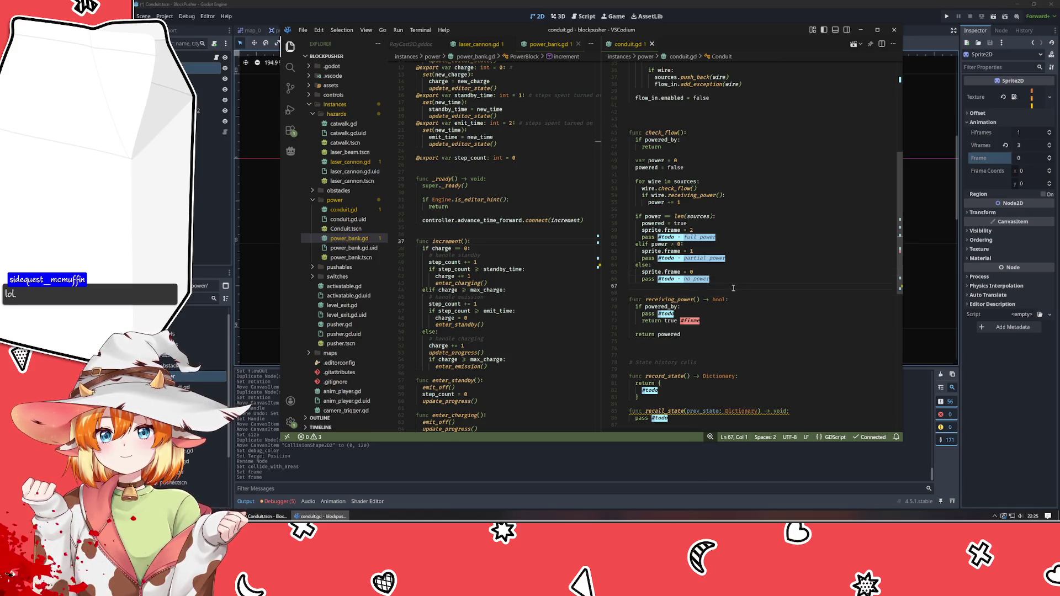
pyautogui.scroll(-2, 732, 289)
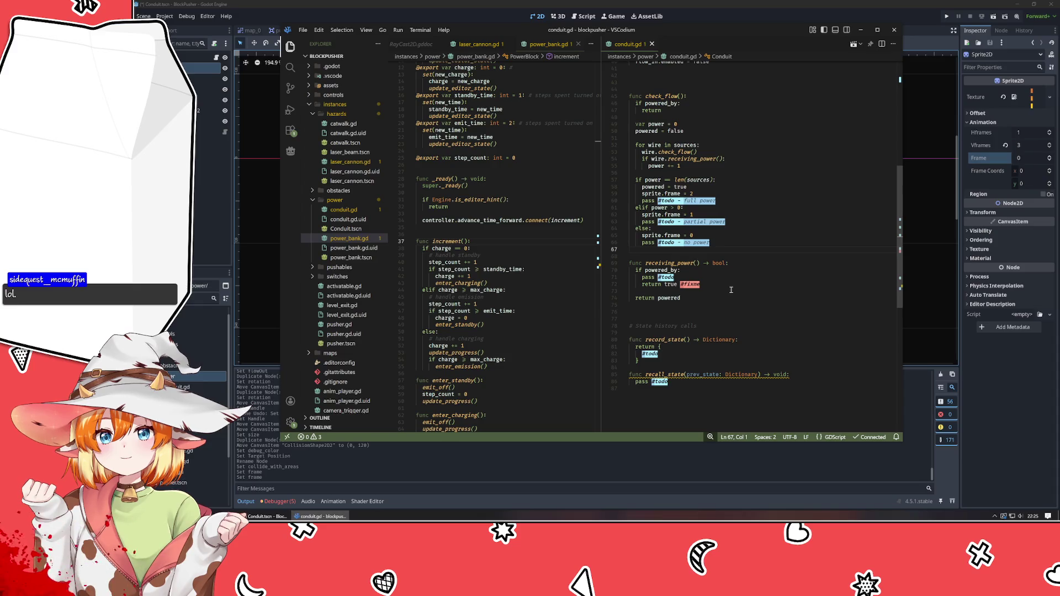
pyautogui.scroll(3, 713, 311)
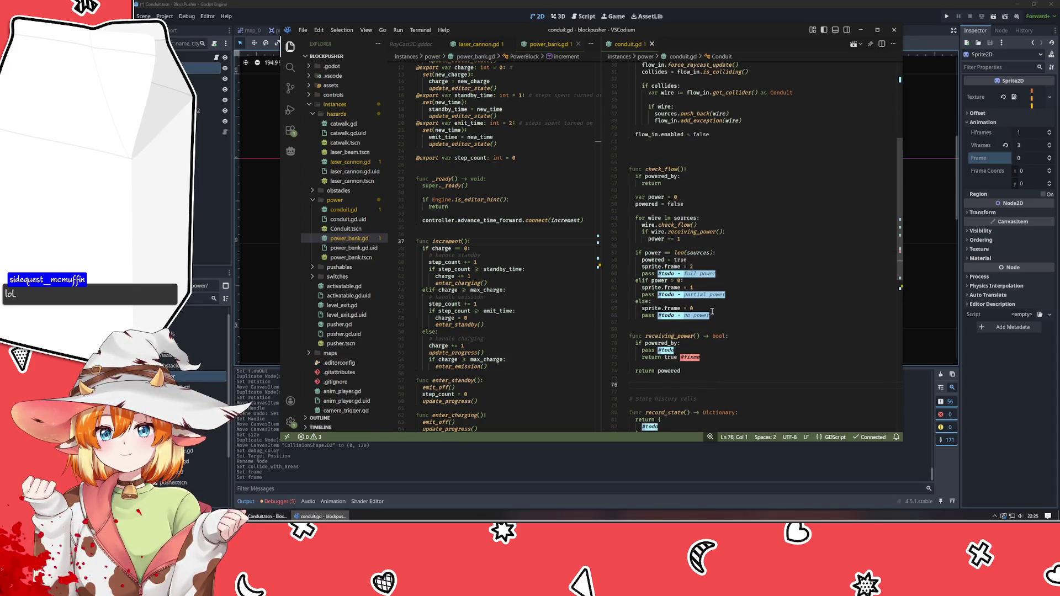
pyautogui.scroll(6, 713, 312)
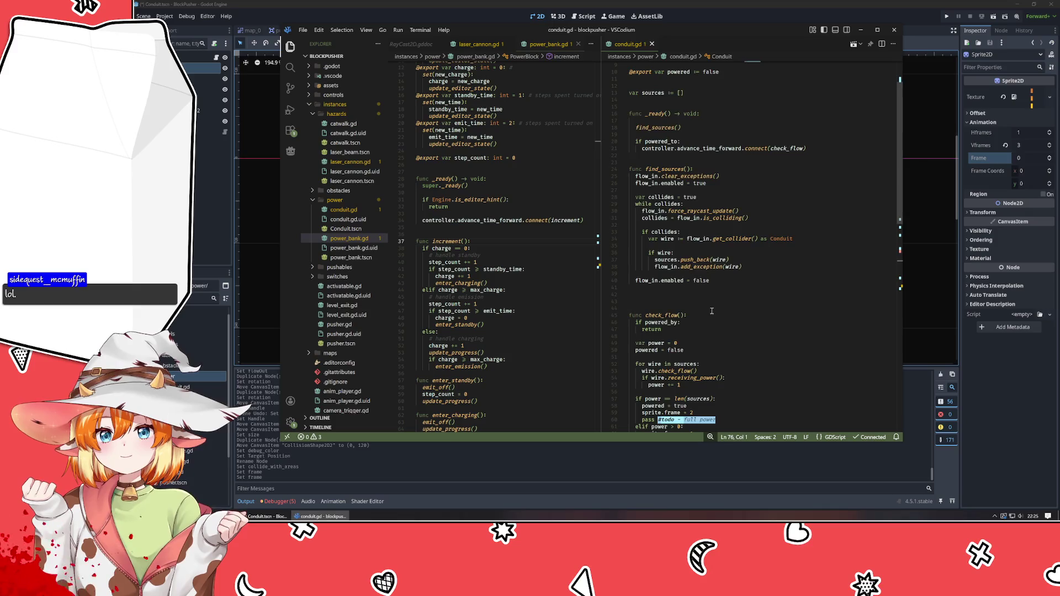
pyautogui.scroll(3, 713, 310)
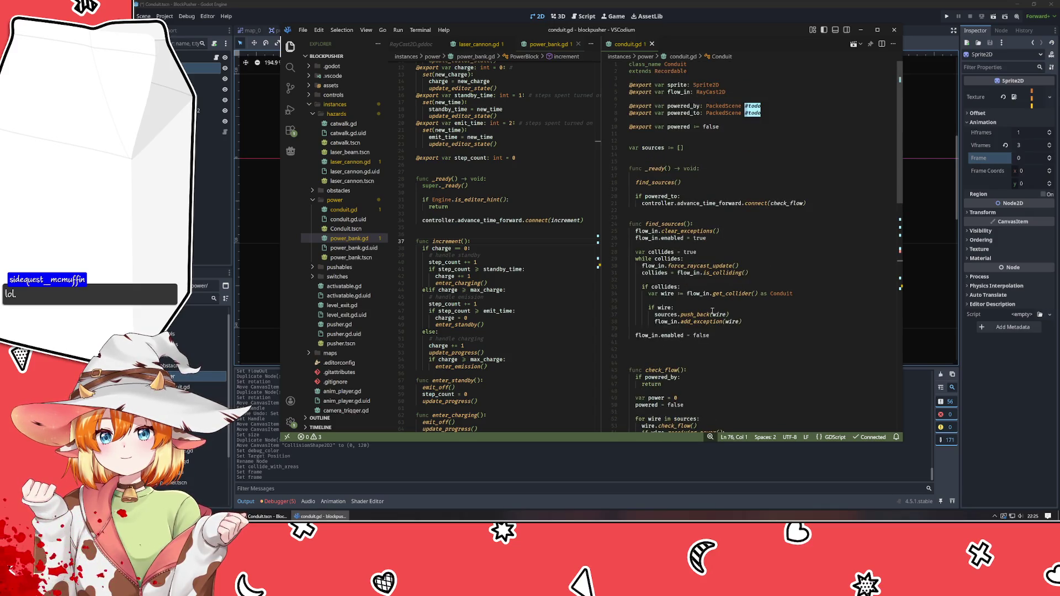
pyautogui.click(725, 335)
pyautogui.click(724, 348)
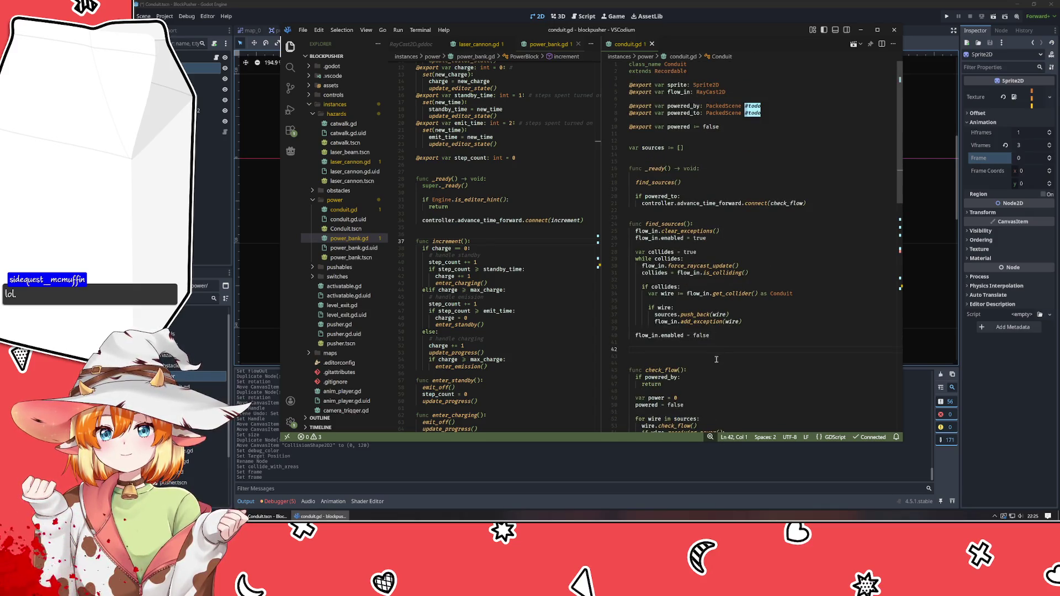
pyautogui.press('BackSpace')
pyautogui.press('BackSpace')
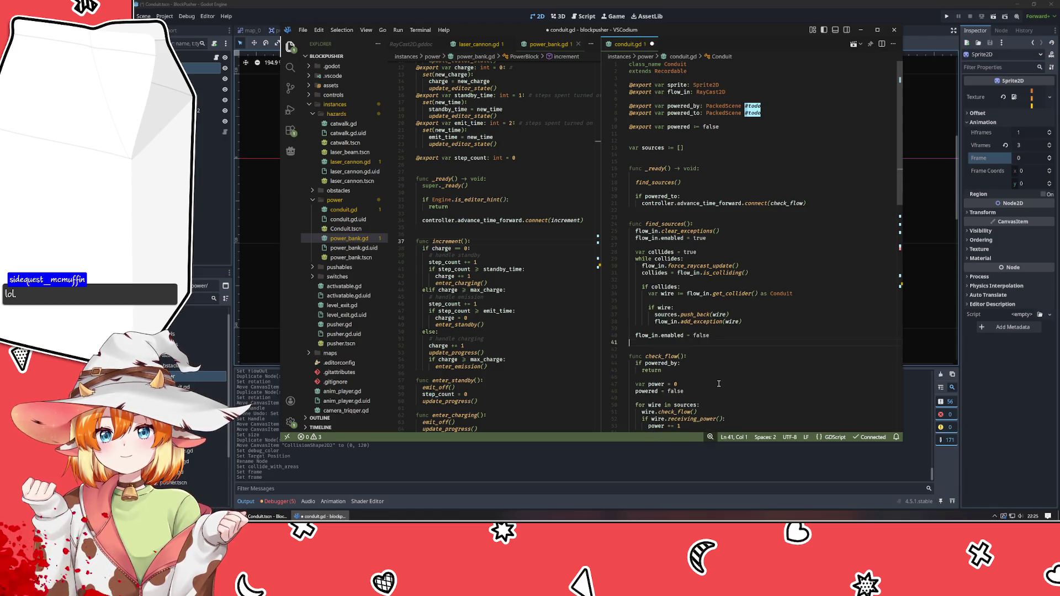
pyautogui.scroll(-9, 719, 384)
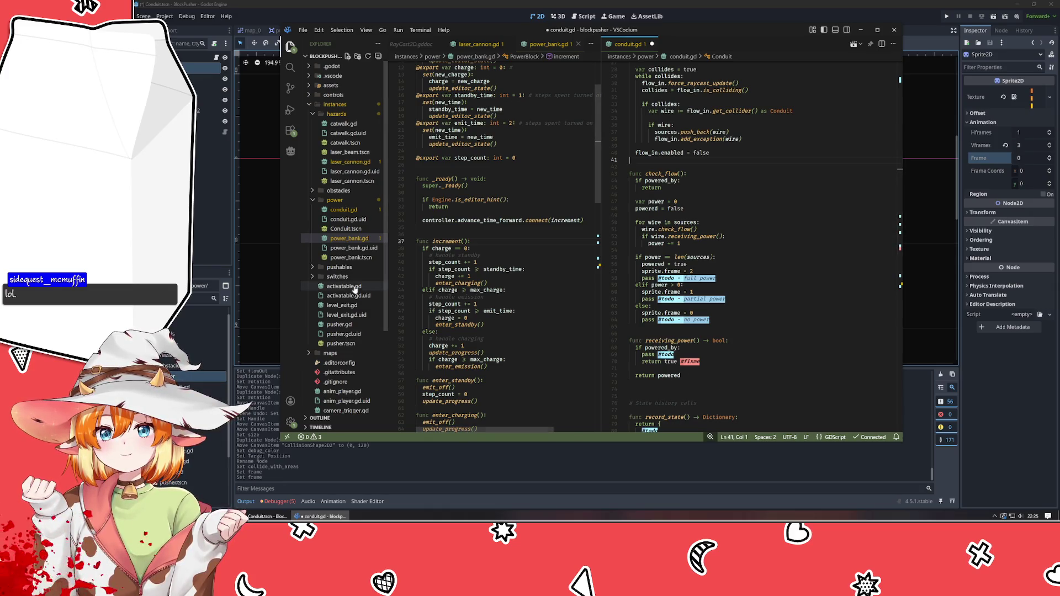
# - Delete the pink conduit node from the Conduit scene
pyautogui.click(276, 224)
pyautogui.click(210, 89)
pyautogui.keyDown('shift'); pyautogui.click(209, 121); pyautogui.keyUp('shift')
pyautogui.press('Delete')
pyautogui.press('Return')
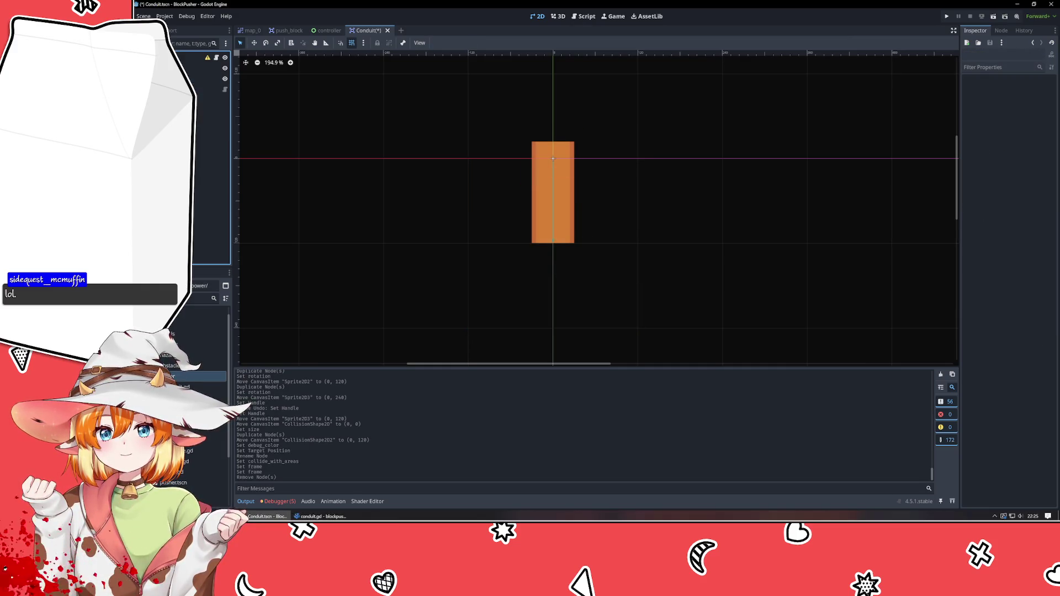
pyautogui.hotkey('ctrl', 'z')
pyautogui.click(210, 111)
pyautogui.press('Delete')
pyautogui.press('Return')
# - Delete both horizontal bar sprites, save the Conduit scene, and switch to map_0
pyautogui.click(207, 79)
pyautogui.press('Delete')
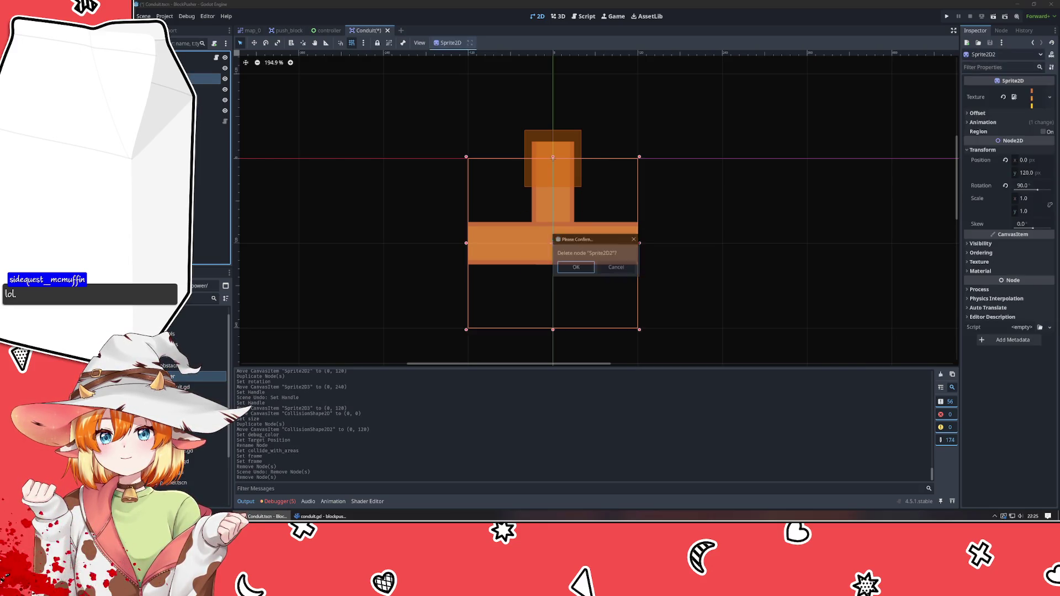
pyautogui.press('Return')
pyautogui.click(207, 78)
pyautogui.press('Delete')
pyautogui.press('Return')
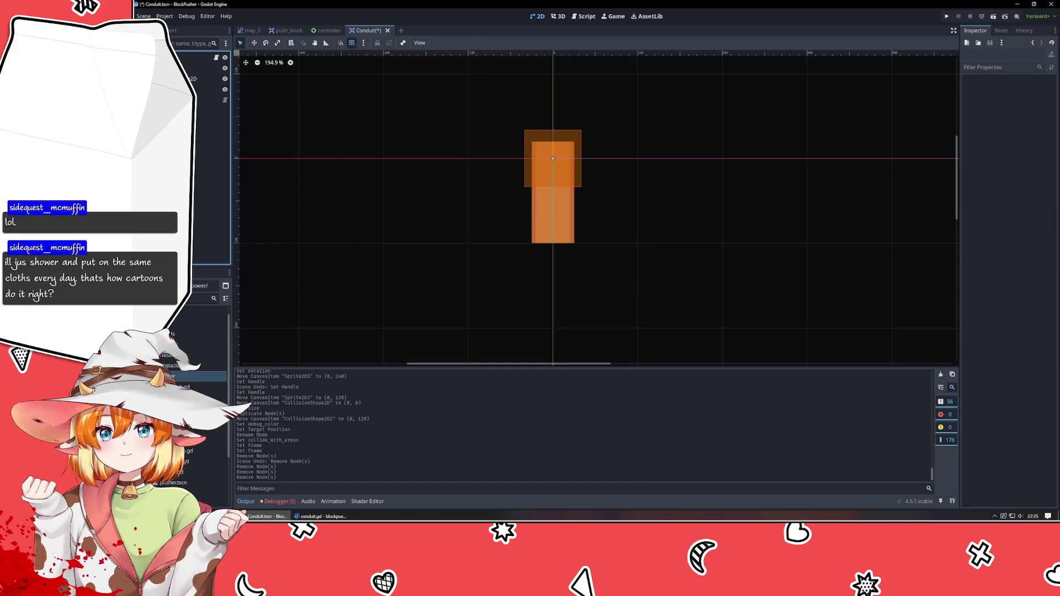
pyautogui.hotkey('ctrl', 's')
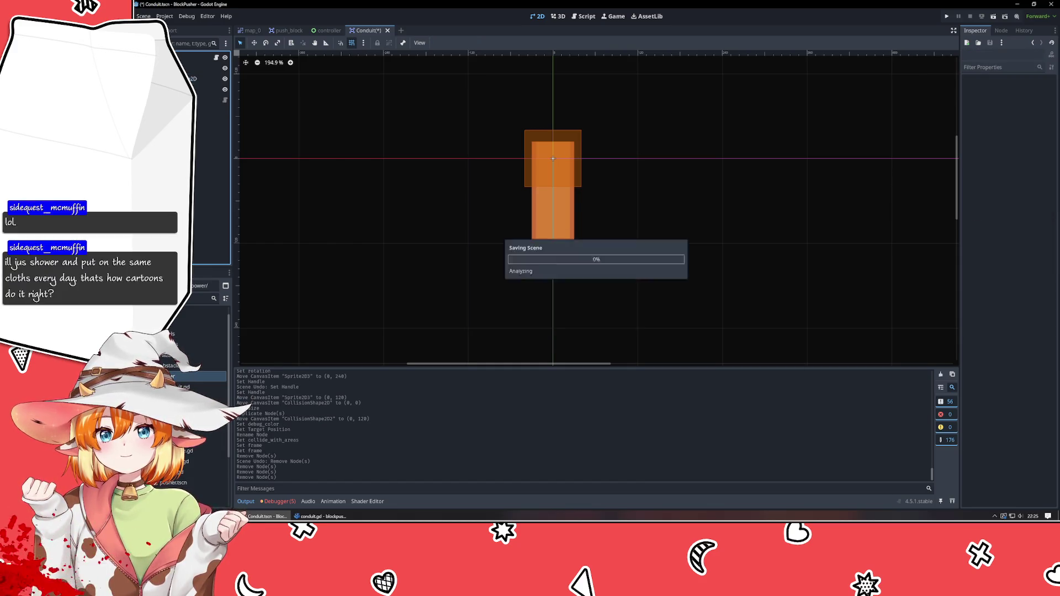
pyautogui.click(252, 30)
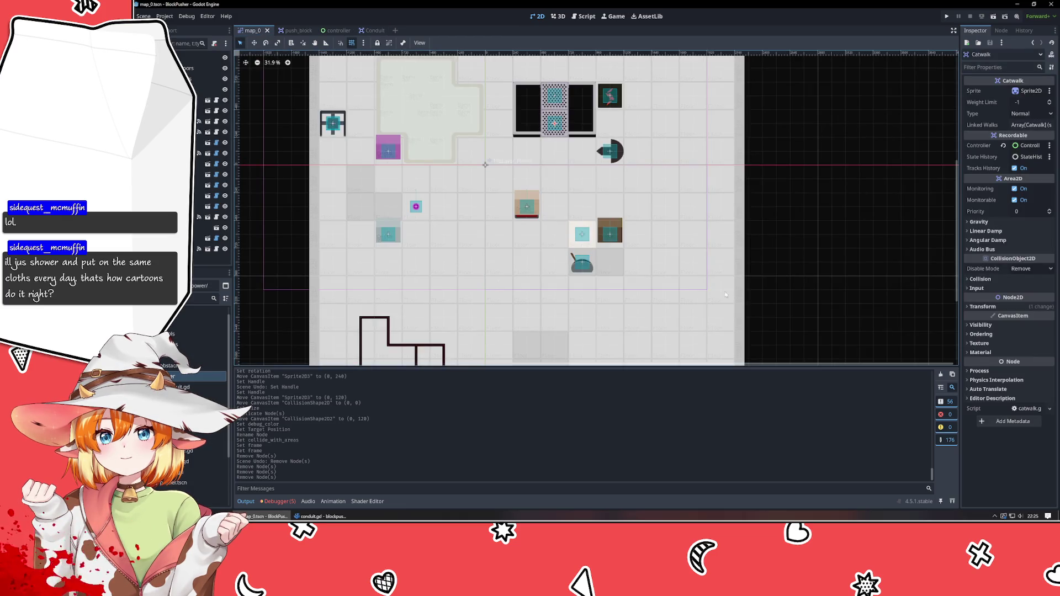
# - Rename Conduit.tscn in the power folder to lowercase conduit.tscn
pyautogui.moveTo(662, 151)
pyautogui.mouseDown()
pyautogui.moveTo(603, 191)
pyautogui.moveTo(570, 196)
pyautogui.moveTo(565, 226)
pyautogui.mouseUp()
pyautogui.scroll(1, 533, 179)
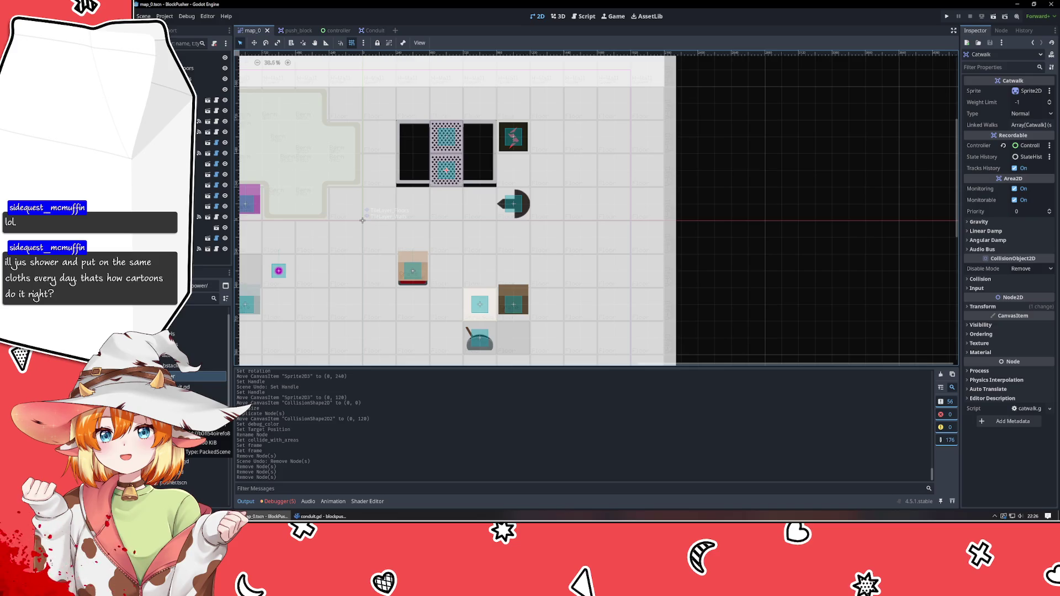
pyautogui.click(199, 442)
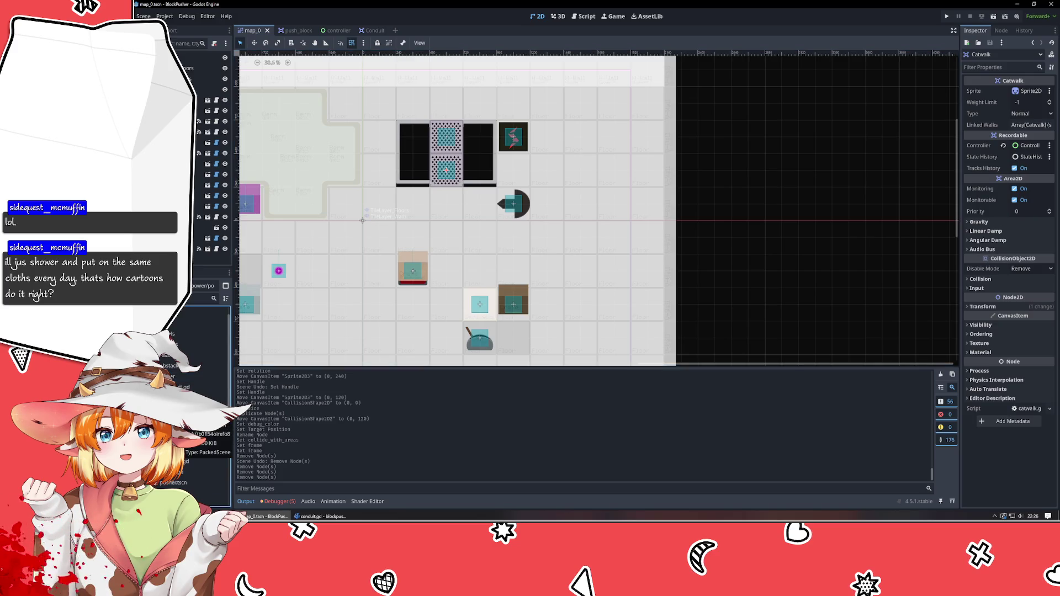
pyautogui.click(204, 398)
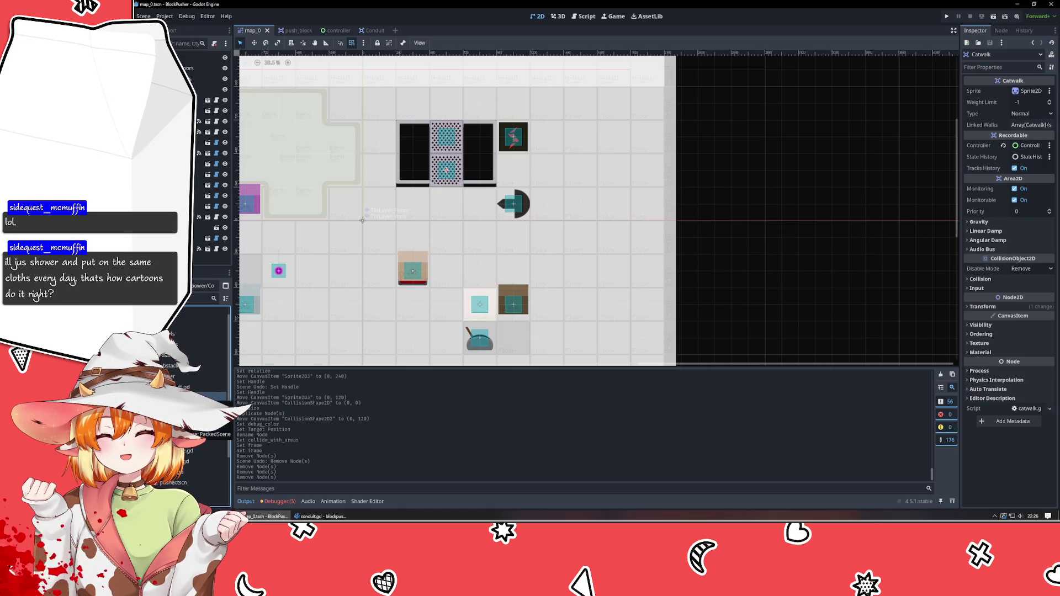
pyautogui.scroll(1, 204, 414)
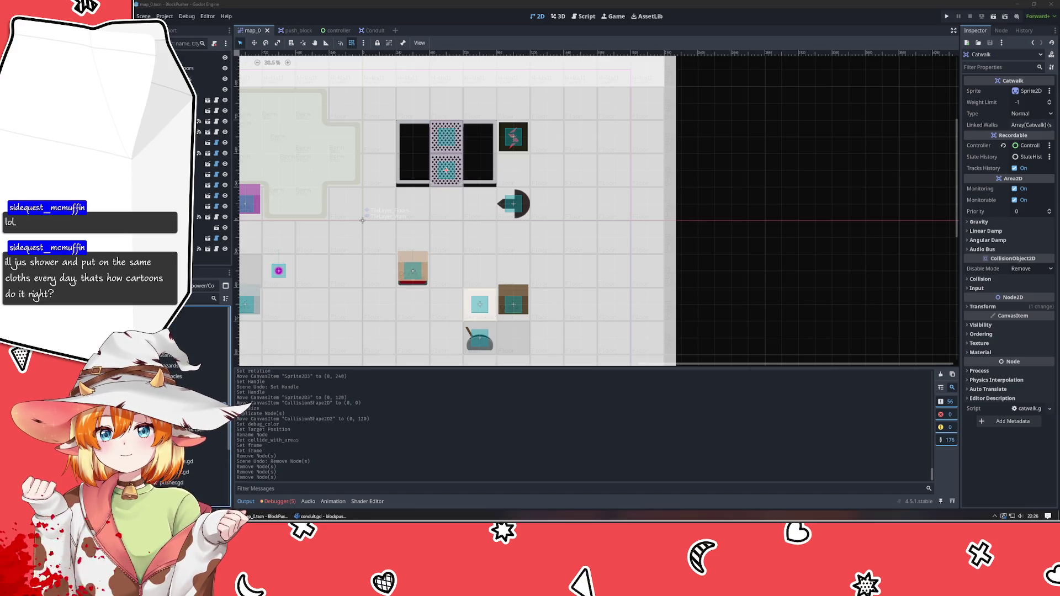
pyautogui.hotkey('alt', 'Tab')
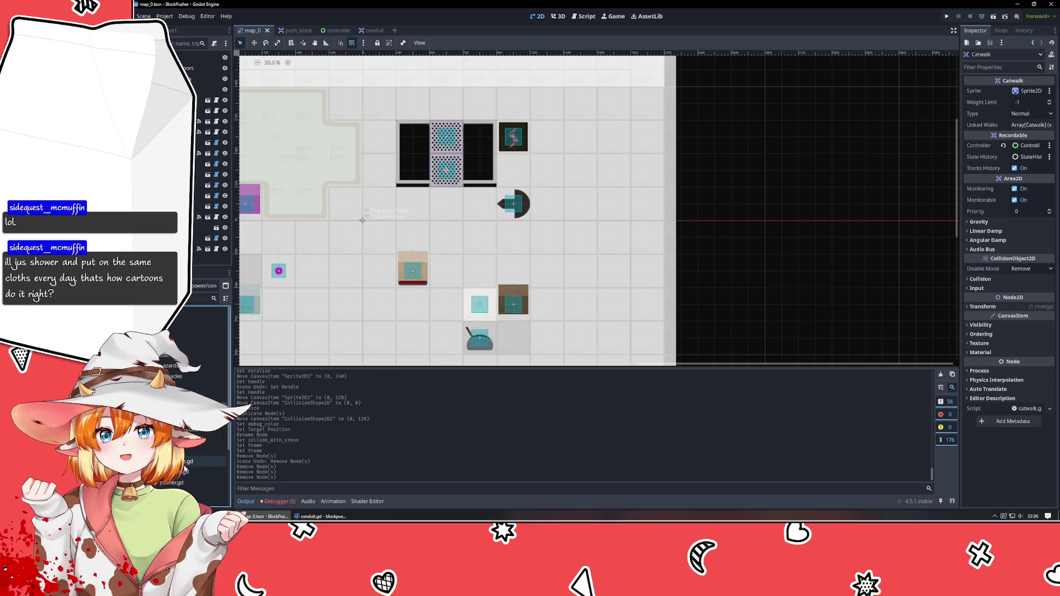
# - Place a conduit instance in the upper area of the map_0 level
pyautogui.moveTo(210, 393)
pyautogui.mouseDown()
pyautogui.moveTo(543, 237)
pyautogui.moveTo(562, 189)
pyautogui.moveTo(510, 136)
pyautogui.moveTo(550, 157)
pyautogui.mouseUp()
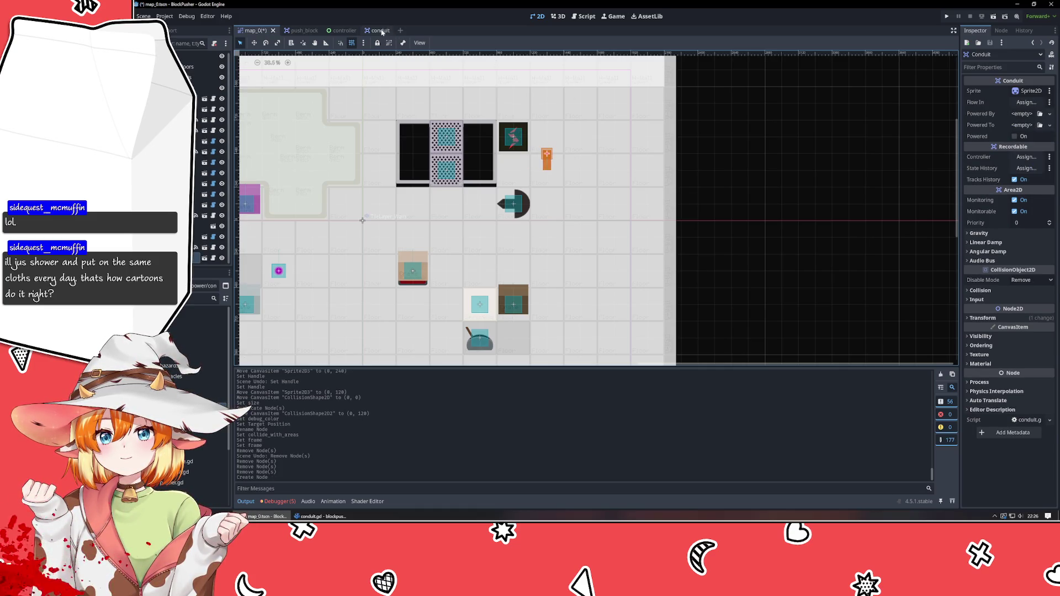
pyautogui.scroll(5, 560, 157)
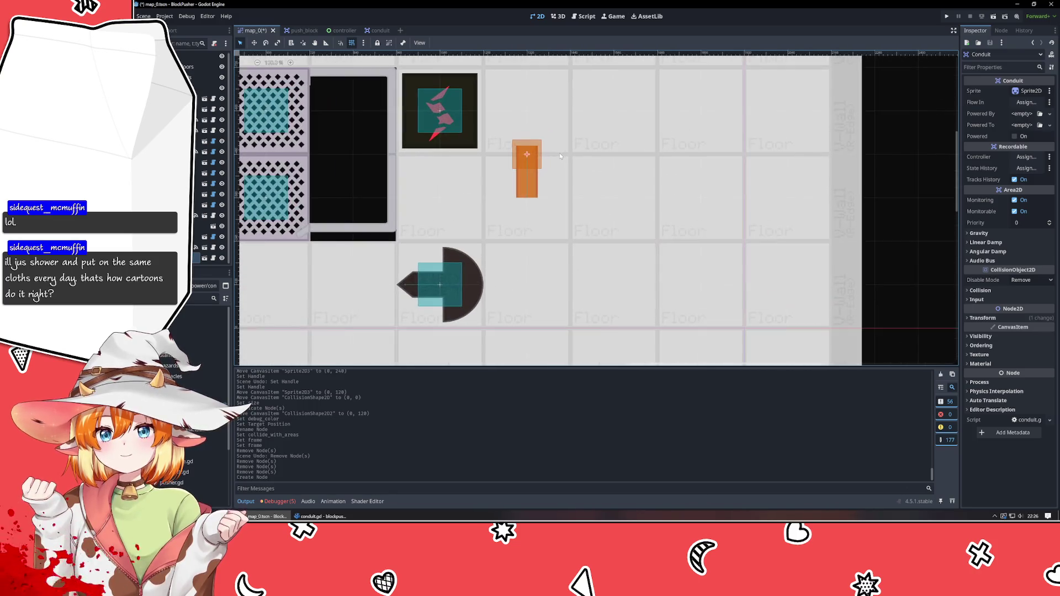
pyautogui.scroll(-5, 554, 152)
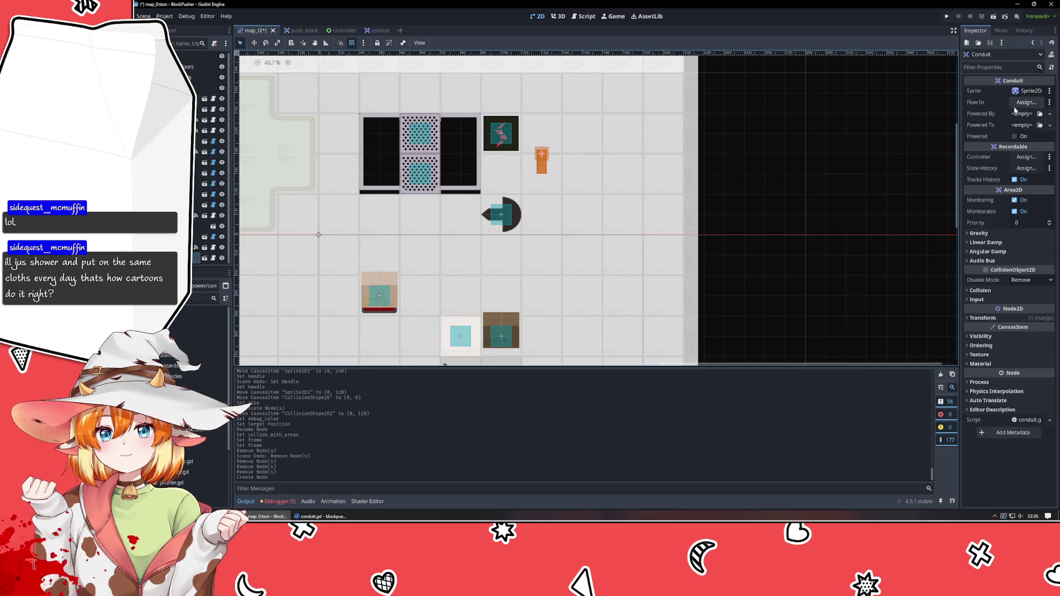
pyautogui.click(379, 31)
# - Point the Conduit's Flow In property to its FlowIn RayCast2D and save the scene
pyautogui.click(199, 57)
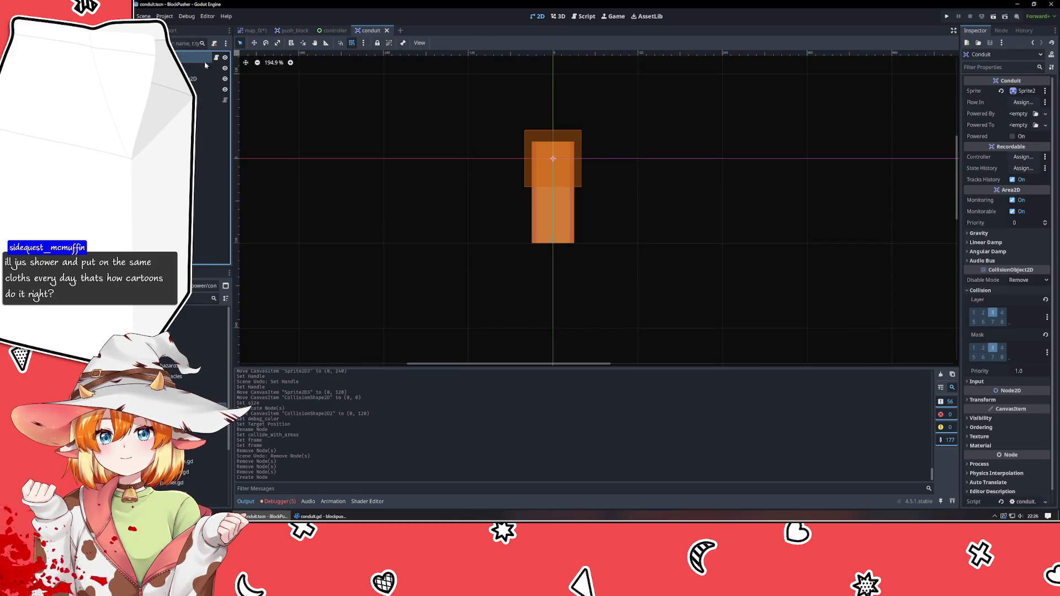
pyautogui.click(1023, 102)
pyautogui.doubleClick(569, 179)
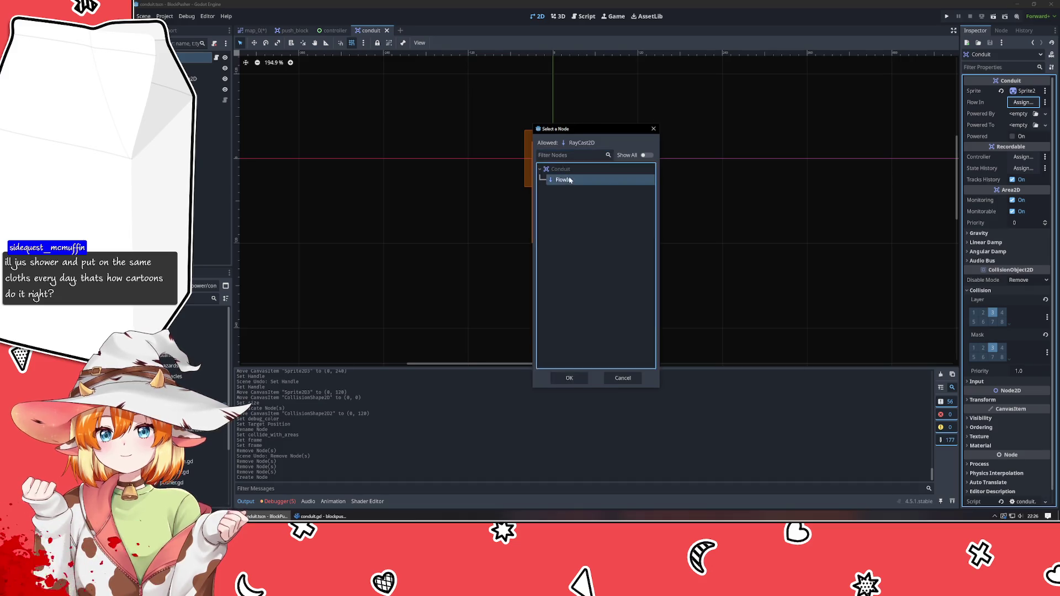
pyautogui.hotkey('ctrl', 's')
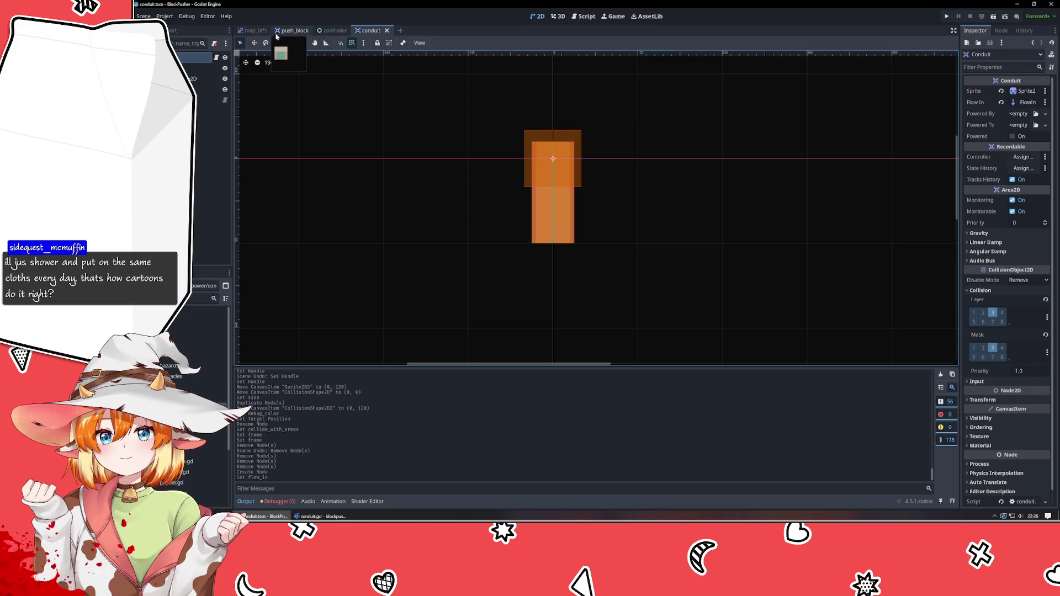
# - Switch to the map_0 scene, then return to conduit.gd in VSCodium
pyautogui.click(249, 31)
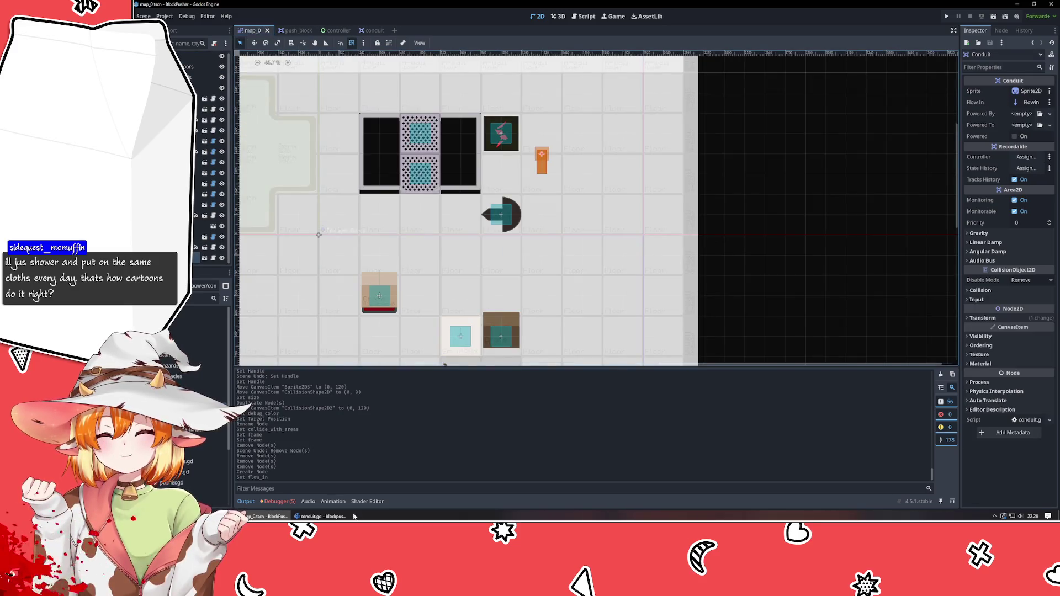
pyautogui.click(320, 517)
pyautogui.scroll(5, 651, 164)
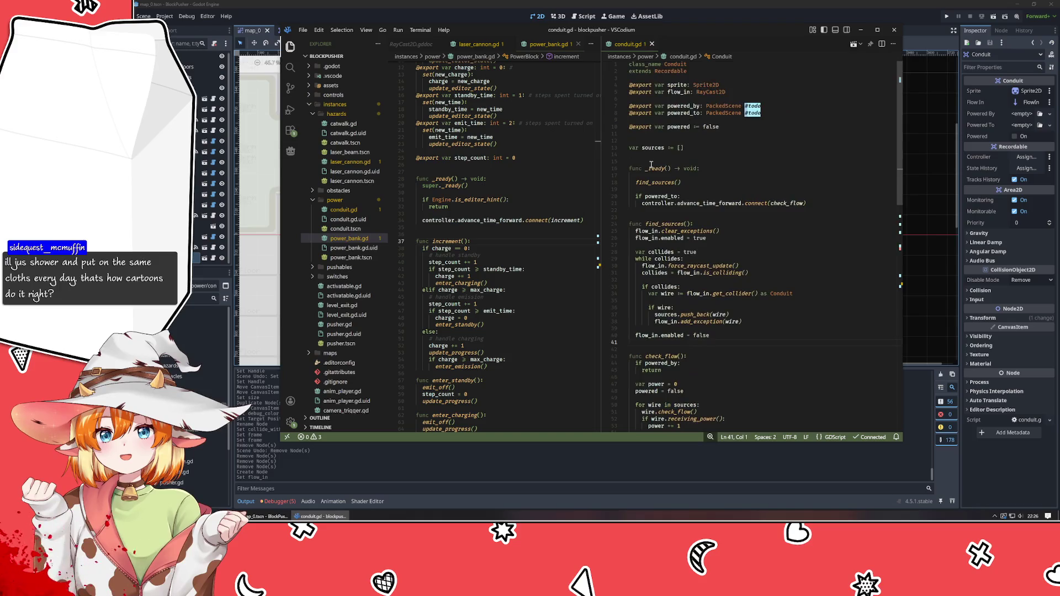
pyautogui.moveTo(655, 127); pyautogui.dragTo(609, 128)
pyautogui.press('BackSpace')
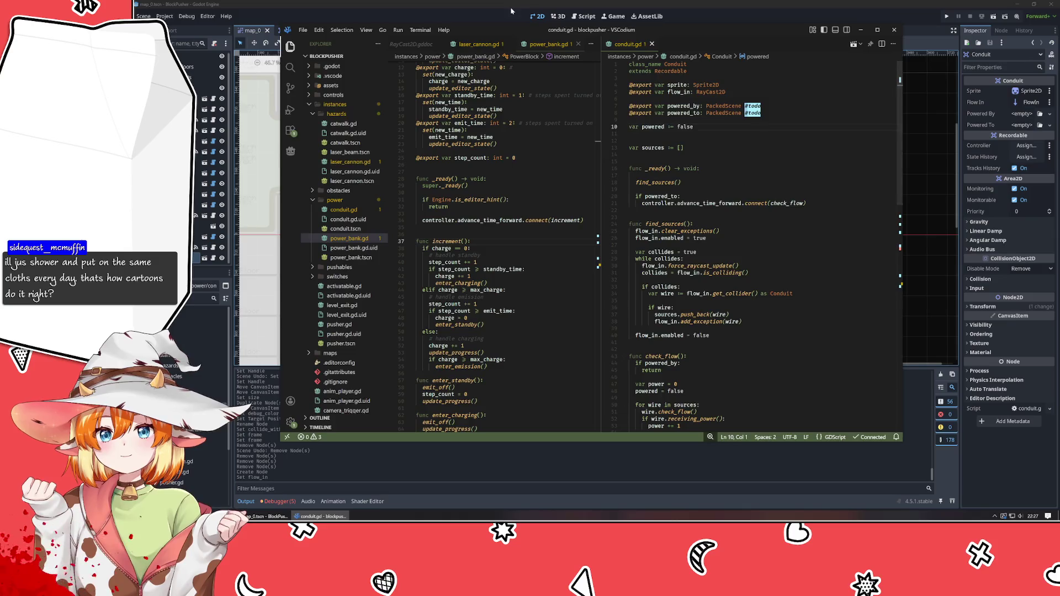
pyautogui.click(511, 10)
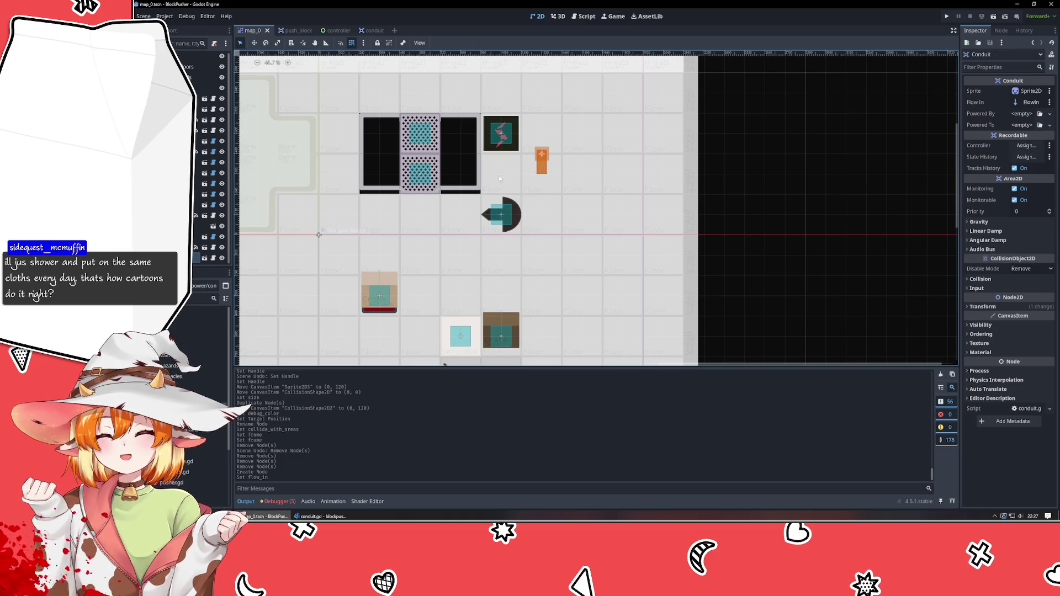
# - Place a conduit on the half-circle tile and rotate it to 180 so it points up
pyautogui.moveTo(541, 161)
pyautogui.mouseDown()
pyautogui.moveTo(516, 234)
pyautogui.moveTo(499, 219)
pyautogui.mouseUp()
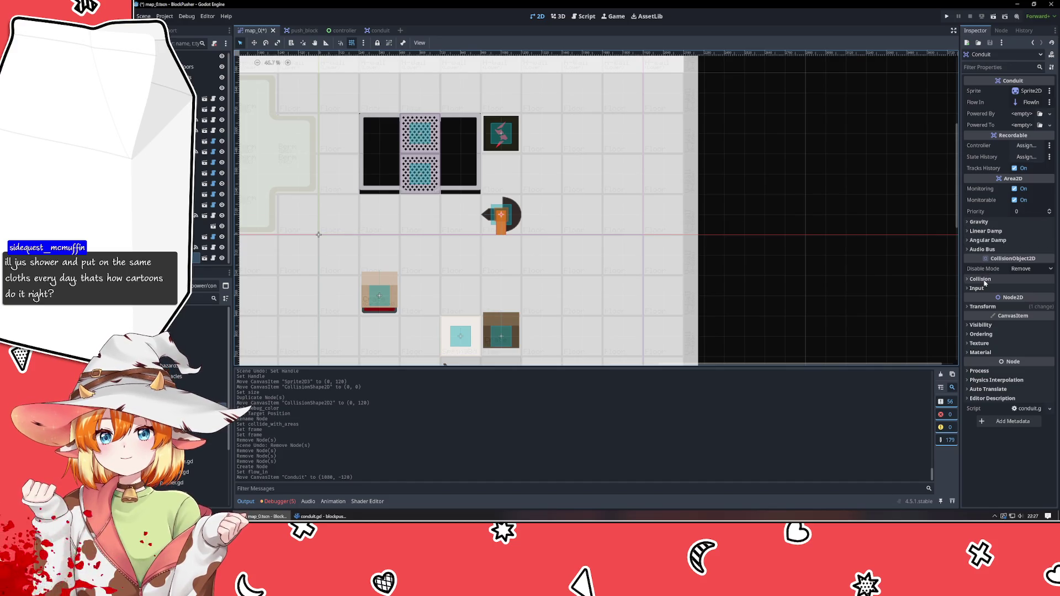
pyautogui.click(985, 307)
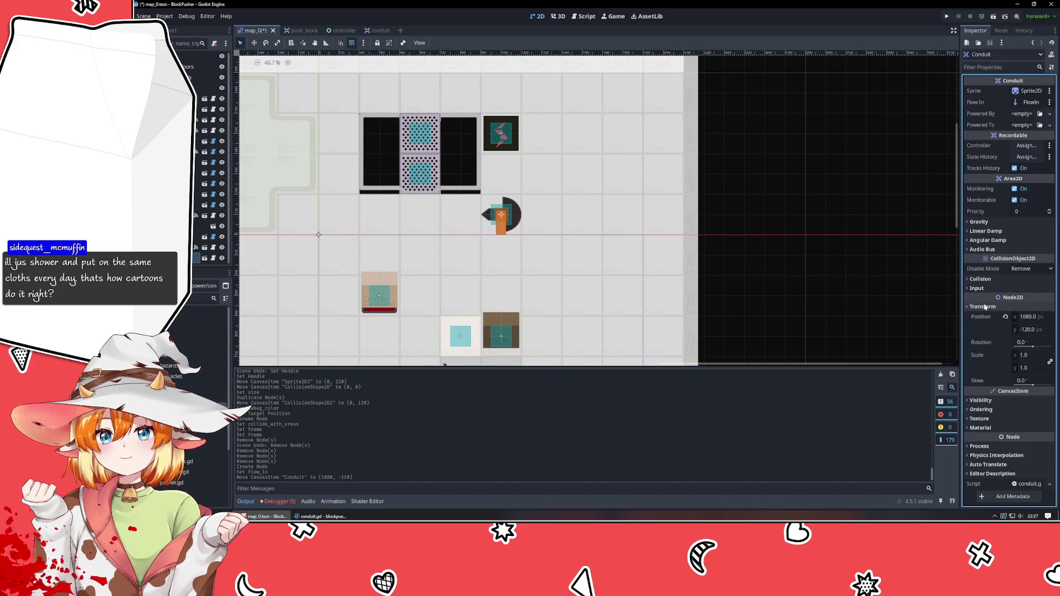
pyautogui.click(1021, 343)
pyautogui.write('180')
pyautogui.press('Return')
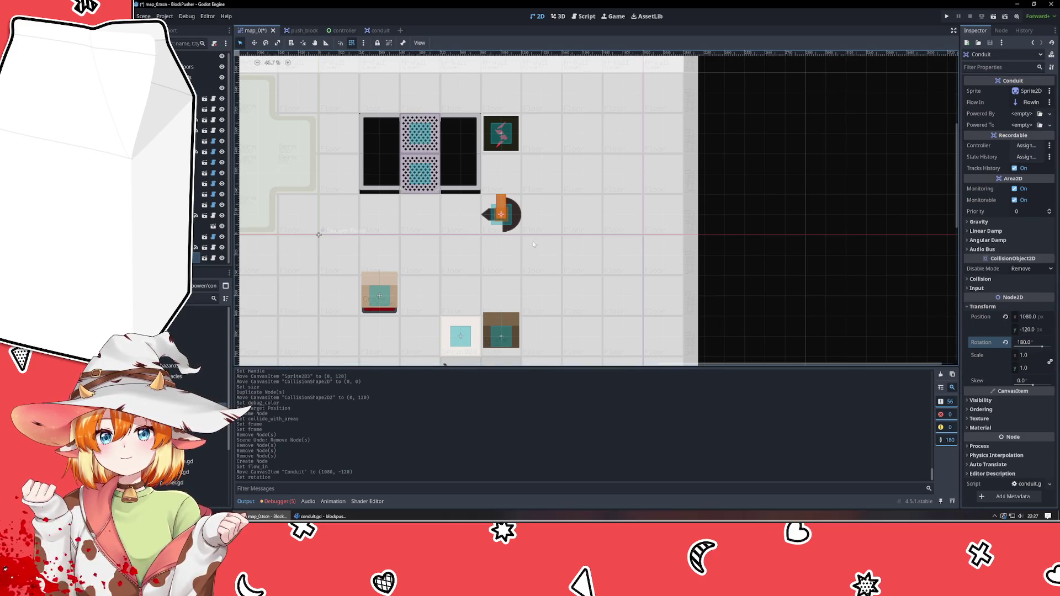
# - Duplicate the conduit upward twice and turn the third piece to -90 to form the corner
pyautogui.hotkey('ctrl', 'd')
pyautogui.moveTo(502, 214)
pyautogui.mouseDown()
pyautogui.moveTo(502, 176)
pyautogui.moveTo(522, 176)
pyautogui.moveTo(501, 177)
pyautogui.mouseUp()
pyautogui.hotkey('ctrl', 'd')
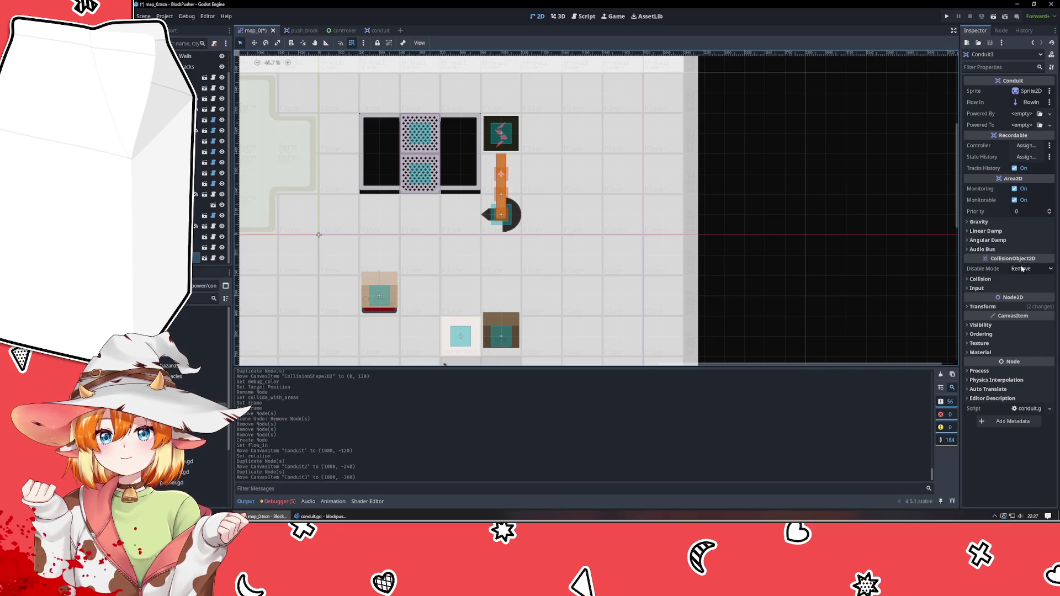
pyautogui.click(1028, 307)
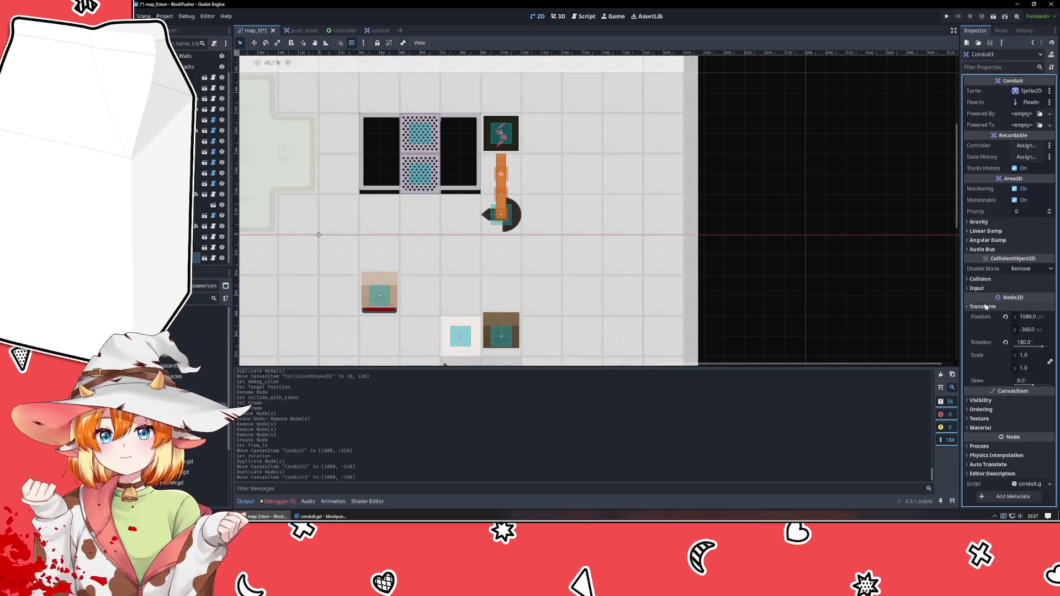
pyautogui.click(1024, 342)
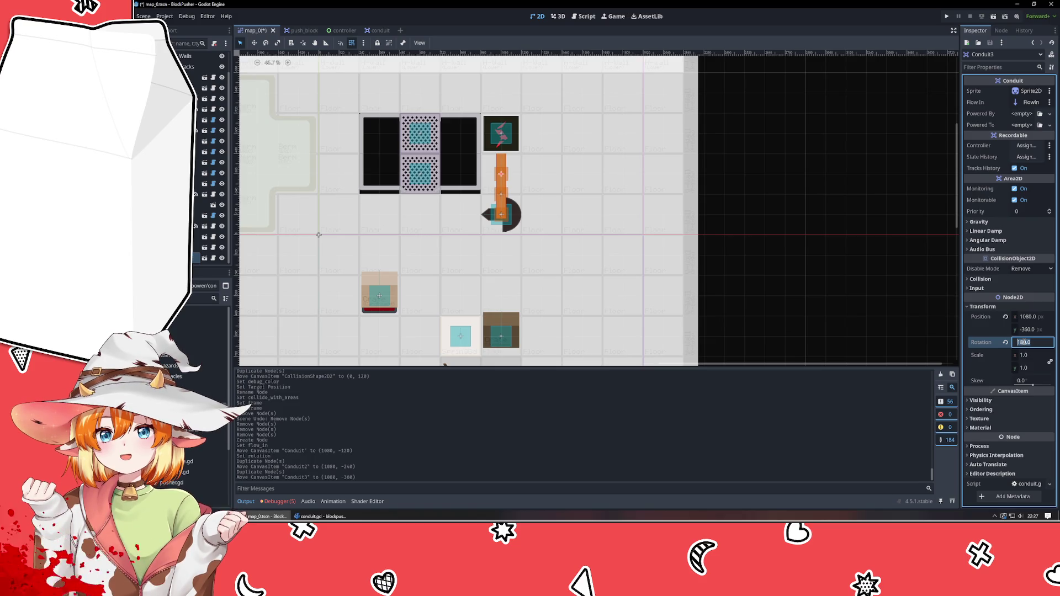
pyautogui.write('80')
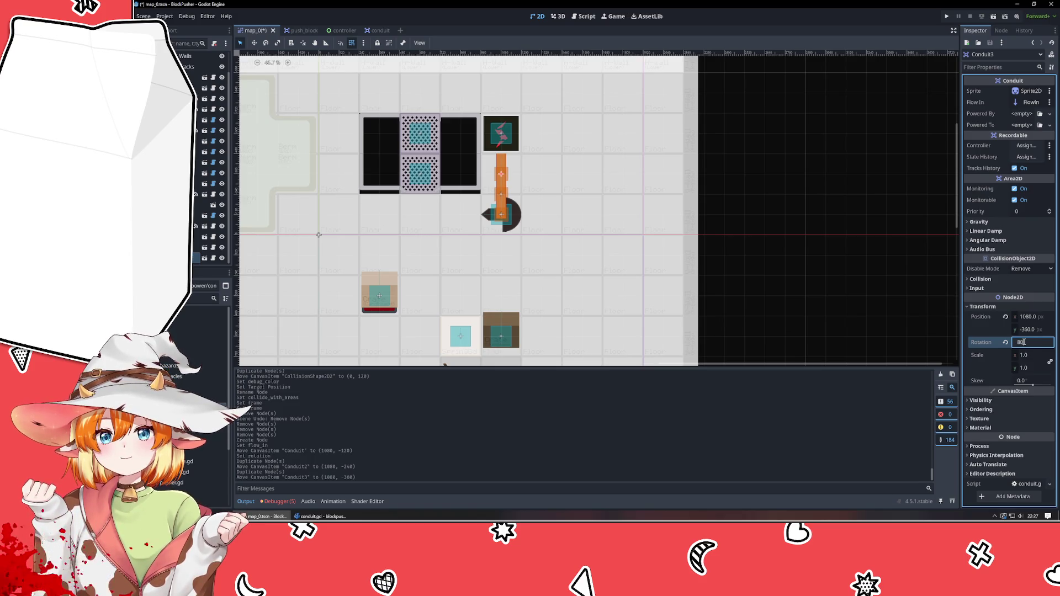
pyautogui.press('Return')
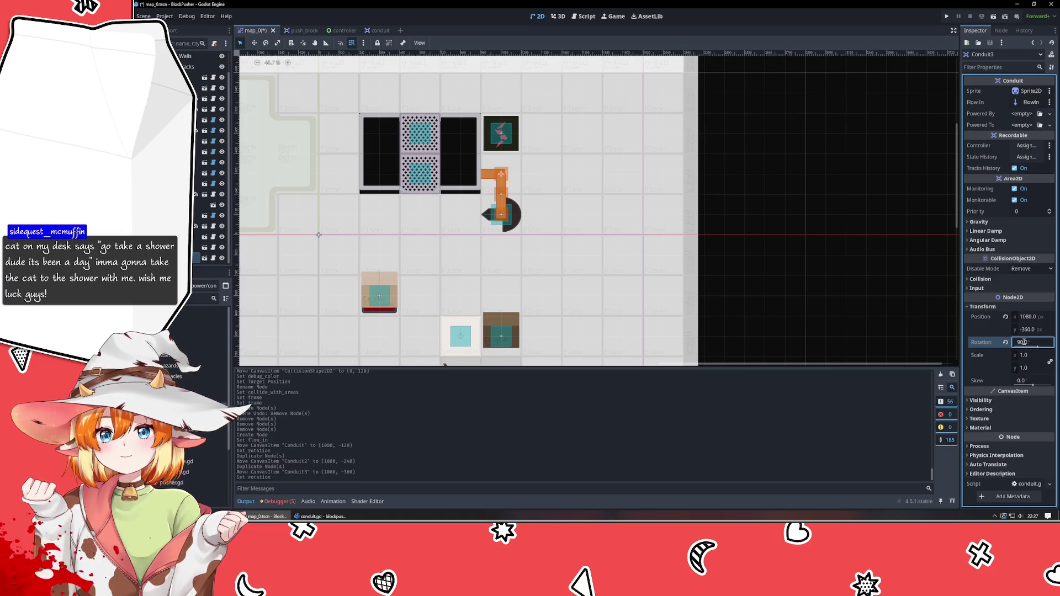
pyautogui.click(1025, 342)
pyautogui.write('-90')
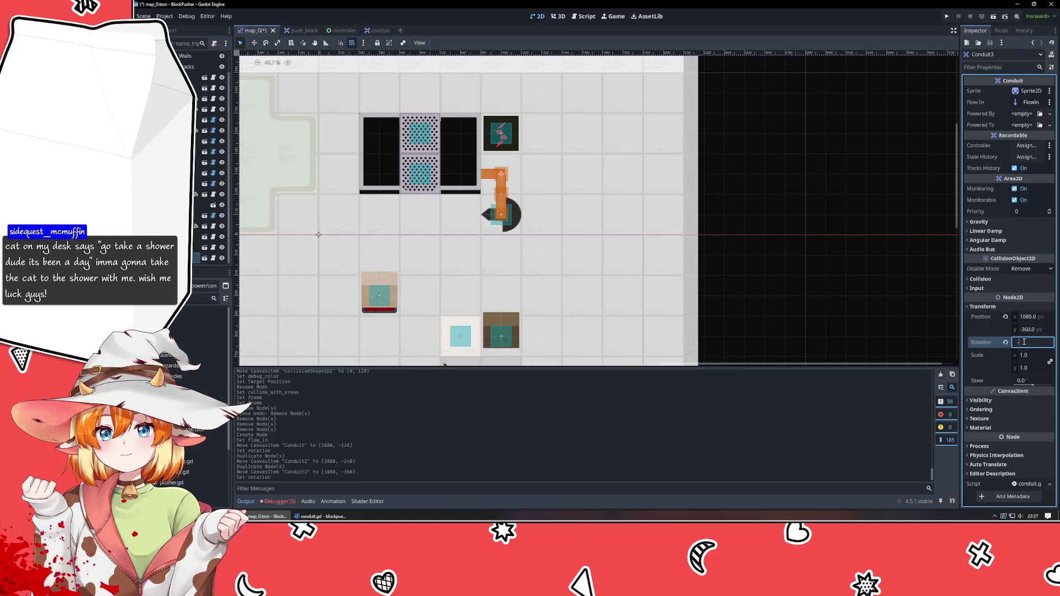
pyautogui.press('Return')
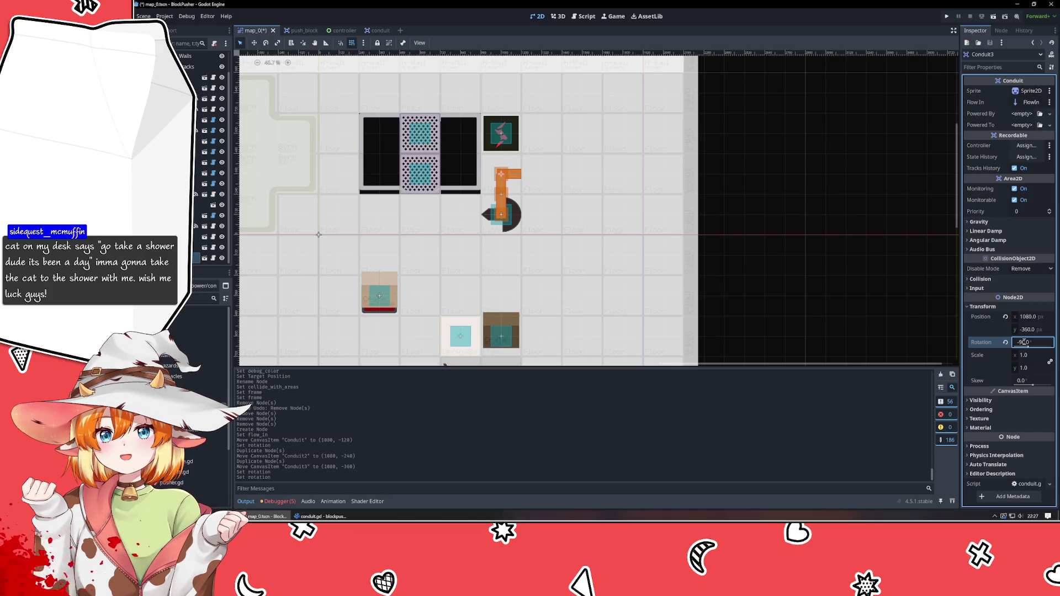
# - Add a conduit one tile right, then rotate the next copy, Conduit5, to 180
pyautogui.click(733, 272)
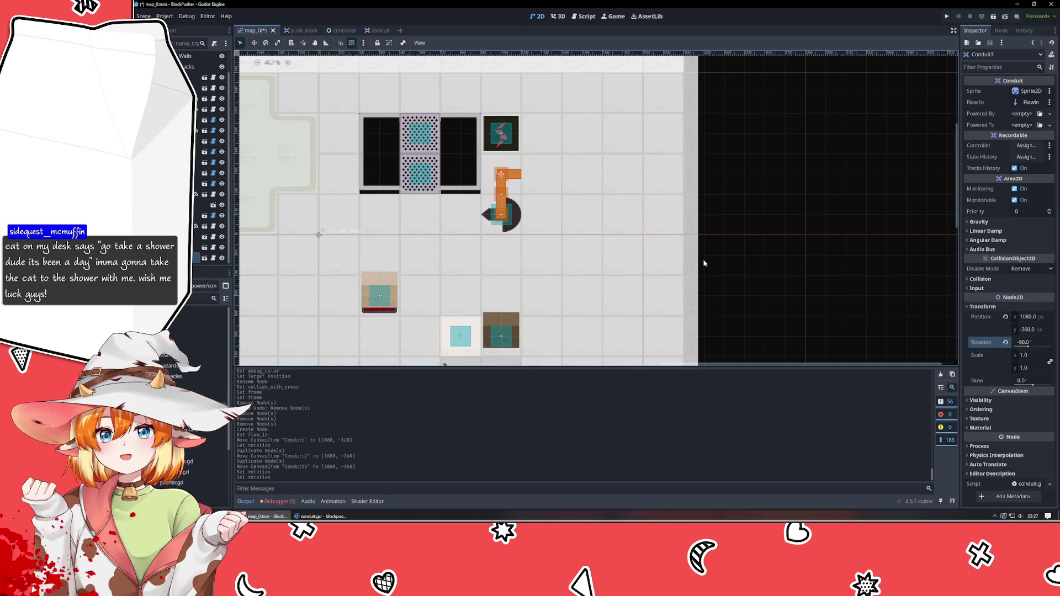
pyautogui.hotkey('ctrl', 'd')
pyautogui.moveTo(502, 178); pyautogui.dragTo(552, 176)
pyautogui.hotkey('ctrl', 'd')
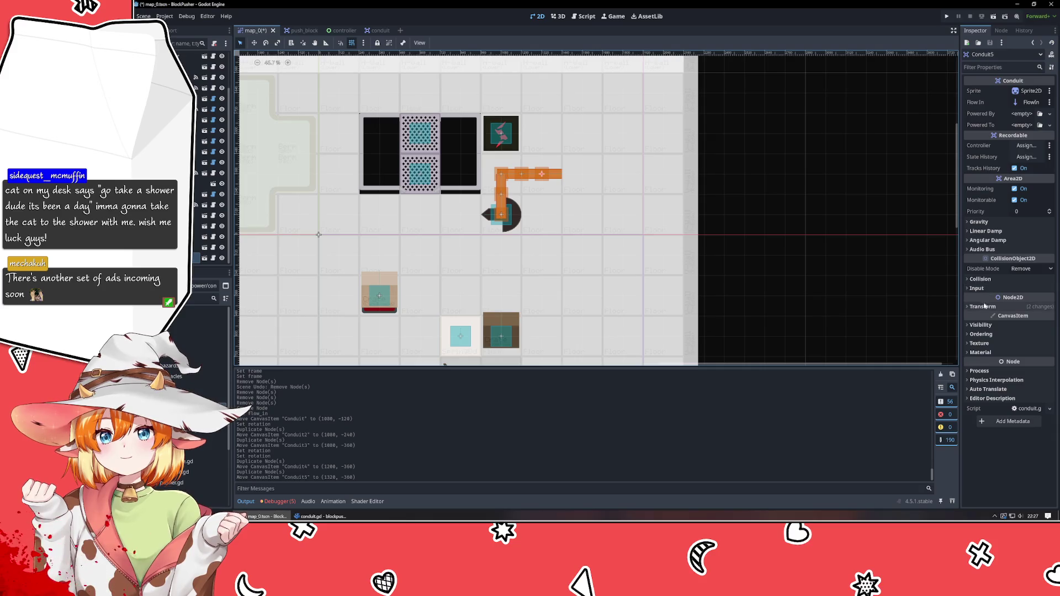
pyautogui.click(1018, 306)
pyautogui.click(1029, 343)
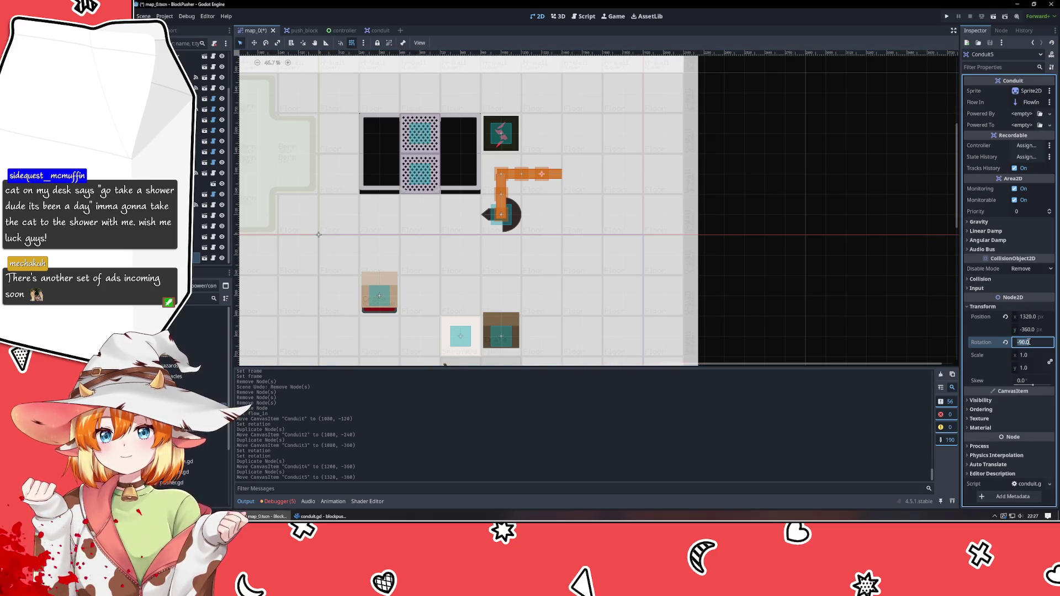
pyautogui.write('180')
pyautogui.press('Return')
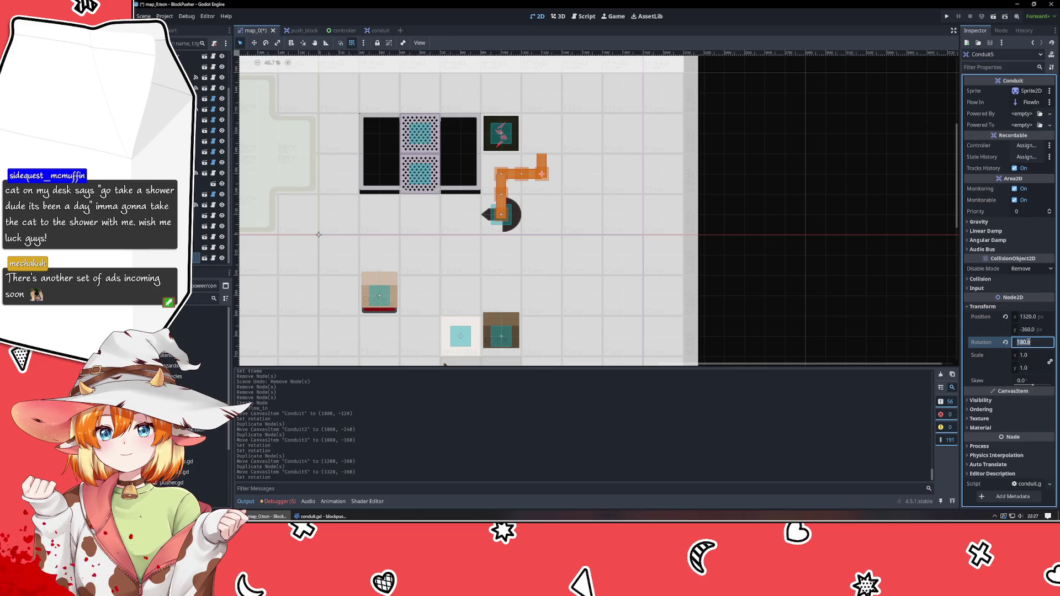
# - Extend the pipe one cell up, bend it left with 90 rotation, and finish on the dark tile
pyautogui.click(541, 156)
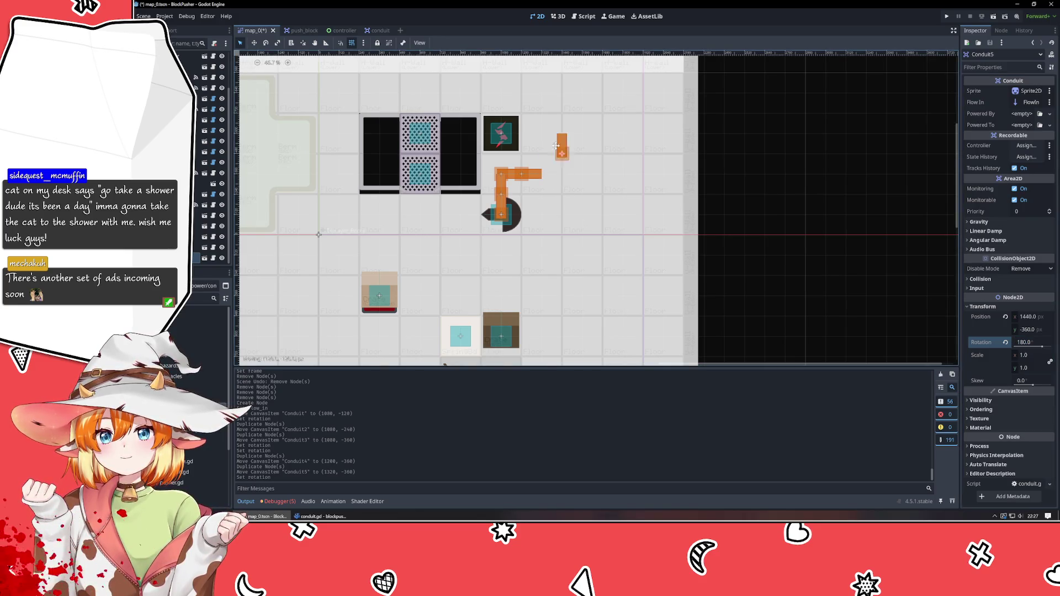
pyautogui.hotkey('ctrl', 'd')
pyautogui.moveTo(543, 165); pyautogui.dragTo(543, 128)
pyautogui.hotkey('ctrl', 'd')
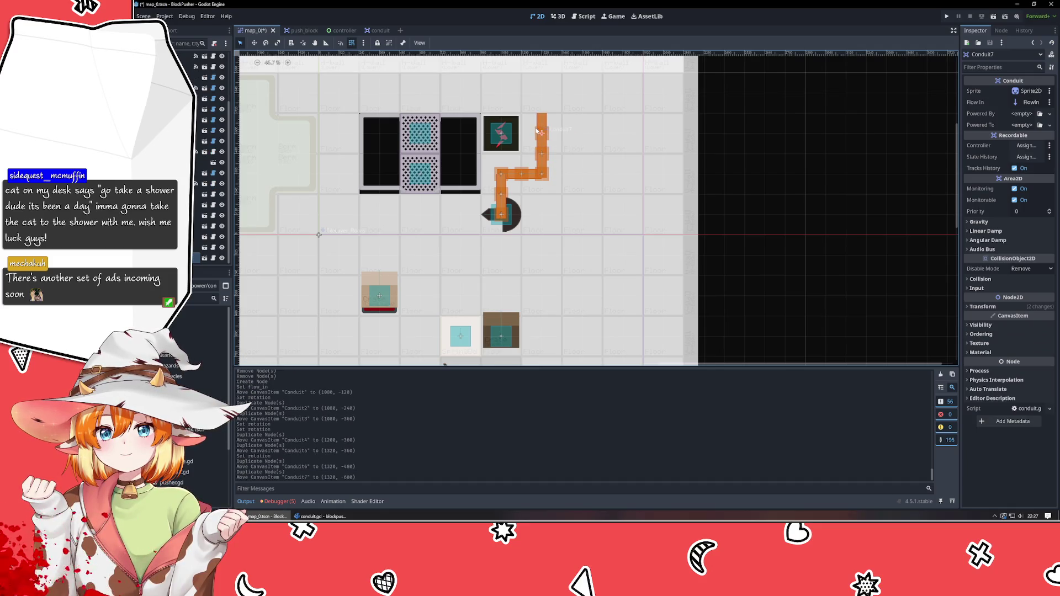
pyautogui.click(981, 307)
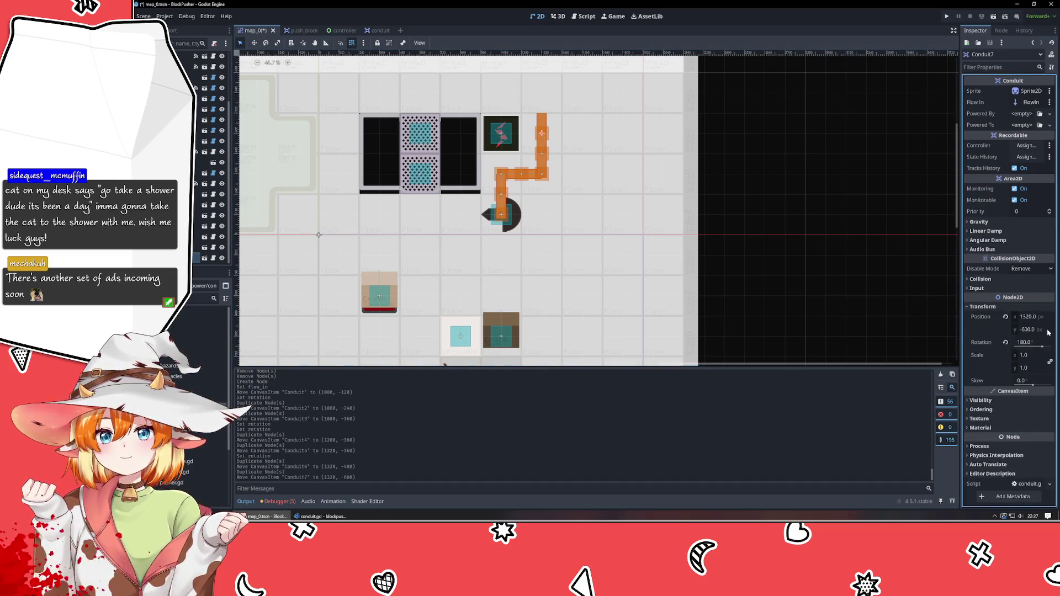
pyautogui.click(1033, 343)
pyautogui.write('90')
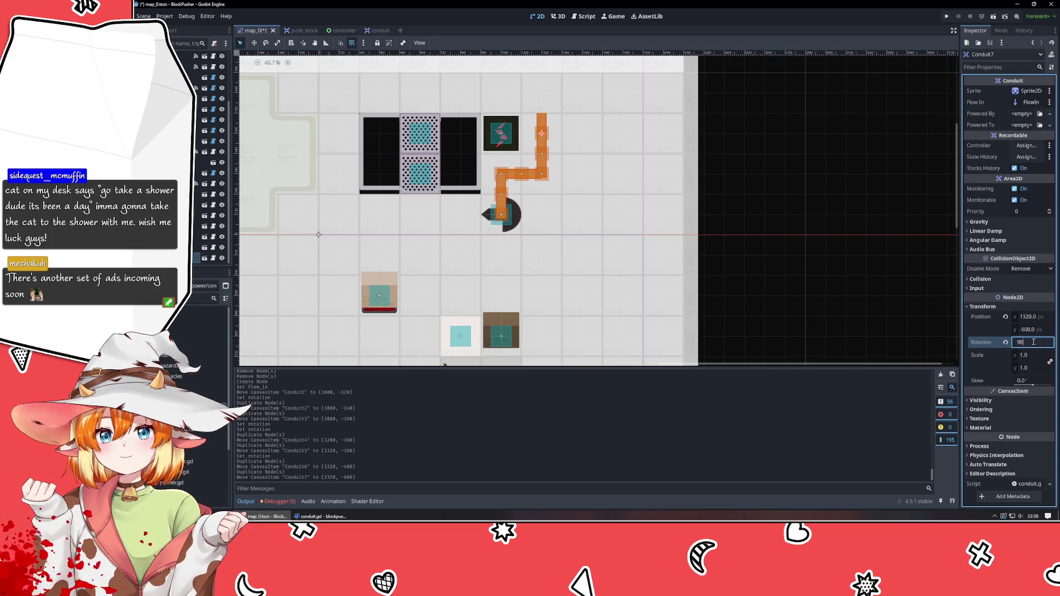
pyautogui.press('Return')
pyautogui.hotkey('ctrl', 'd')
pyautogui.moveTo(540, 135); pyautogui.dragTo(519, 135)
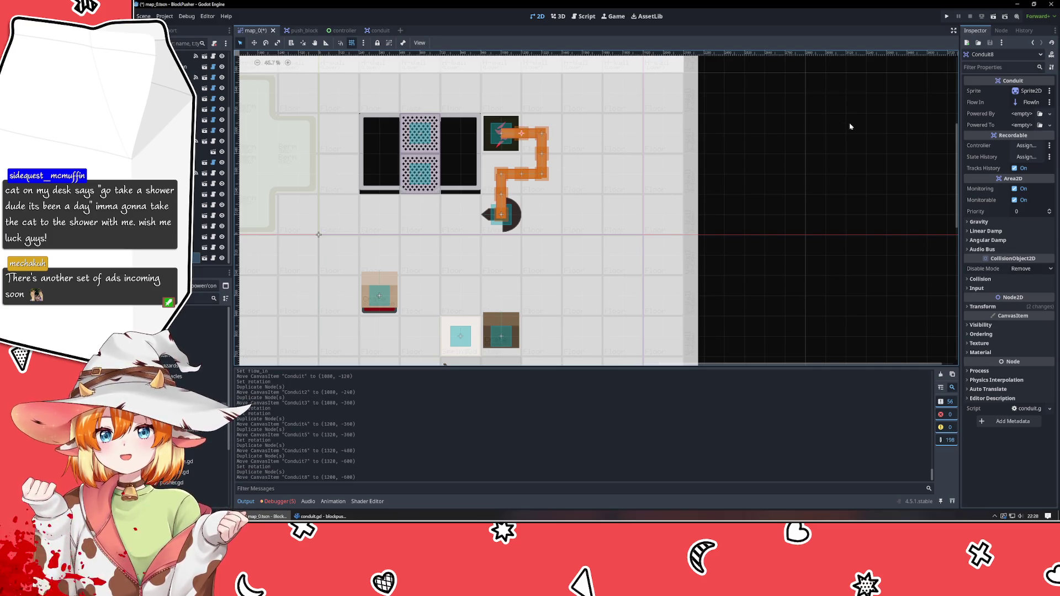
pyautogui.click(1019, 115)
pyautogui.click(1028, 135)
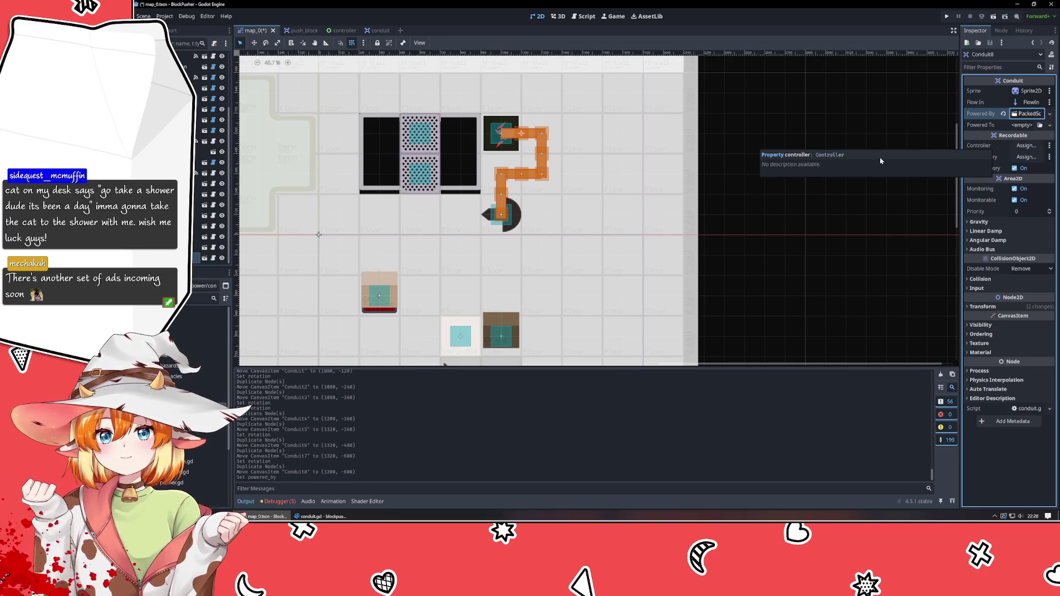
pyautogui.click(1024, 114)
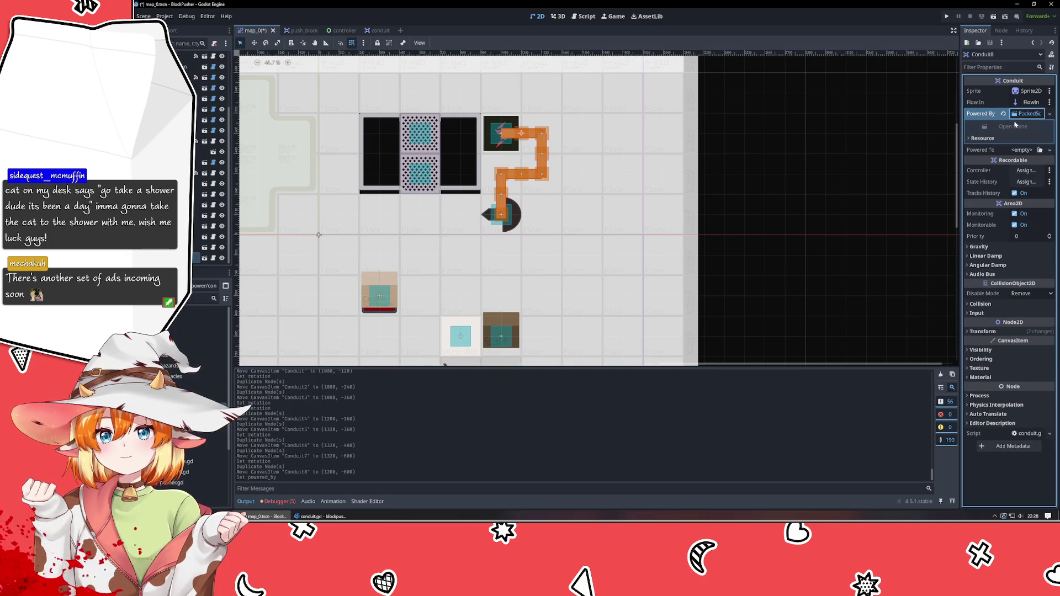
pyautogui.click(1028, 113)
pyautogui.click(1050, 114)
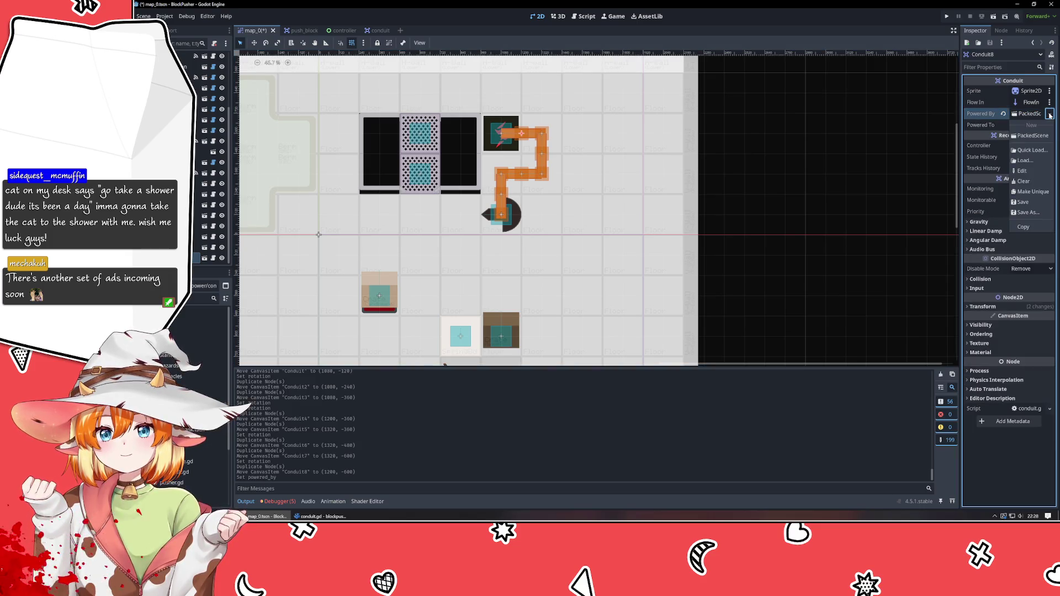
pyautogui.click(1035, 151)
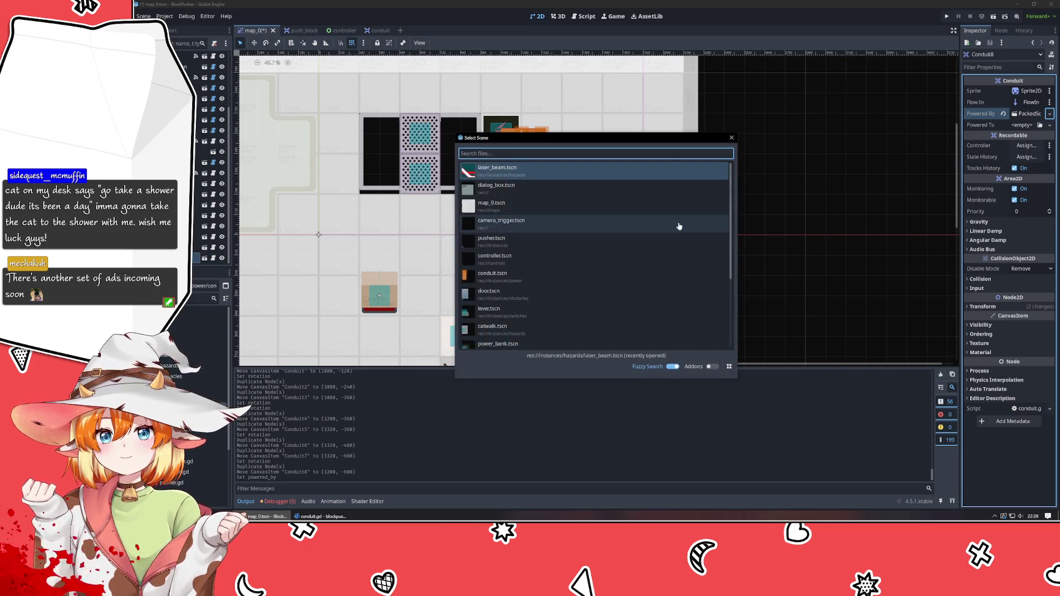
pyautogui.scroll(-3, 574, 241)
pyautogui.scroll(3, 574, 241)
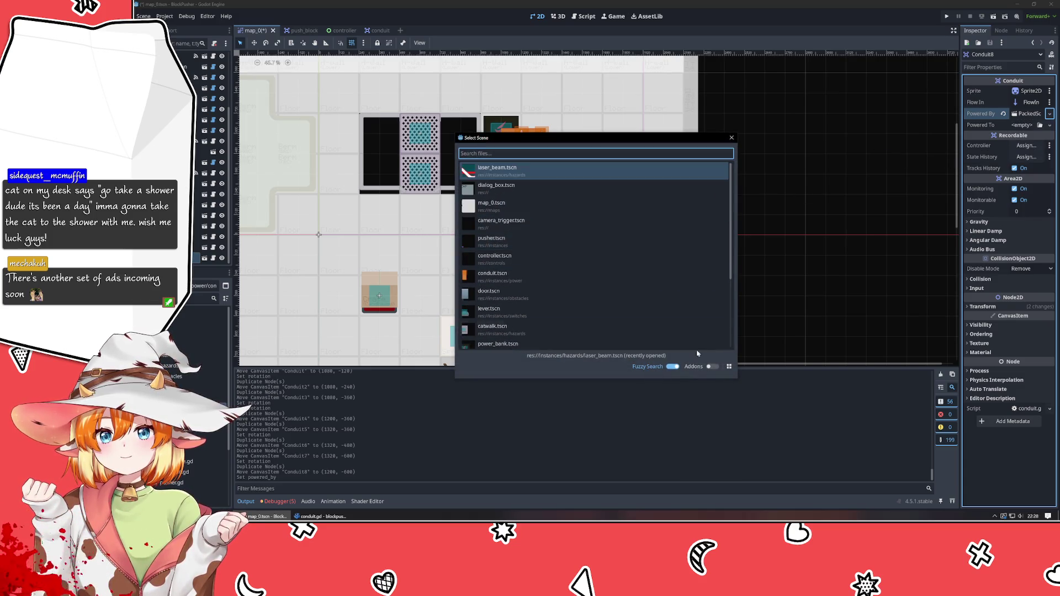
pyautogui.click(1003, 113)
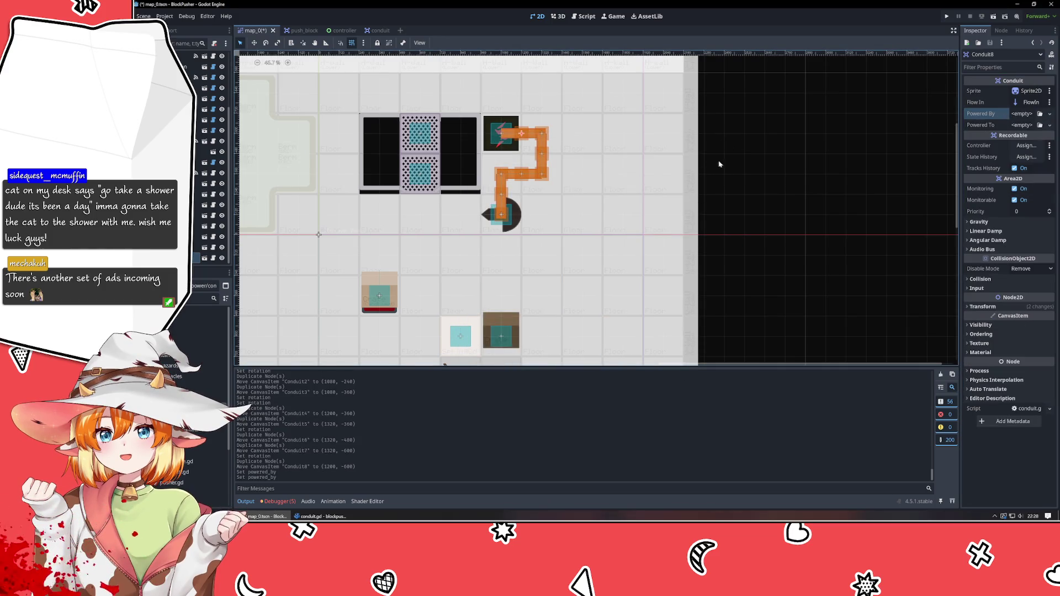
pyautogui.moveTo(321, 517)
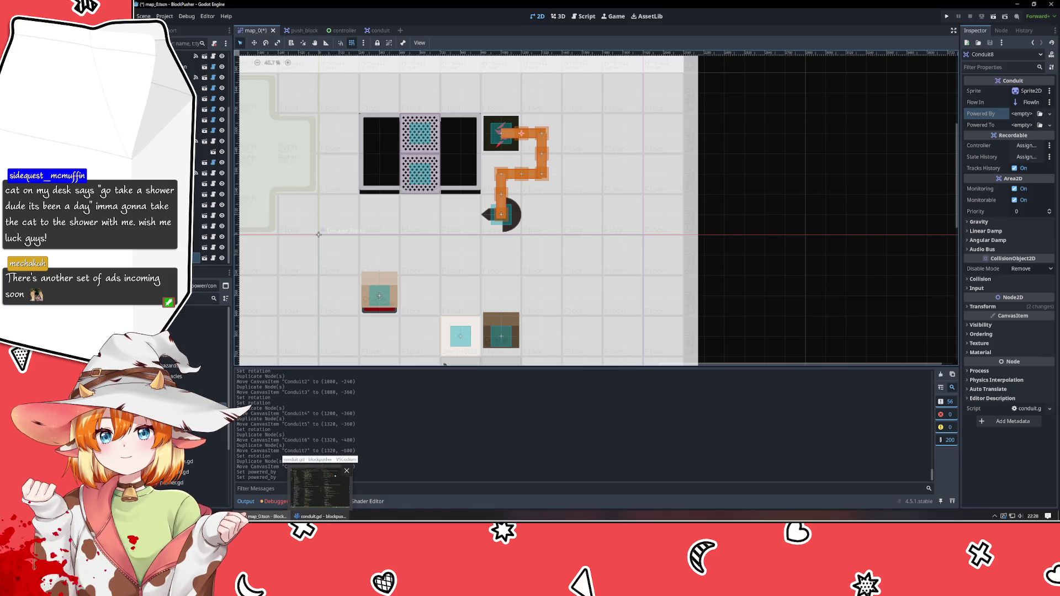
# - Review activatable.gd, then open switch.gd from instances/switches and collapse that folder
pyautogui.click(319, 486)
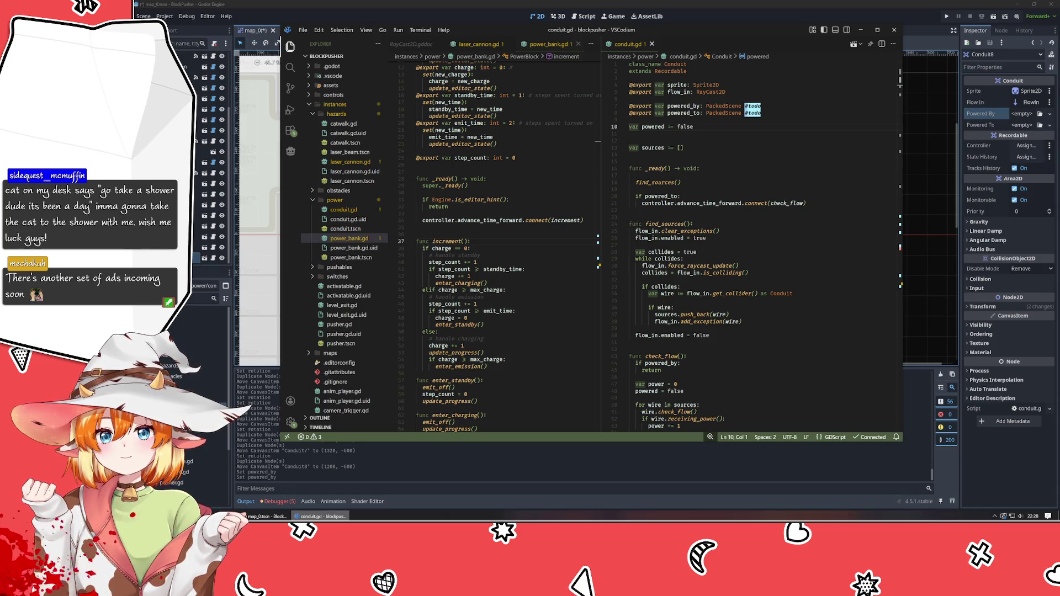
pyautogui.click(344, 286)
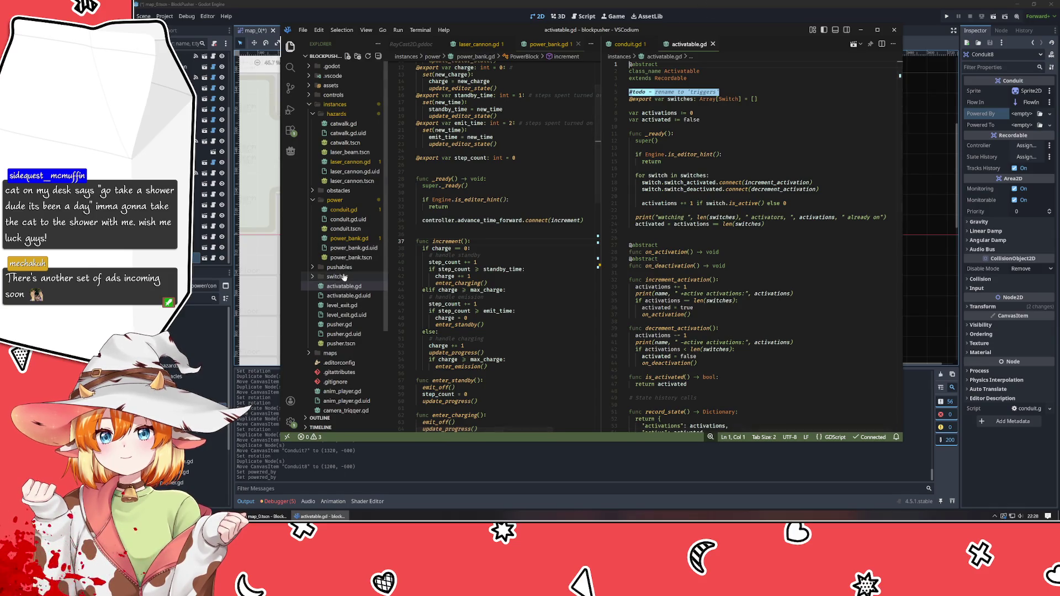
pyautogui.click(337, 277)
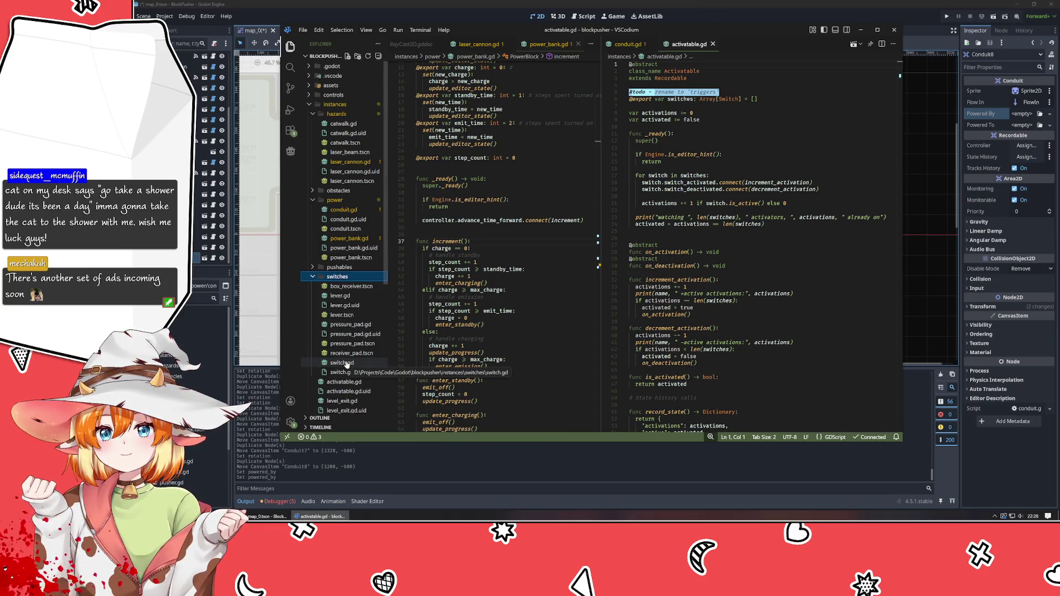
pyautogui.click(345, 363)
pyautogui.click(344, 277)
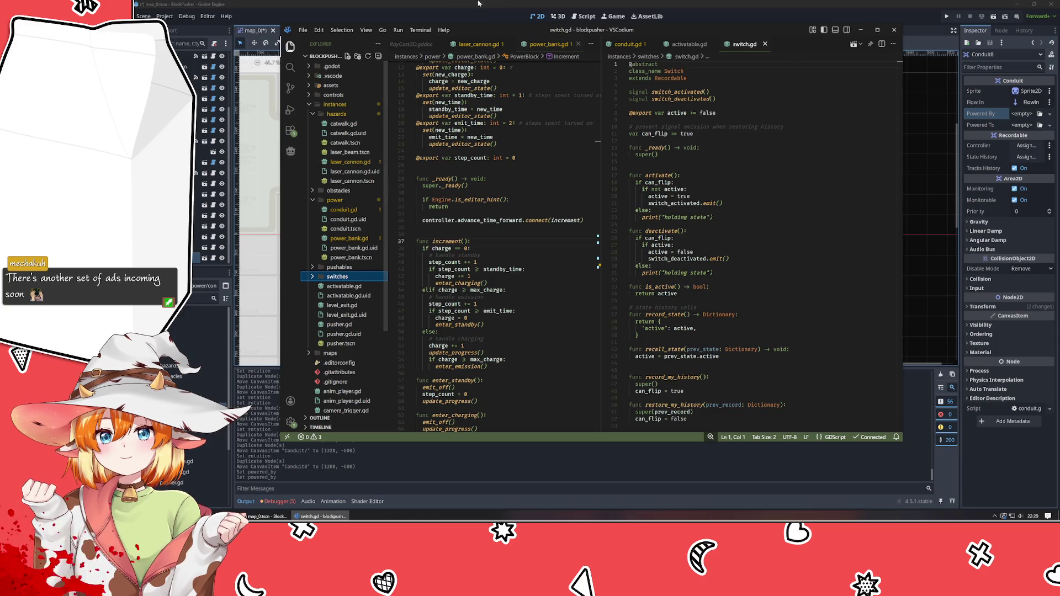
pyautogui.click(522, 14)
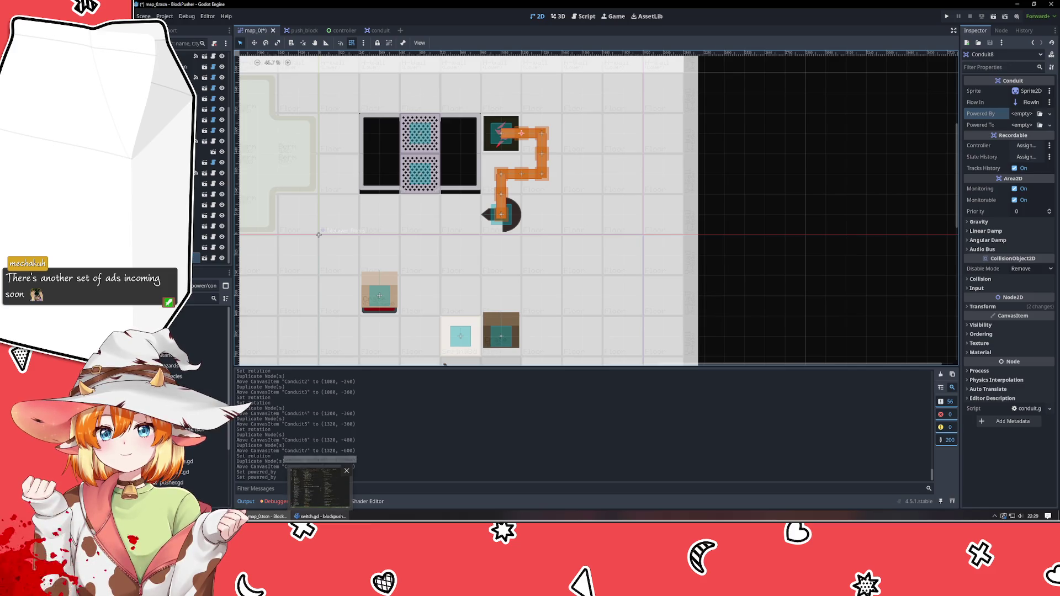
pyautogui.click(321, 516)
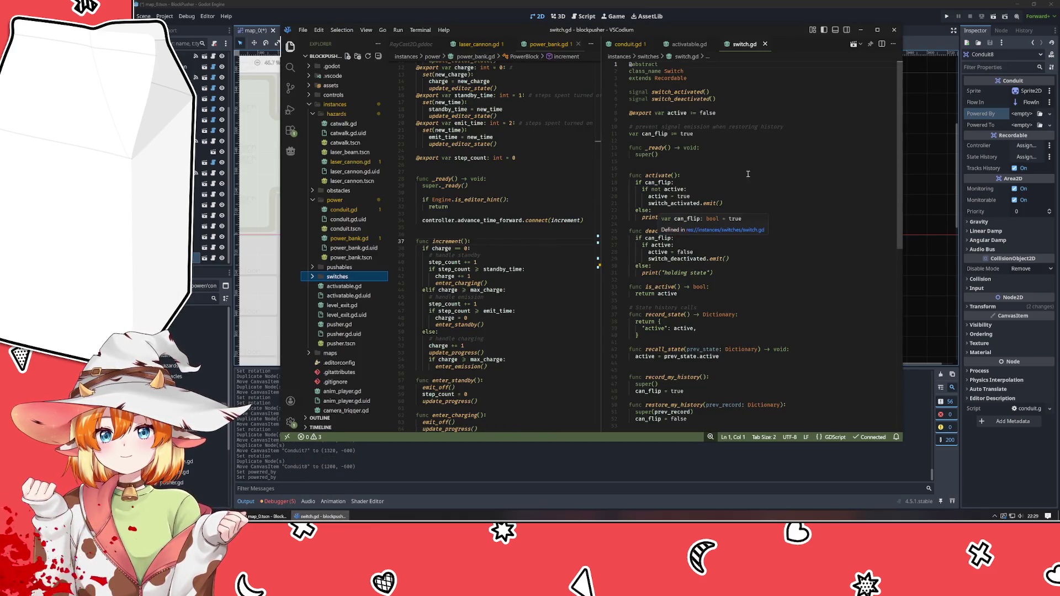
# - Replace the PackedScene #todo types on lines 7–8, settling on Node2D for powered_to
pyautogui.click(628, 44)
pyautogui.click(777, 167)
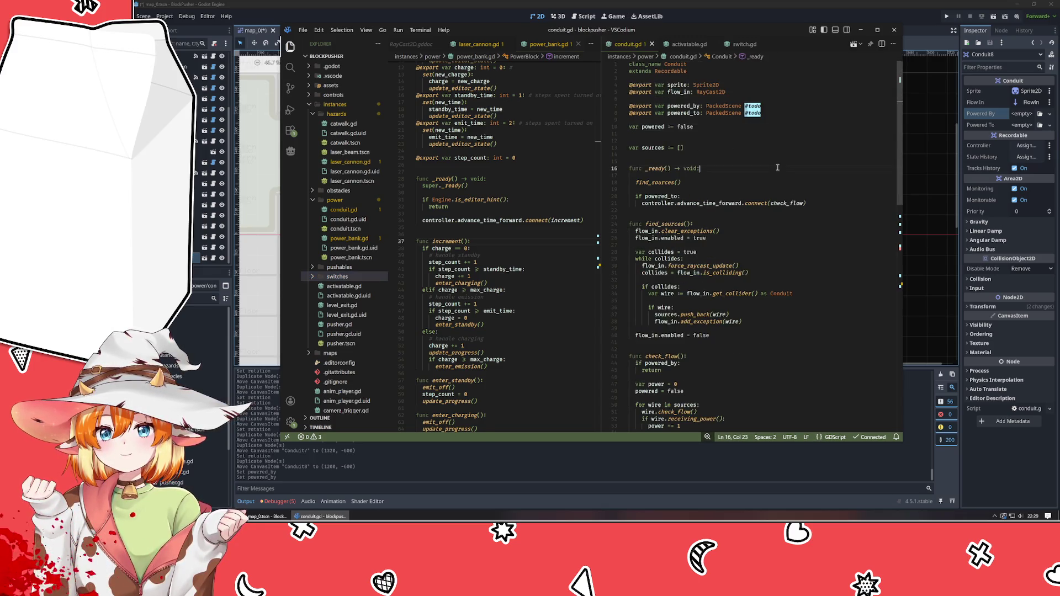
pyautogui.click(779, 153)
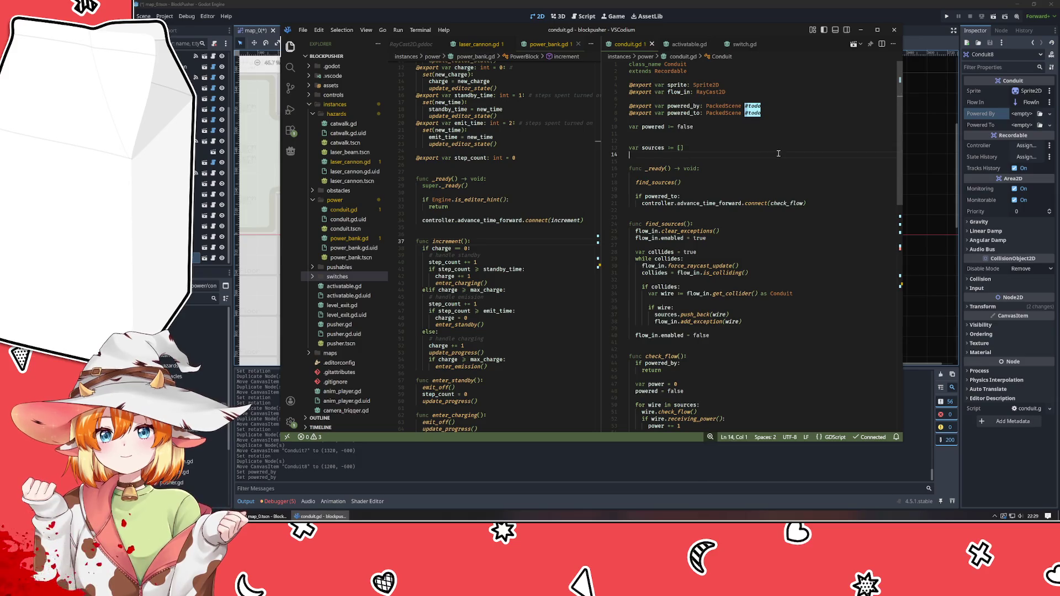
pyautogui.doubleClick(725, 108)
pyautogui.keyDown('shift'); pyautogui.click(776, 104); pyautogui.keyUp('shift')
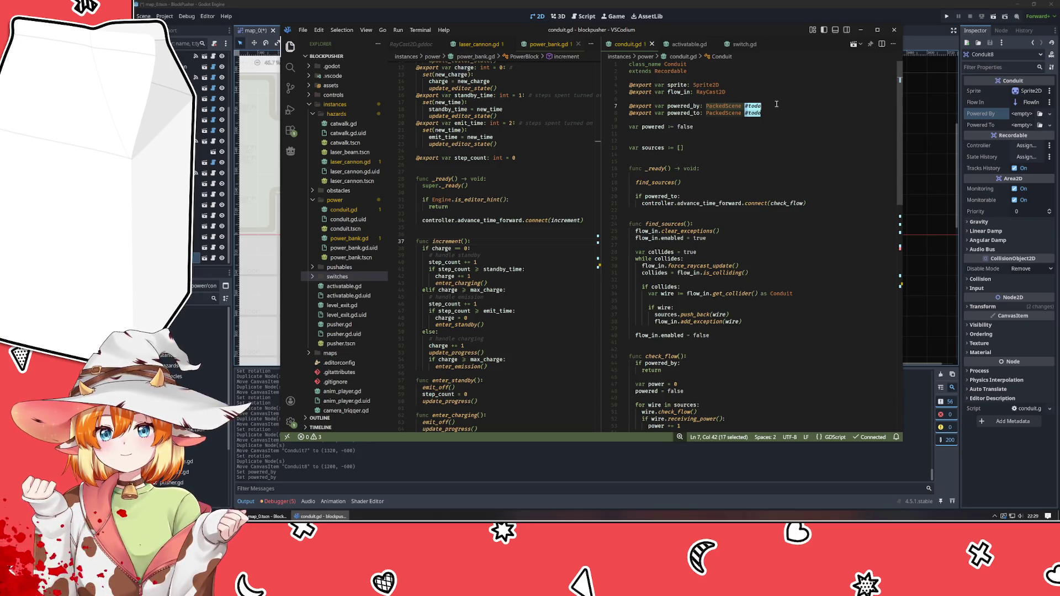
pyautogui.write('Switch')
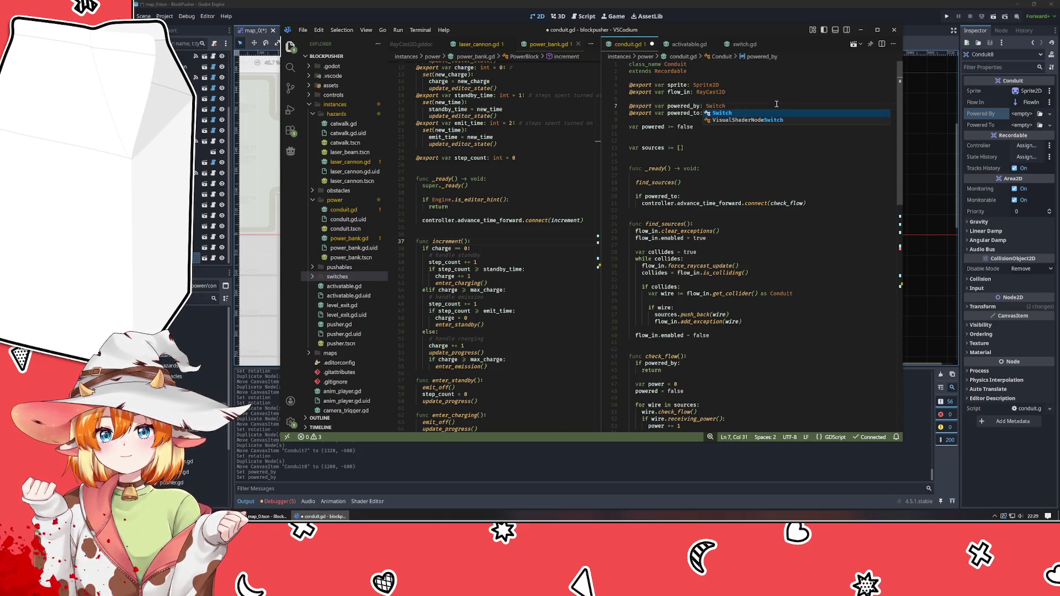
pyautogui.press('Tab')
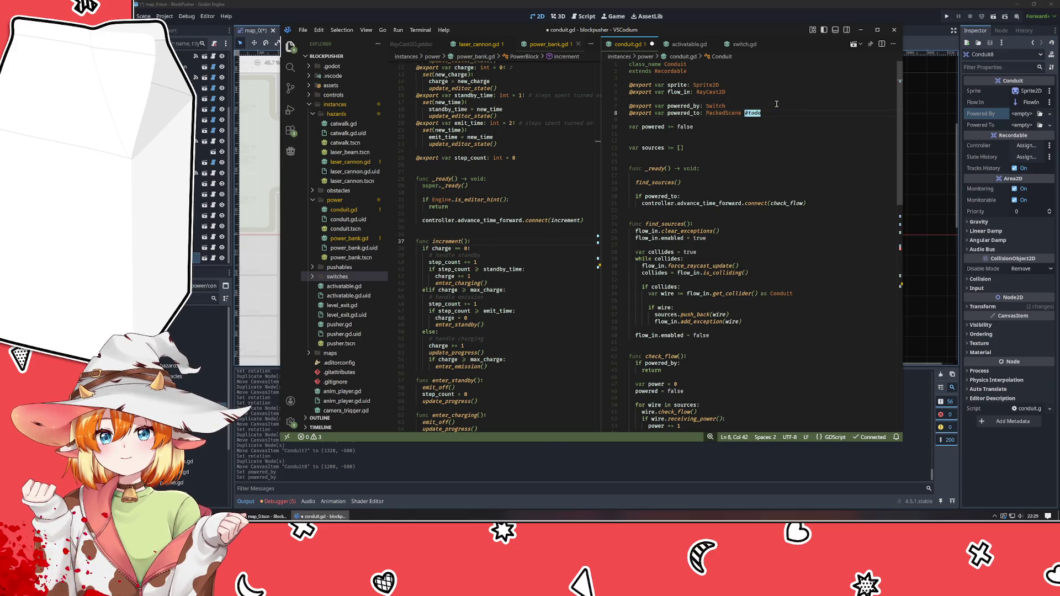
pyautogui.hotkey('ctrl', 'shift', 'Left')
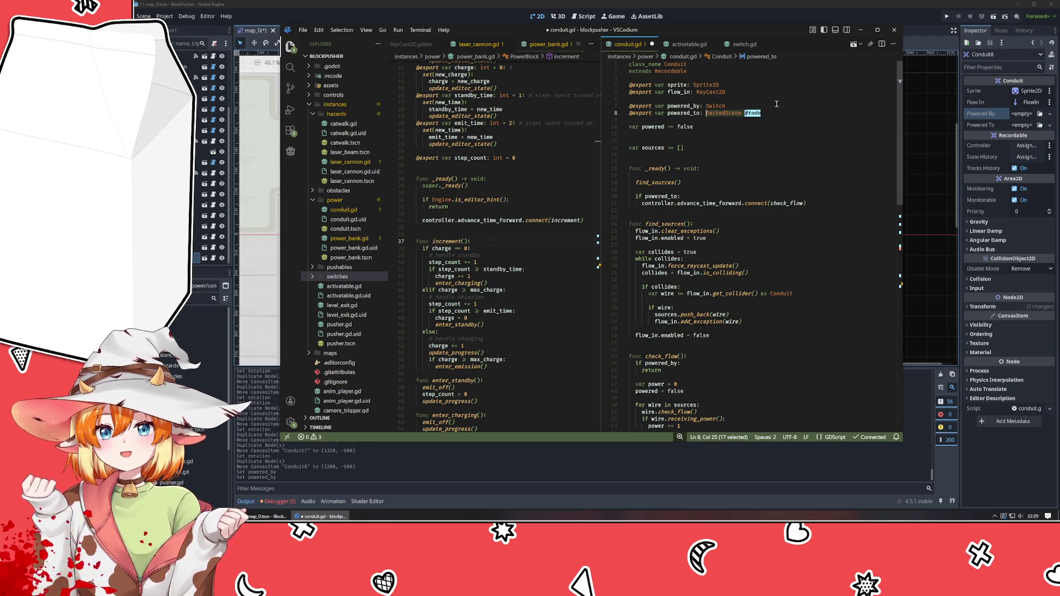
pyautogui.write('Object')
pyautogui.click(777, 103)
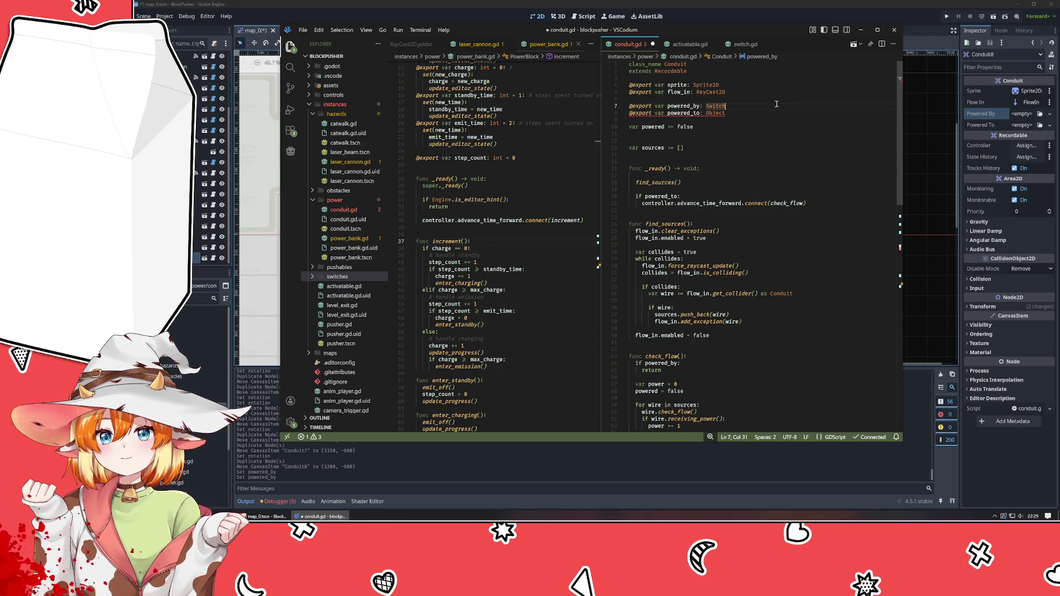
pyautogui.moveTo(710, 115)
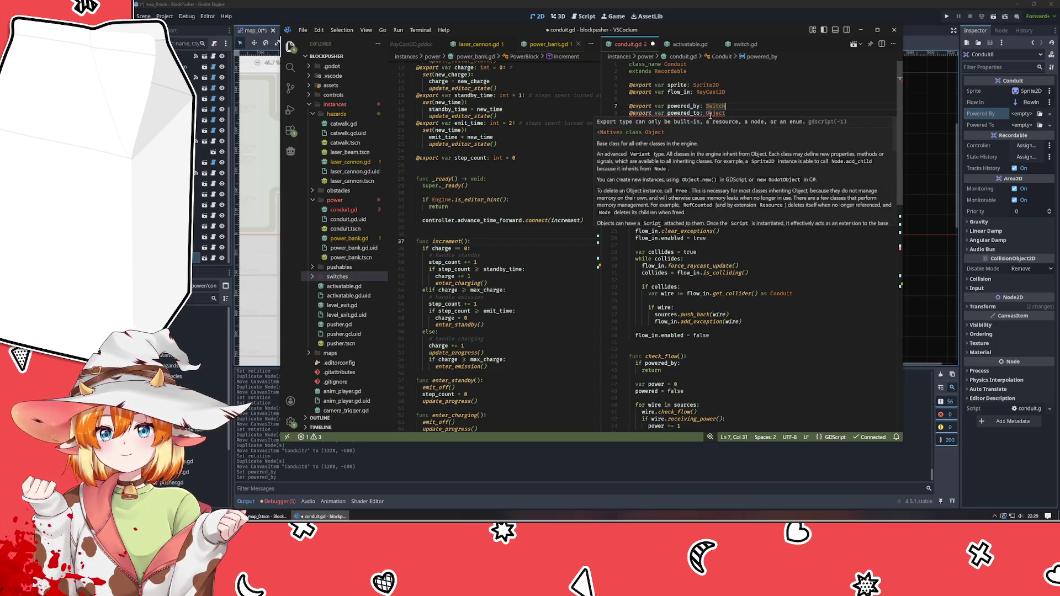
pyautogui.doubleClick(715, 114)
pyautogui.write('Node')
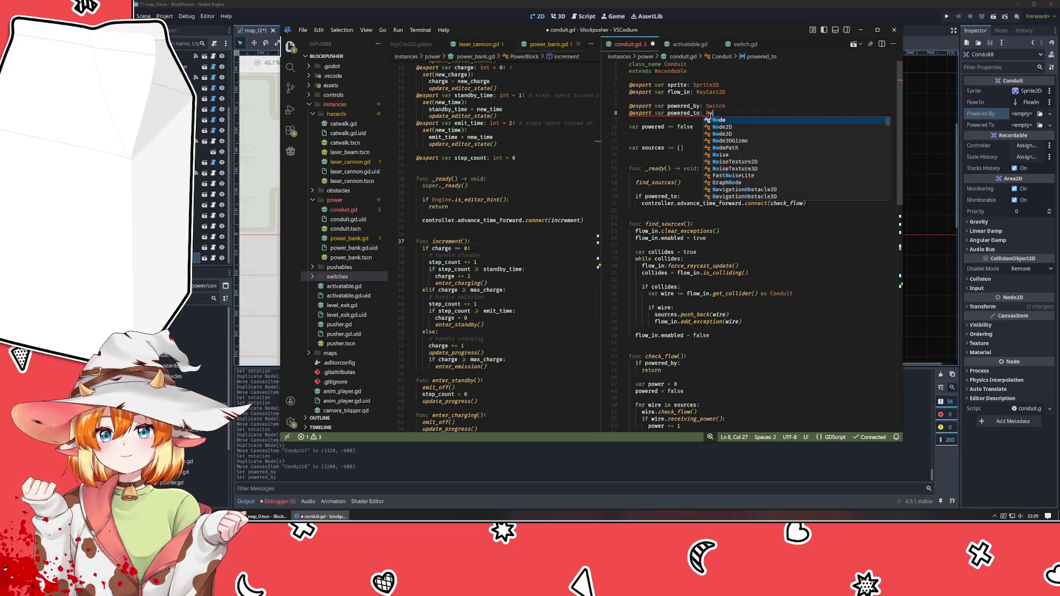
pyautogui.click(737, 128)
# - Make powered_by Node2D too, tag both lines #fixme, and save conduit.gd
pyautogui.doubleClick(716, 106)
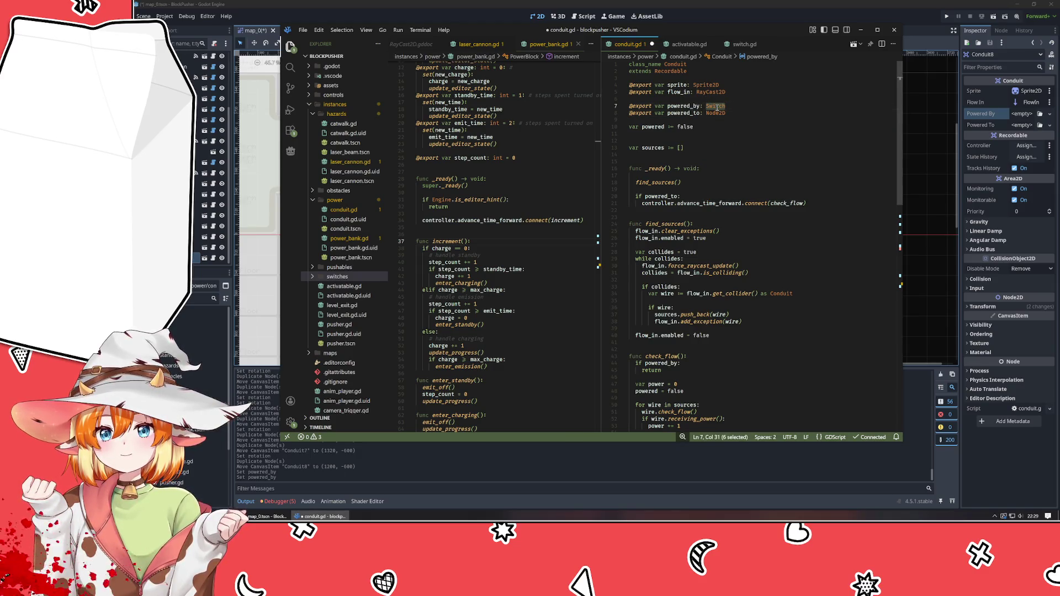
pyautogui.write('Node2')
pyautogui.press('Return')
pyautogui.write('#fixme')
pyautogui.press('Down')
pyautogui.write('#fixme')
pyautogui.hotkey('ctrl', 's')
pyautogui.click(723, 141)
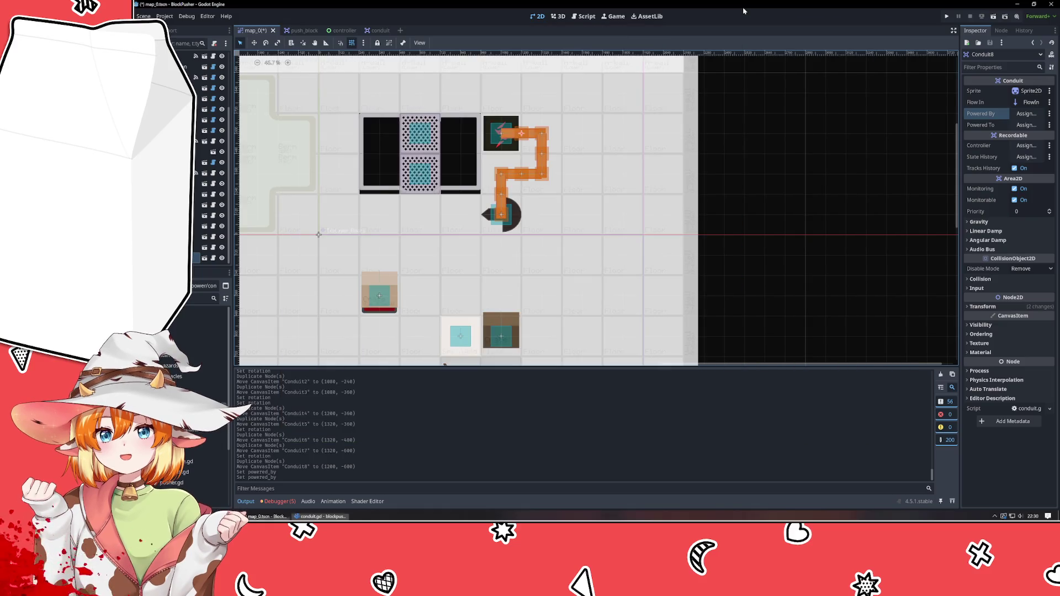
pyautogui.click(744, 11)
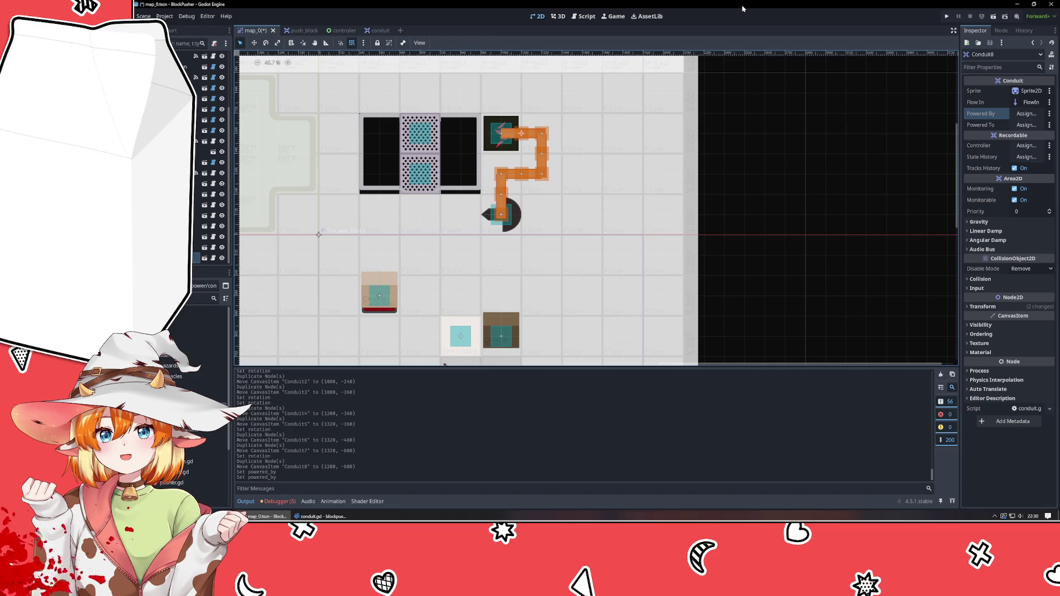
# - Set Conduit8's Powered By to the PowerBank node
pyautogui.click(1026, 113)
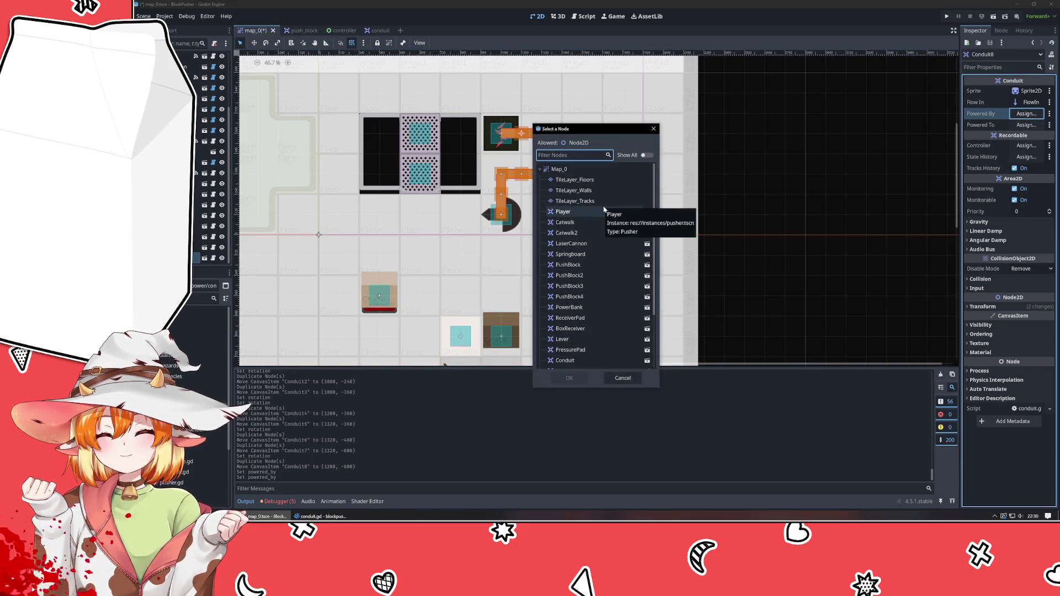
pyautogui.click(653, 129)
pyautogui.click(567, 158)
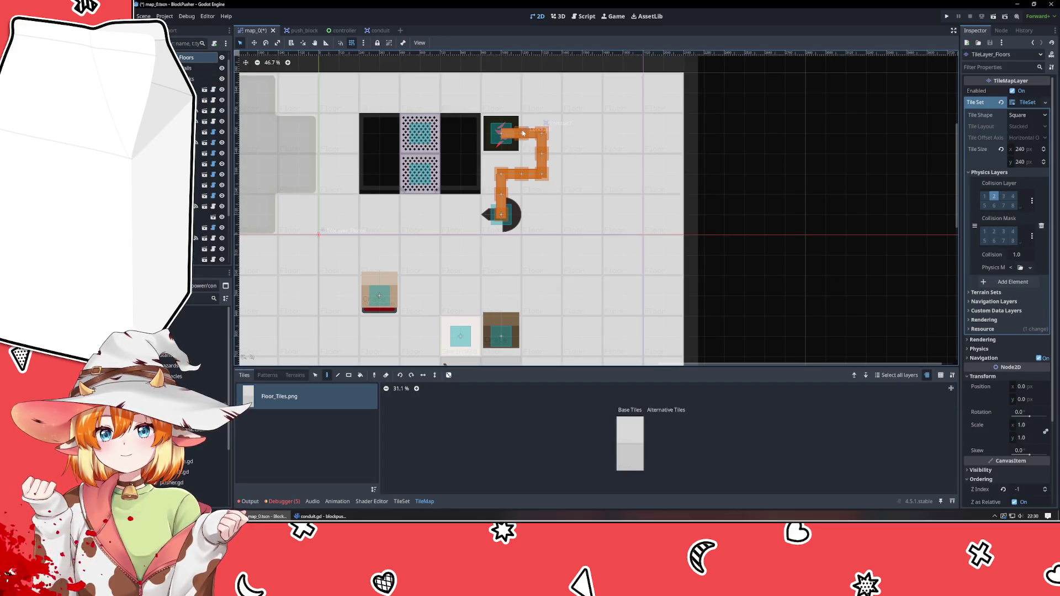
pyautogui.scroll(-2, 213, 157)
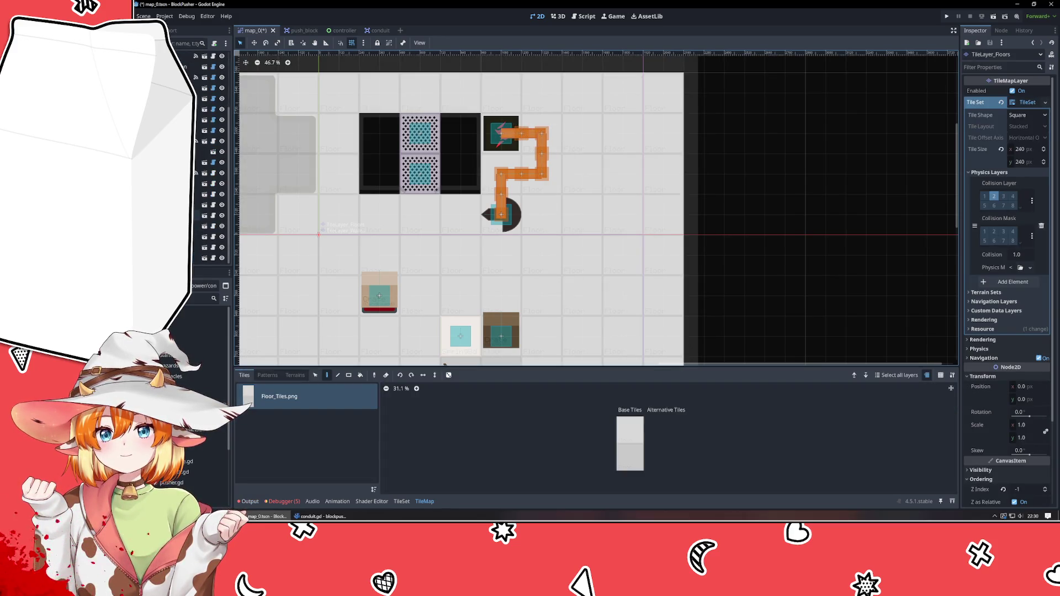
pyautogui.click(182, 258)
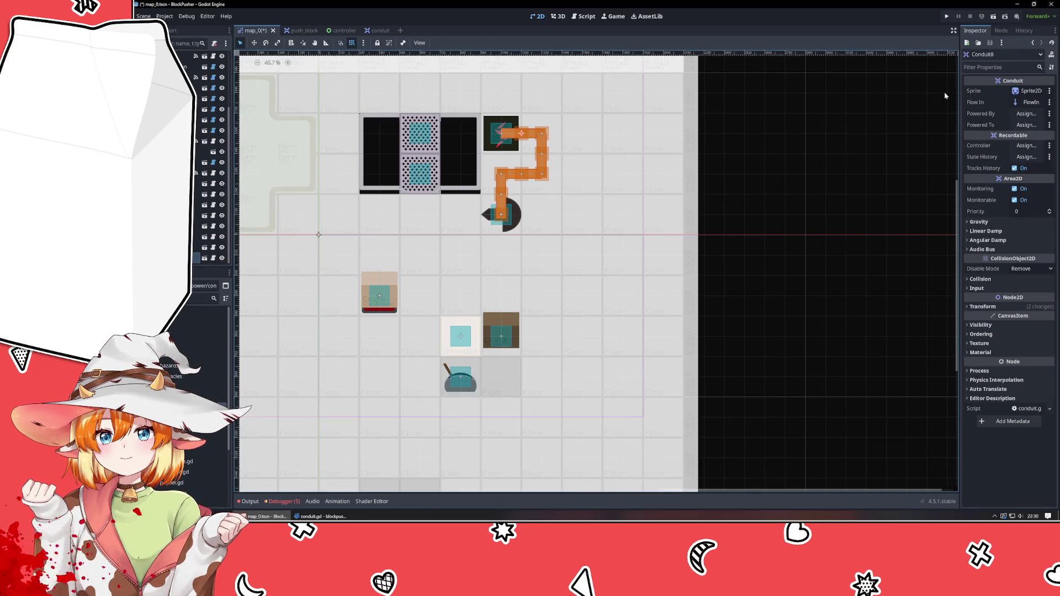
pyautogui.click(1027, 113)
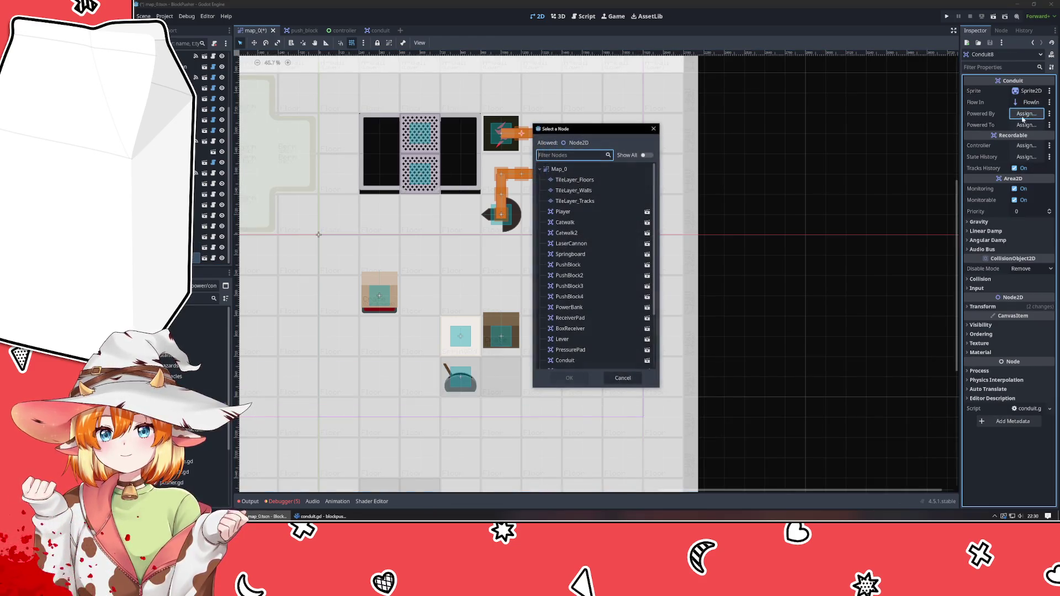
pyautogui.click(586, 310)
pyautogui.doubleClick(586, 308)
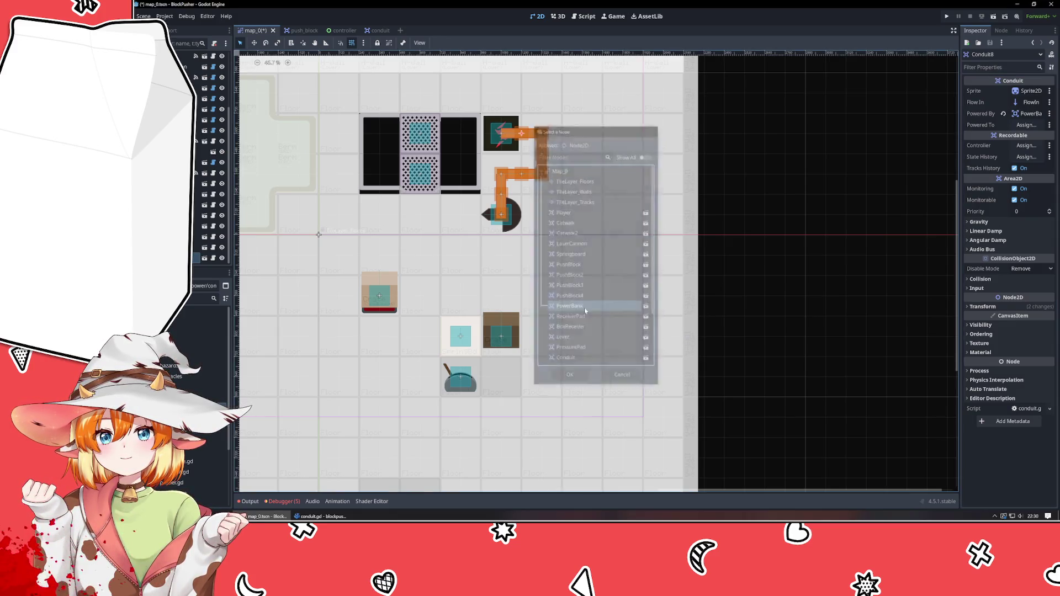
# - Set the first Conduit's Powered To to the LaserCannon node
pyautogui.click(502, 215)
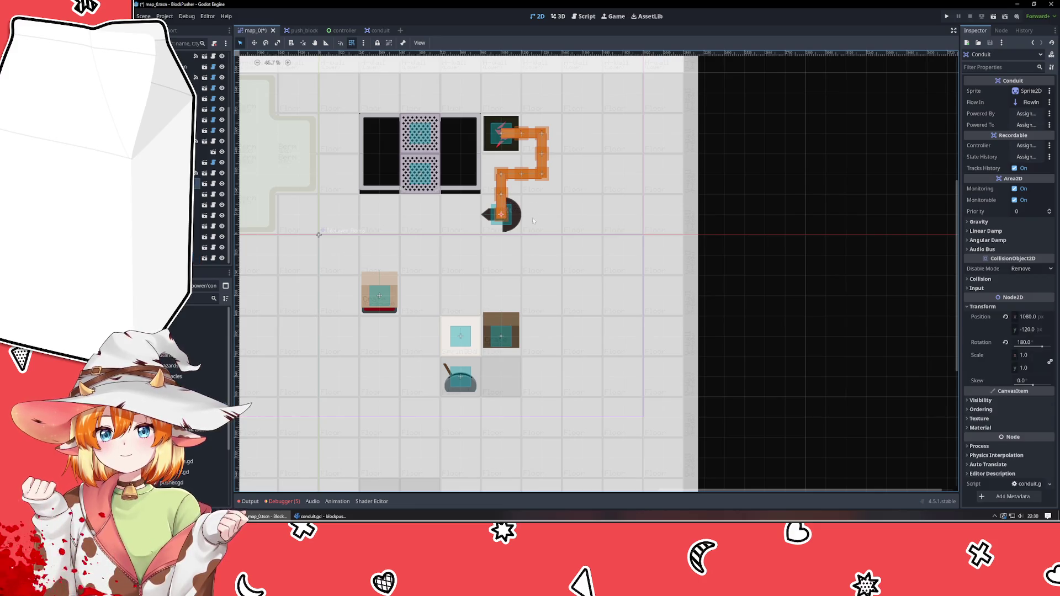
pyautogui.click(1027, 126)
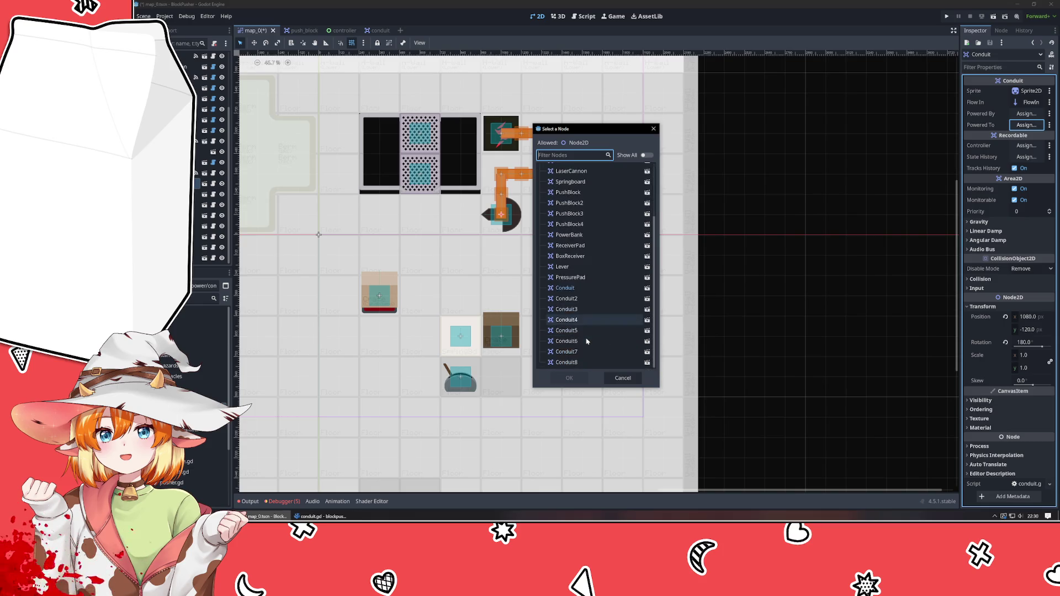
pyautogui.doubleClick(589, 244)
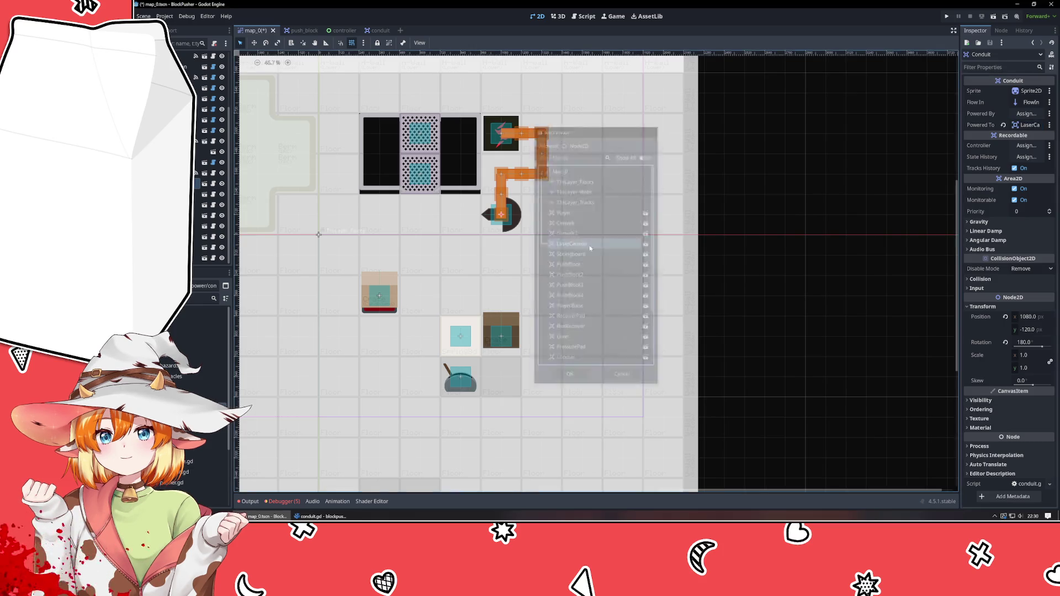
pyautogui.click(767, 255)
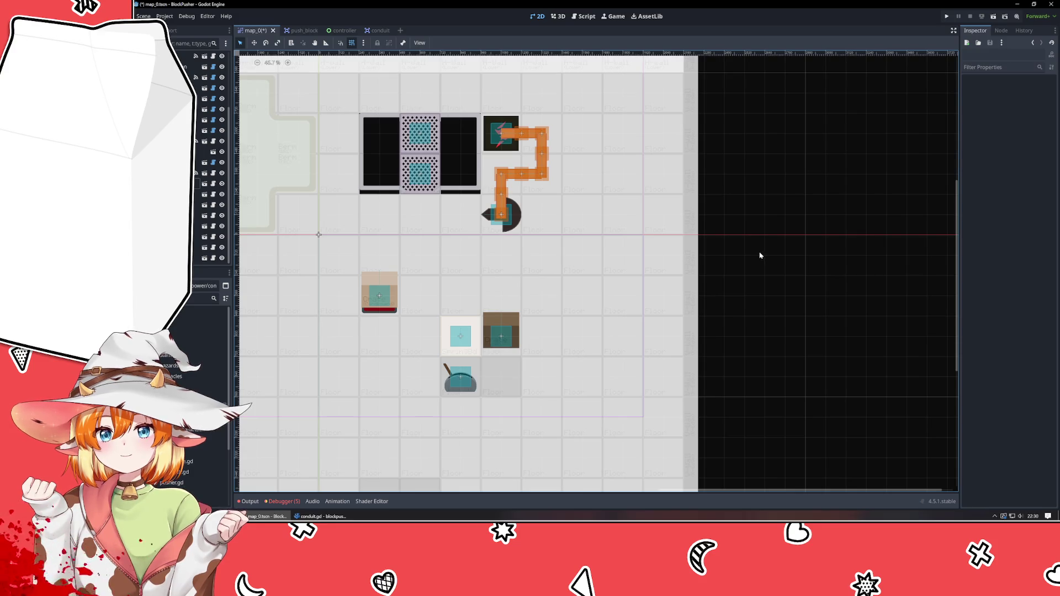
pyautogui.click(317, 516)
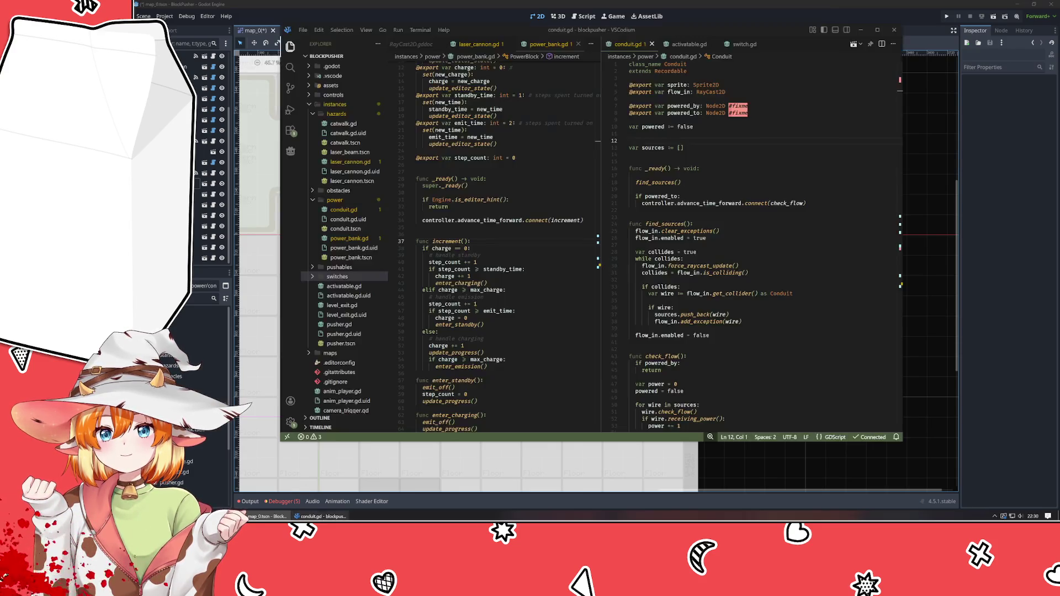
pyautogui.scroll(-8, 736, 276)
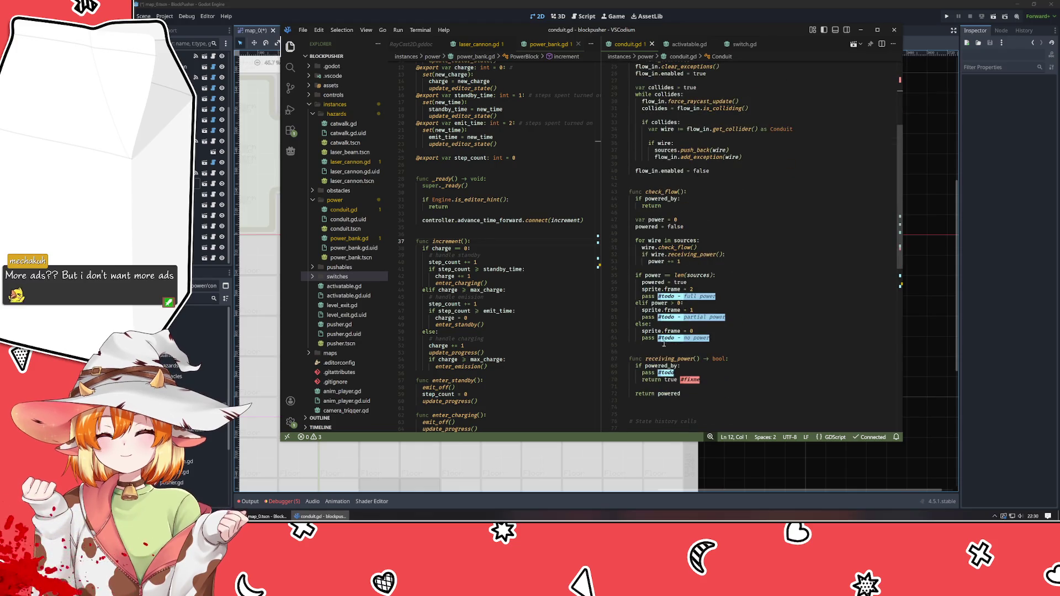
pyautogui.click(691, 352)
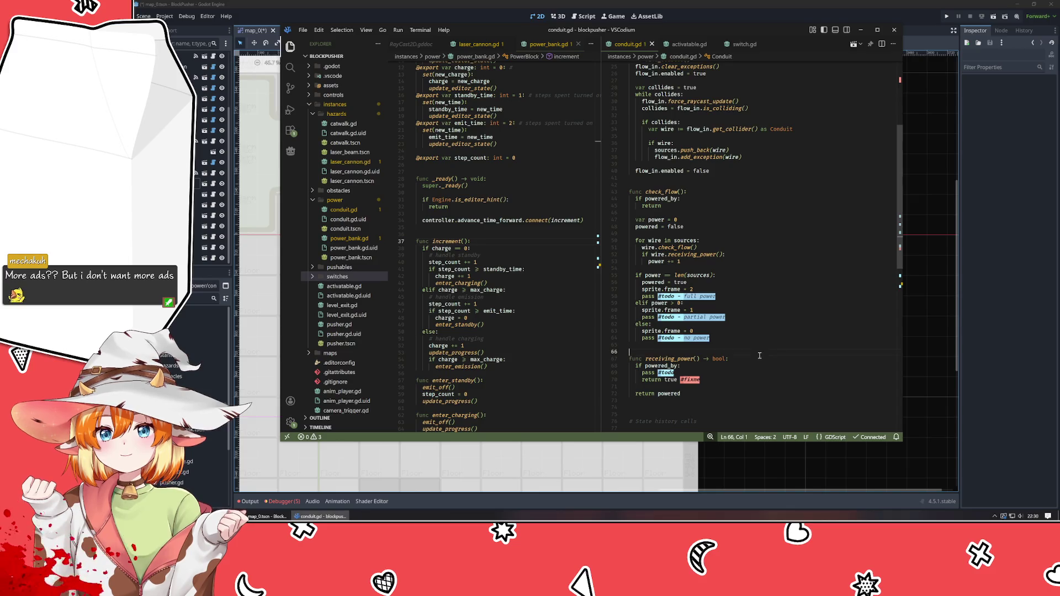
pyautogui.click(918, 17)
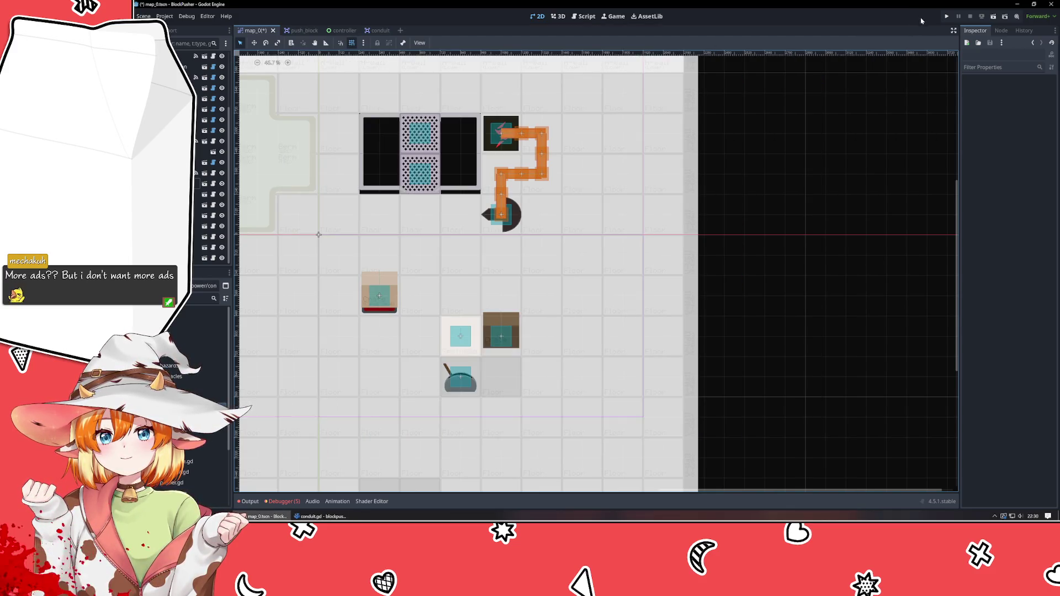
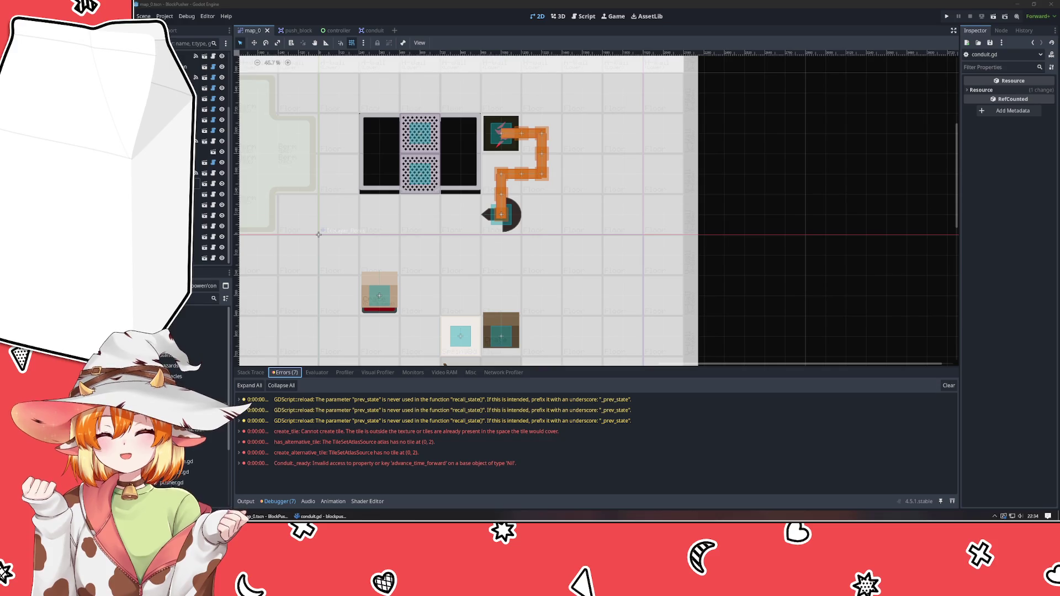
# - Select all eight orange conduit segments and assign the Controller node to their Controller property
pyautogui.click(511, 172)
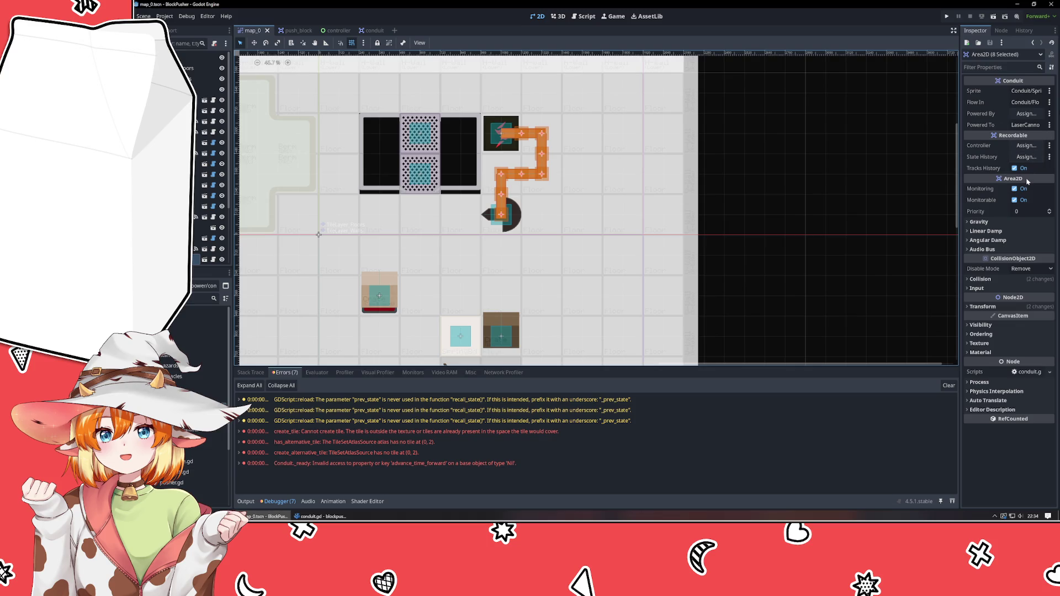
pyautogui.moveTo(1028, 182)
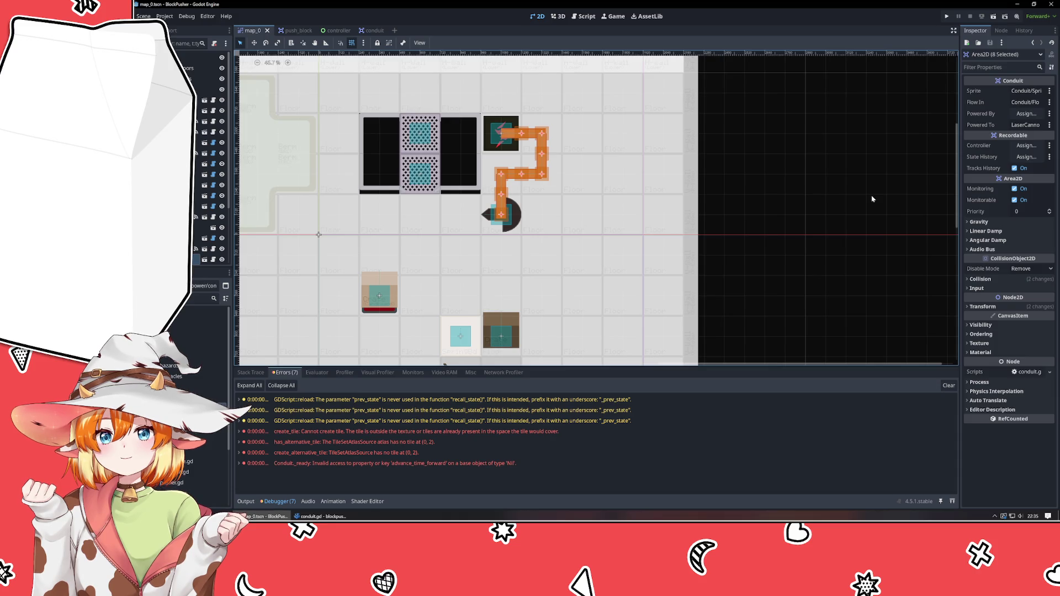
pyautogui.click(1027, 145)
pyautogui.press('Return')
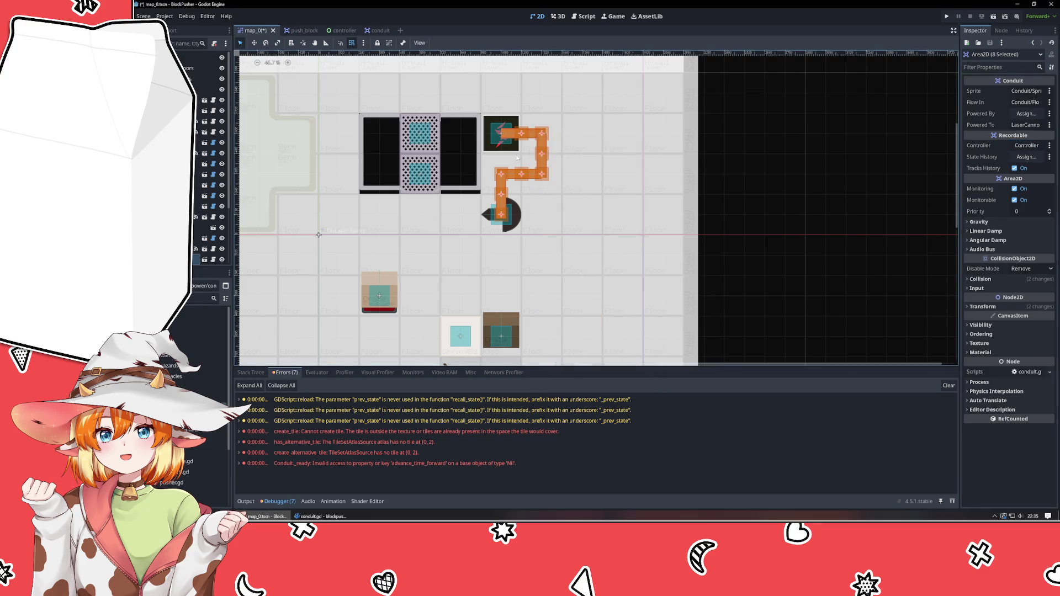
# - In the conduit scene, assign the StateHistory node to the State History property
pyautogui.click(372, 31)
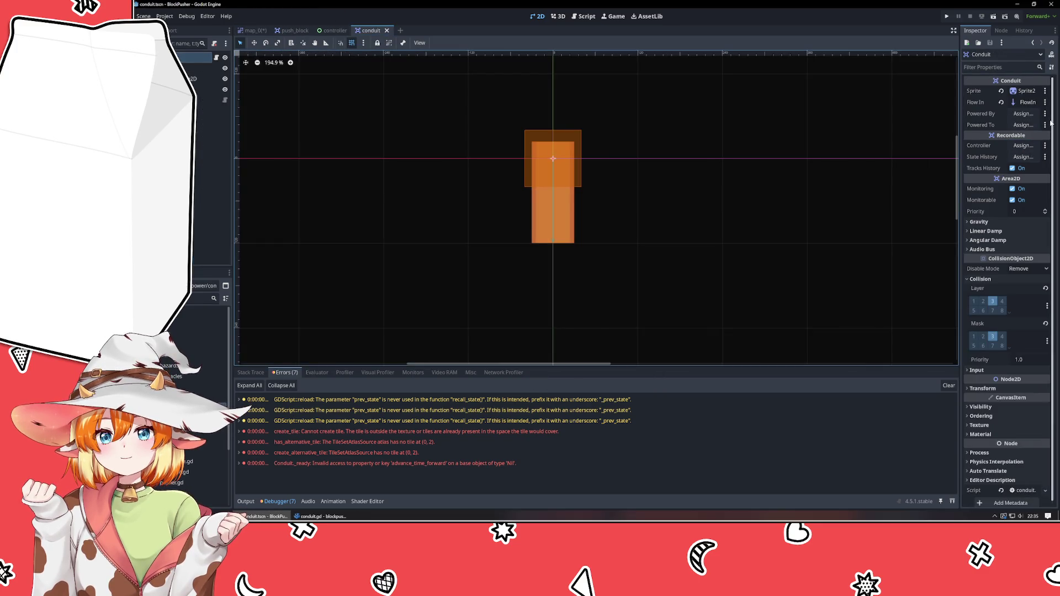
pyautogui.click(1023, 157)
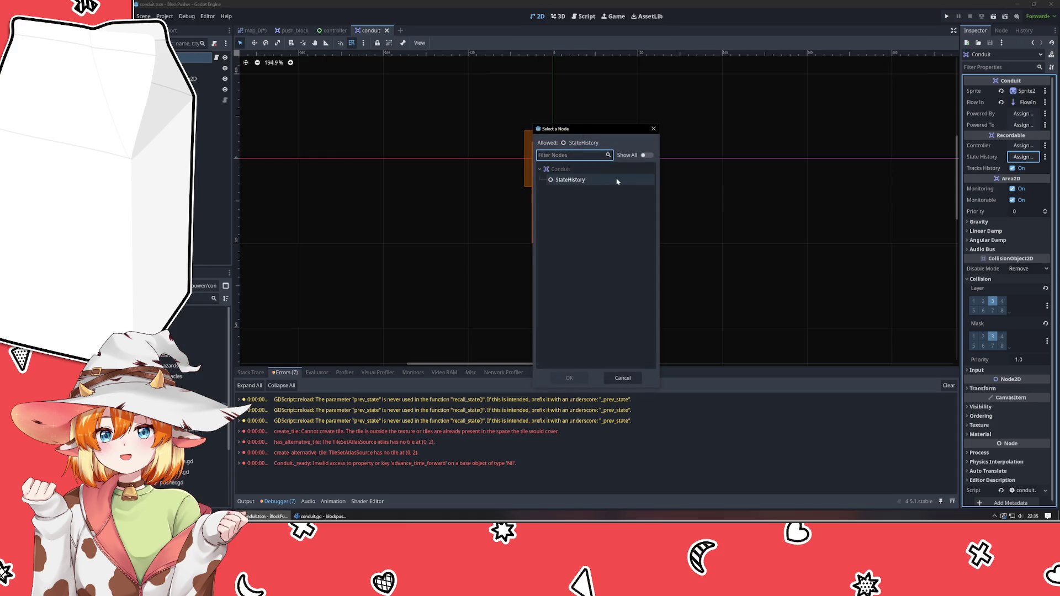
pyautogui.click(591, 179)
pyautogui.press('Return')
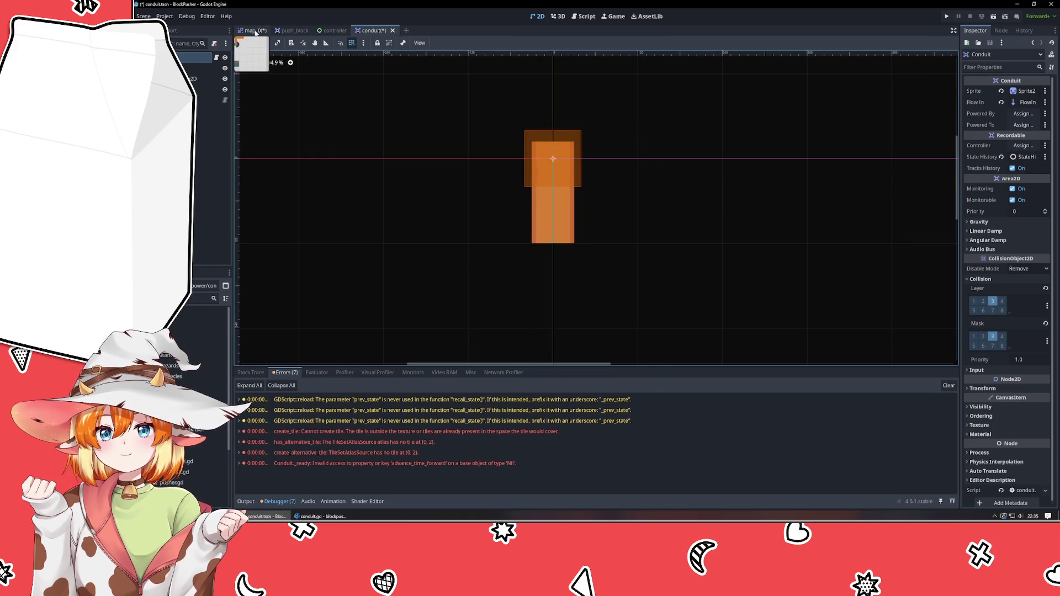
# - Save the conduit scene and return to map_0 with nothing selected
pyautogui.hotkey('ctrl', 's')
pyautogui.click(256, 30)
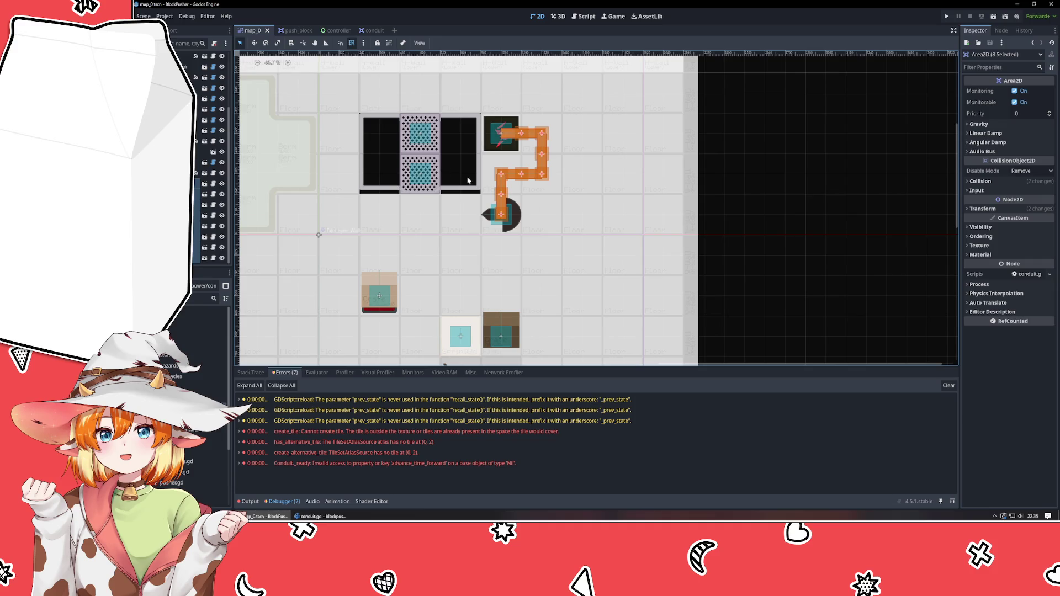
pyautogui.click(735, 237)
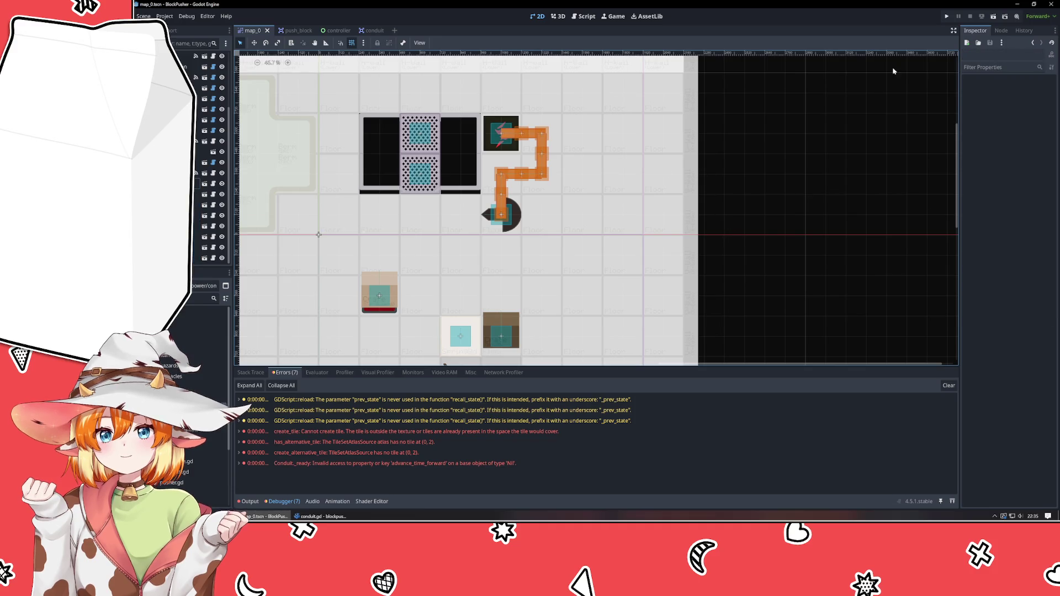
# - Test-run the level, stop it, and undo conduit.gd's lost indentation in VSCodium
pyautogui.click(945, 17)
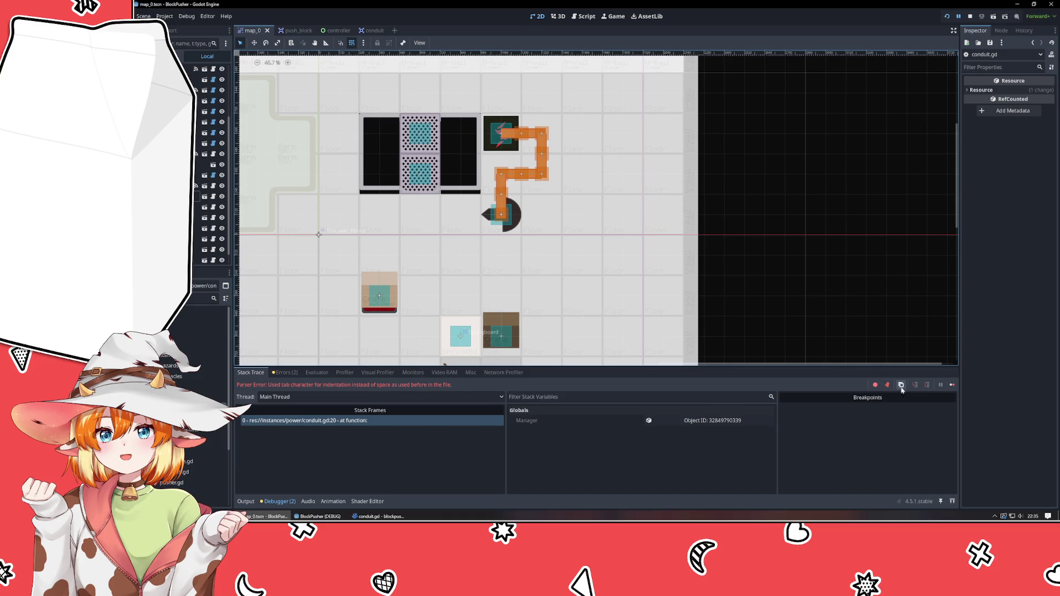
pyautogui.click(972, 17)
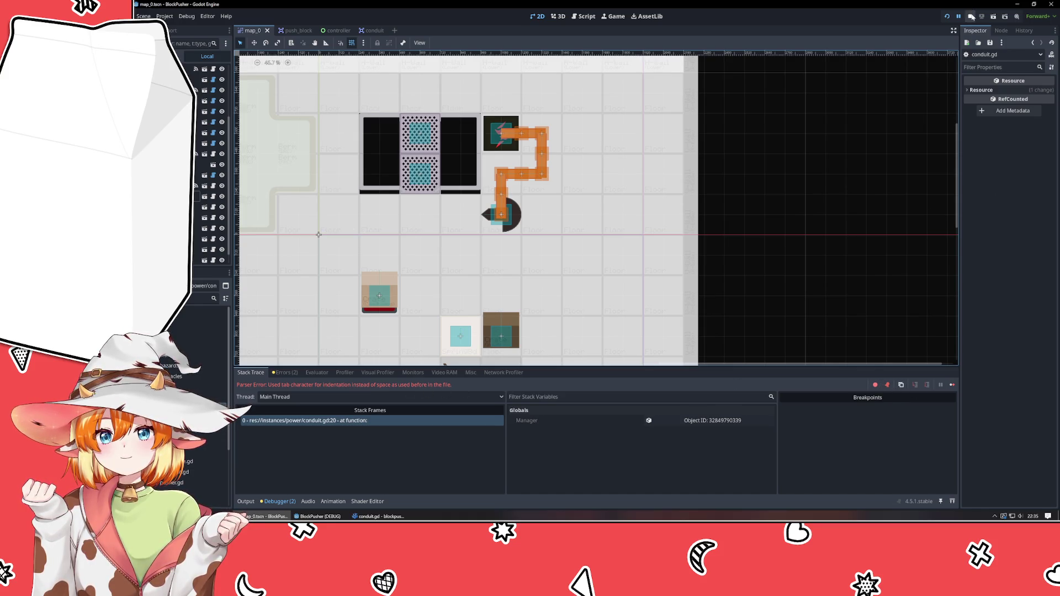
pyautogui.hotkey('alt', 'Tab')
pyautogui.hotkey('ctrl', 'z')
pyautogui.hotkey('ctrl', 'z')
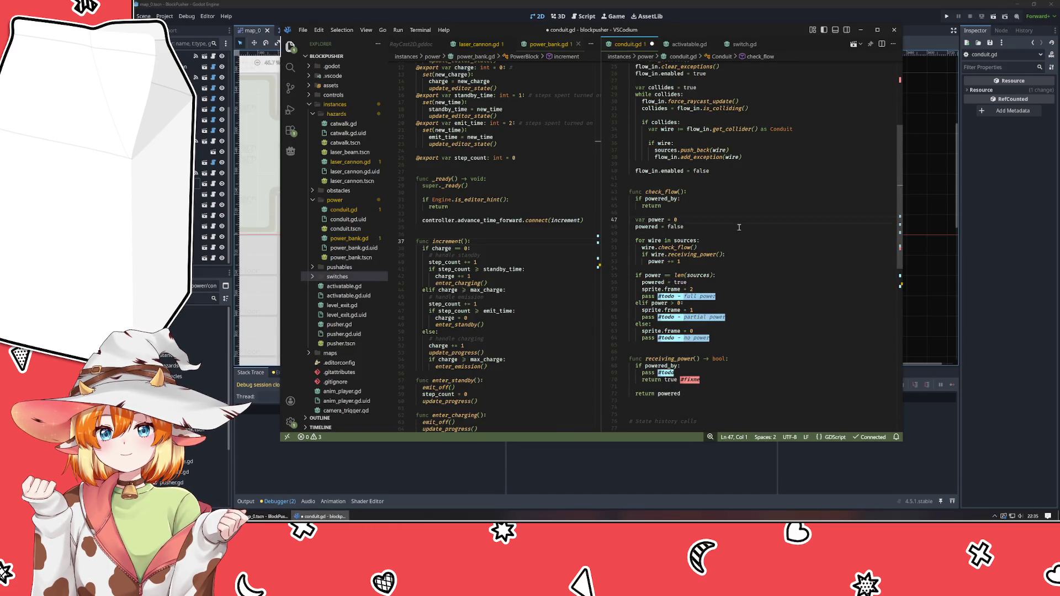
# - Convert conduit.gd's indentation to tabs via the command palette and save it
pyautogui.hotkey('ctrl', 'shift', 'p')
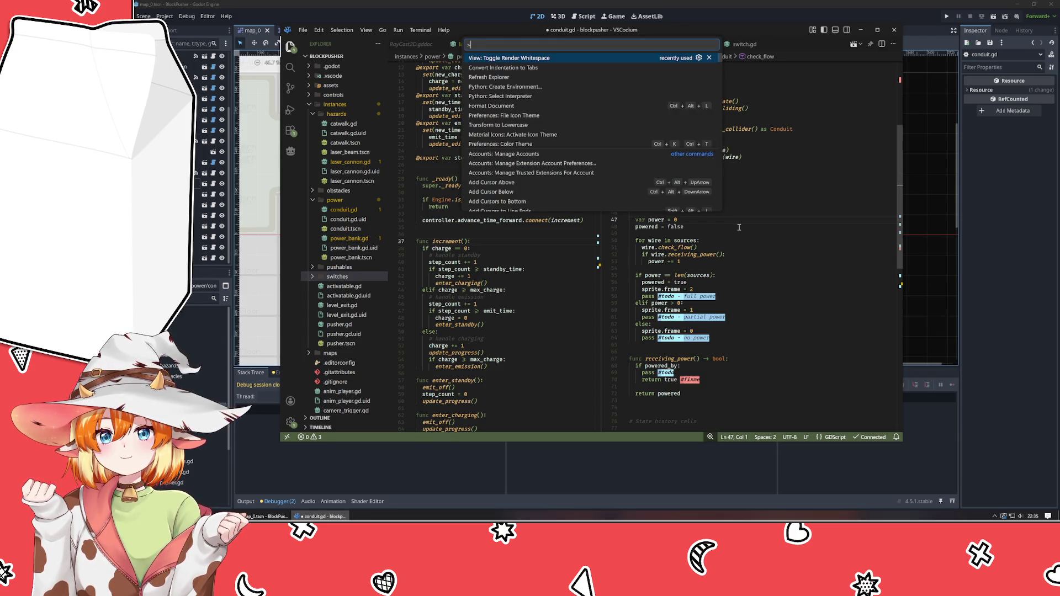
pyautogui.press('Down')
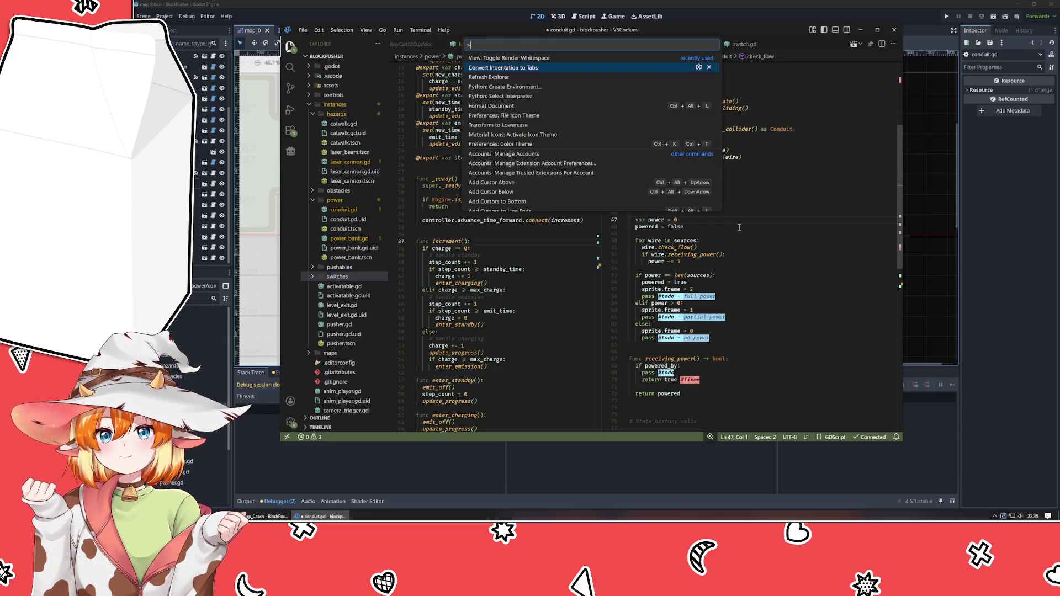
pyautogui.press('Return')
pyautogui.hotkey('ctrl', 's')
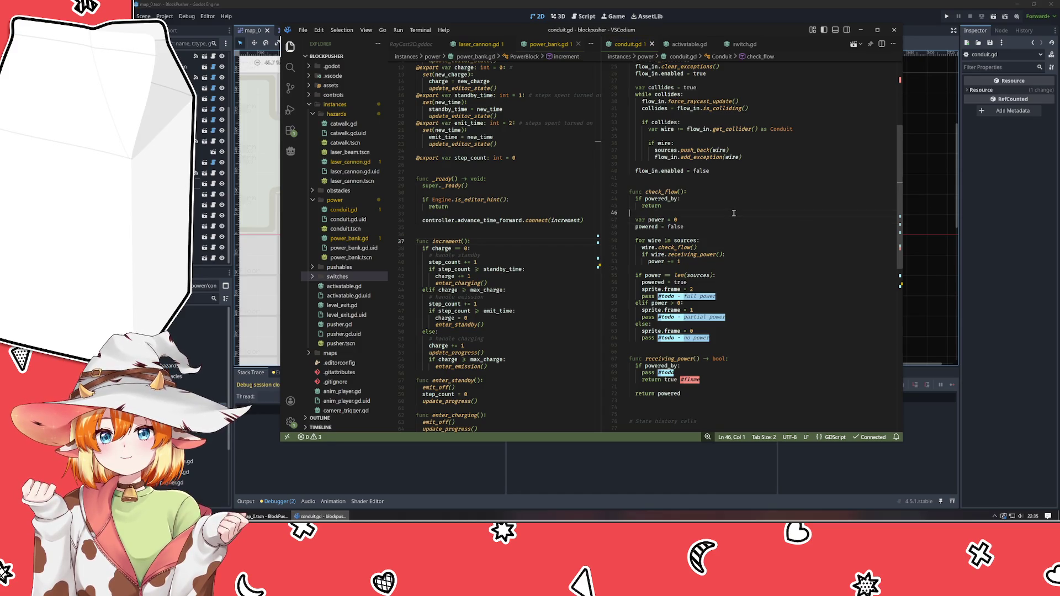
# - Rerun the level with the fixed script, stop it, and show the logged errors
pyautogui.click(947, 17)
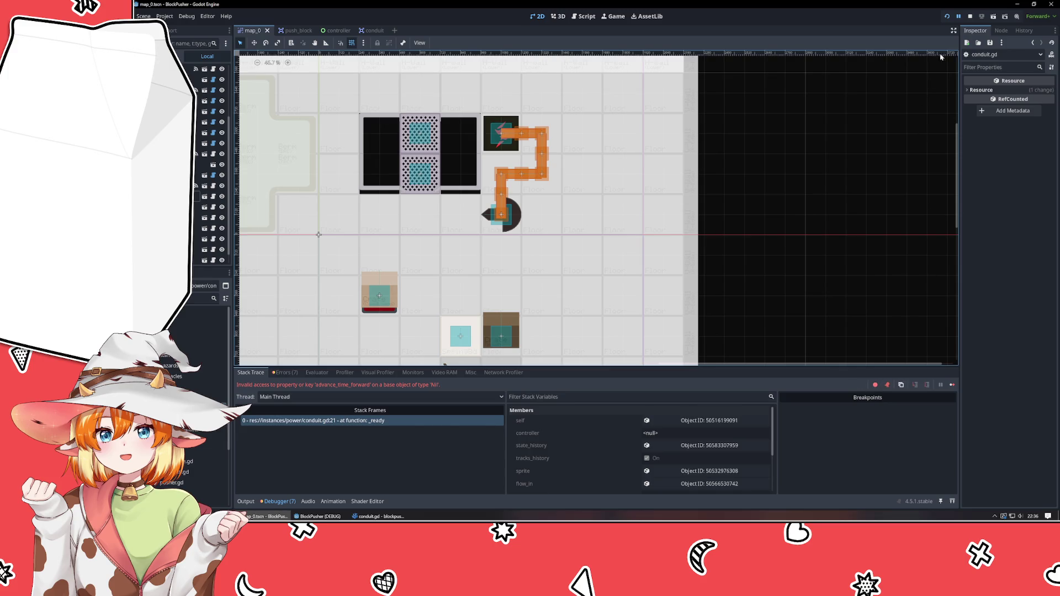
pyautogui.click(970, 16)
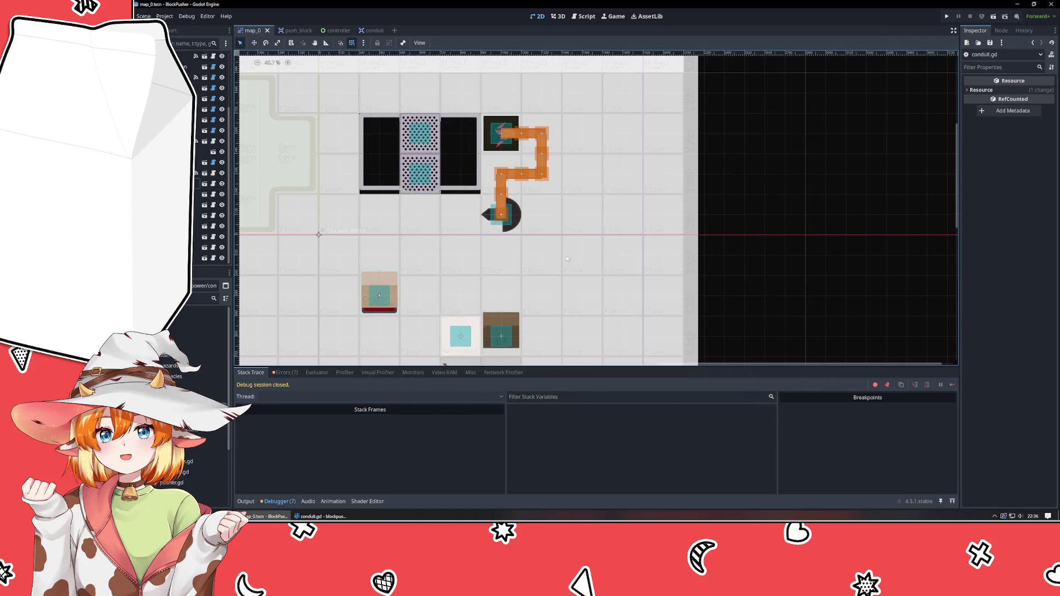
pyautogui.click(284, 372)
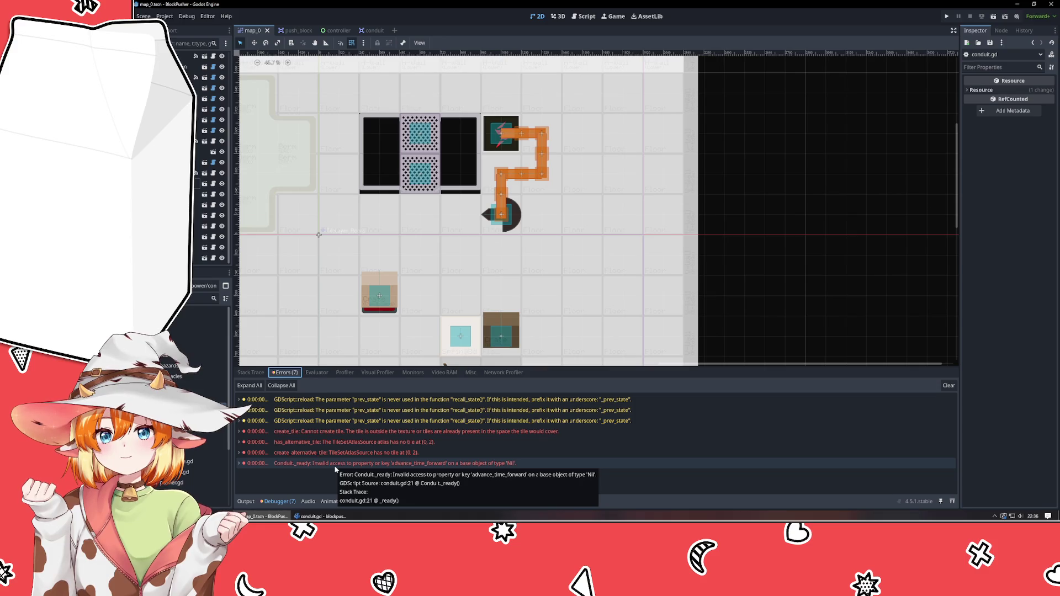
# - Expand and collapse the has_alternative_tile, create_alternative_tile and create_tile error details
pyautogui.doubleClick(335, 442)
pyautogui.doubleClick(336, 444)
pyautogui.doubleClick(332, 452)
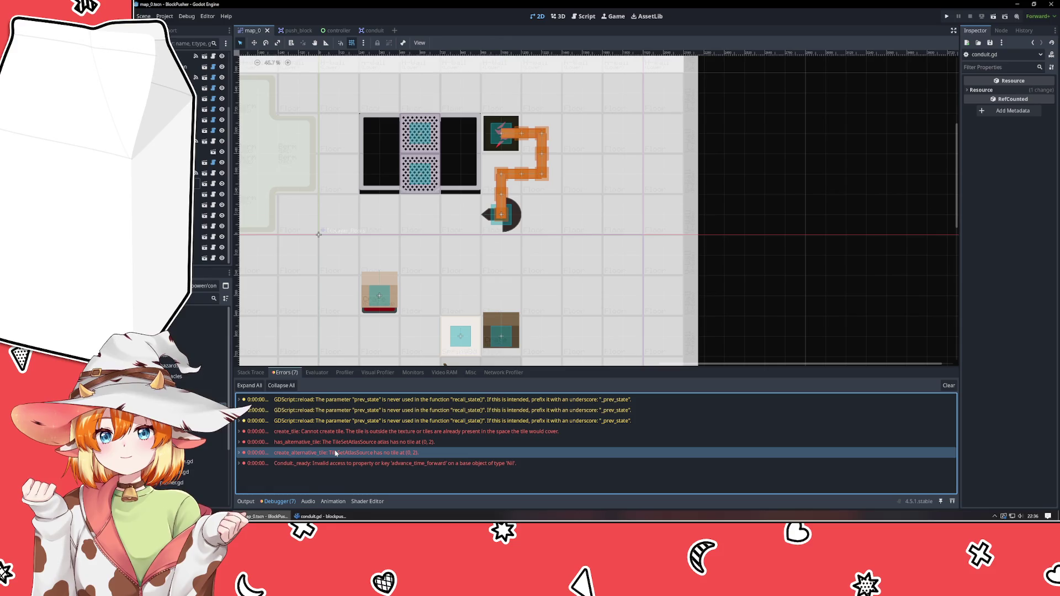
pyautogui.doubleClick(331, 452)
pyautogui.doubleClick(332, 433)
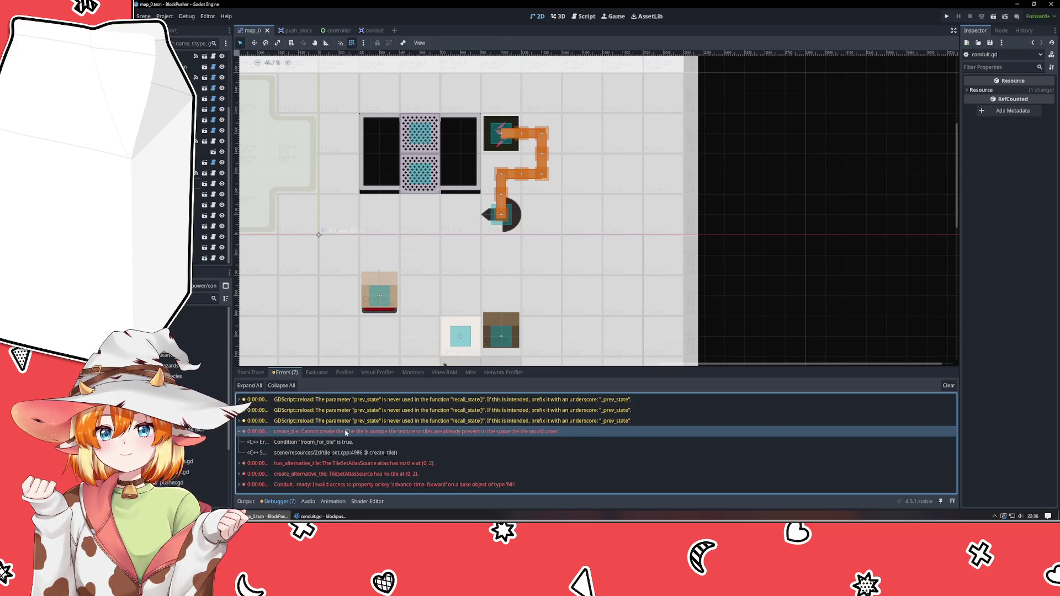
pyautogui.click(342, 442)
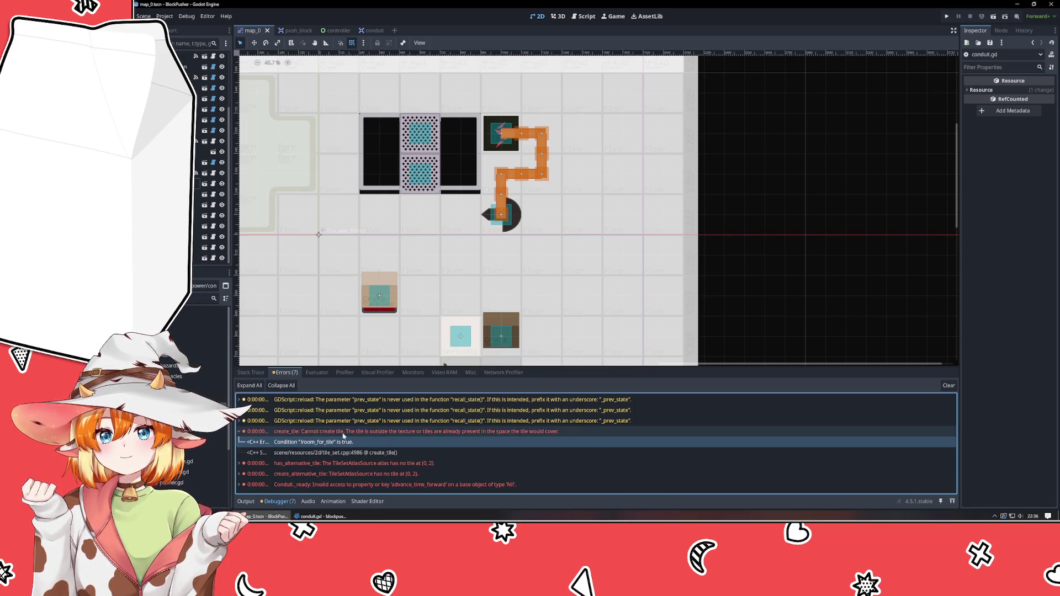
pyautogui.doubleClick(342, 433)
# - Jump from the Conduit._ready error to conduit.gd line 21, then return to Godot
pyautogui.moveTo(323, 467)
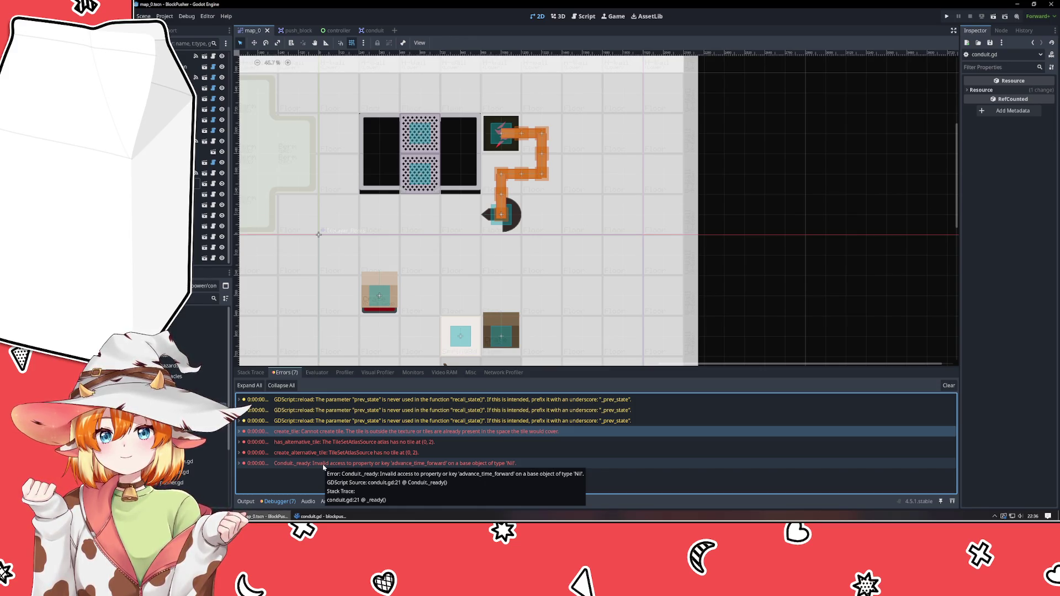
pyautogui.doubleClick(323, 467)
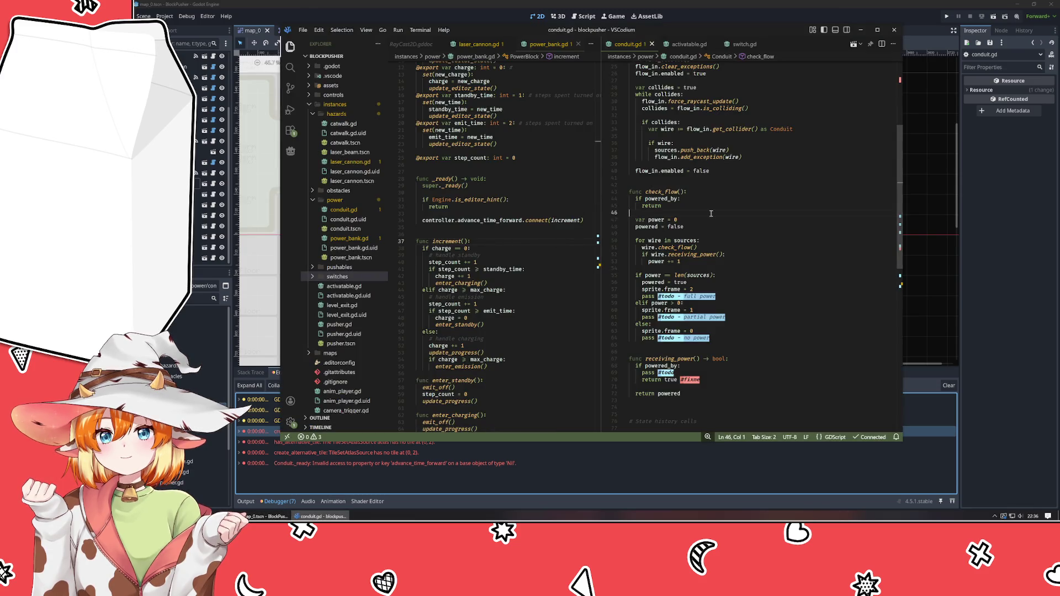
pyautogui.scroll(5, 711, 213)
pyautogui.moveTo(669, 205)
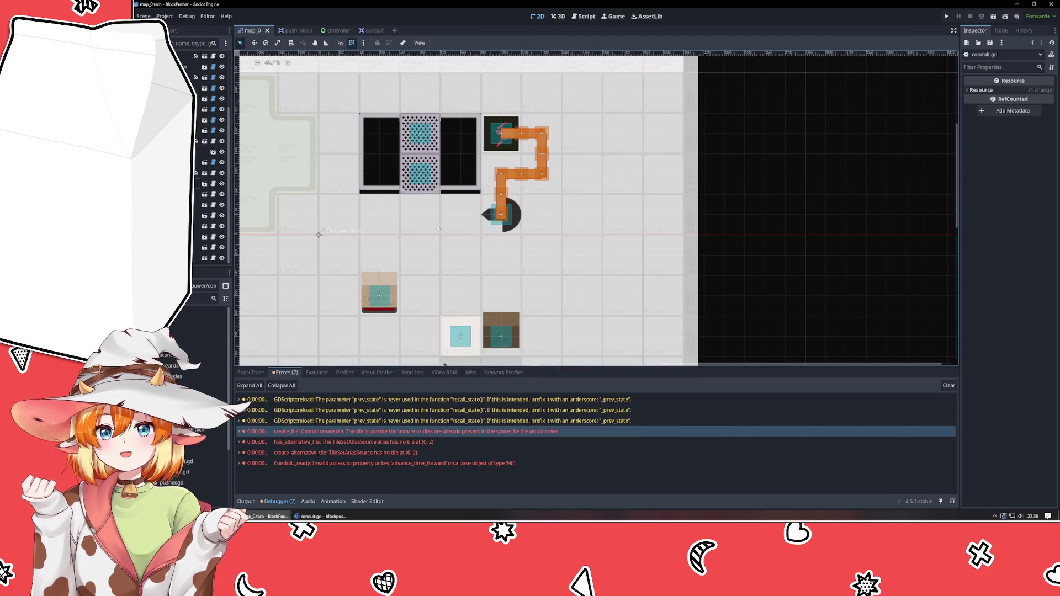
pyautogui.hotkey('alt', 'Tab')
pyautogui.moveTo(395, 465)
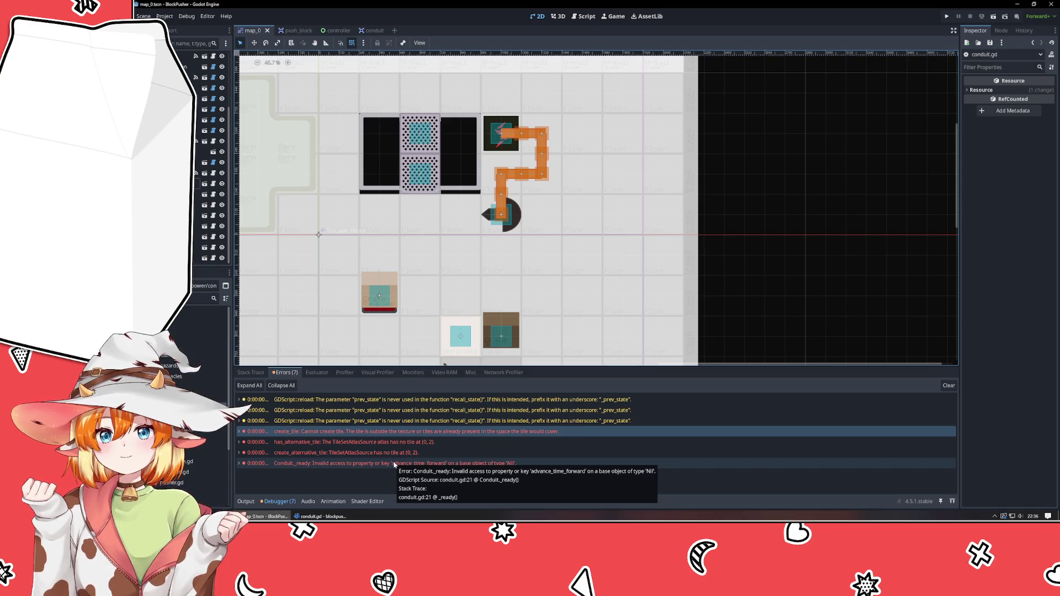
pyautogui.doubleClick(394, 464)
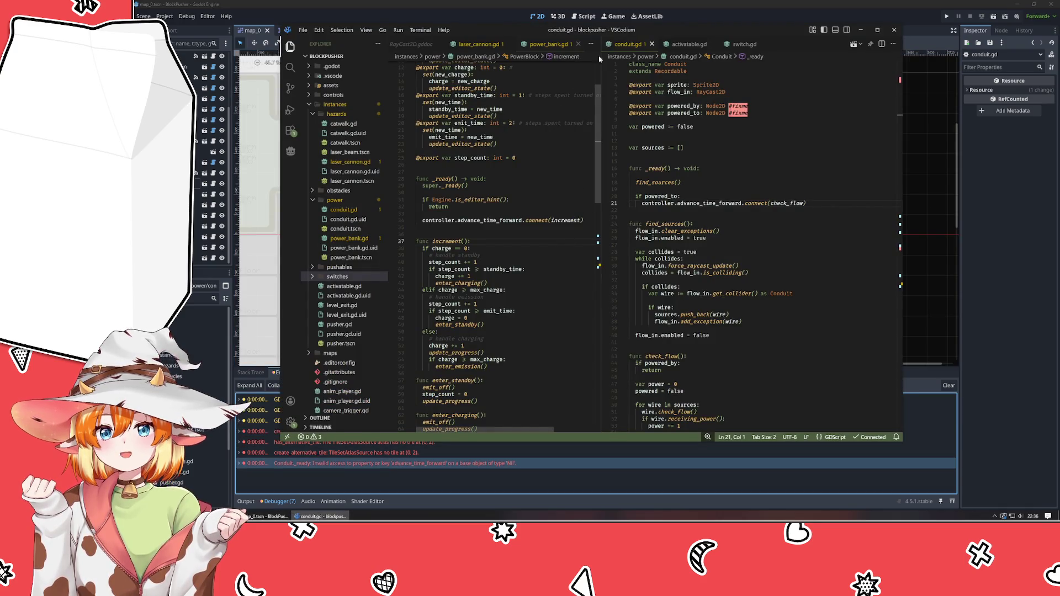
pyautogui.click(245, 157)
# - Inspect each conduit segment in turn, from the first through Conduit8 fed by the power bank
pyautogui.click(501, 214)
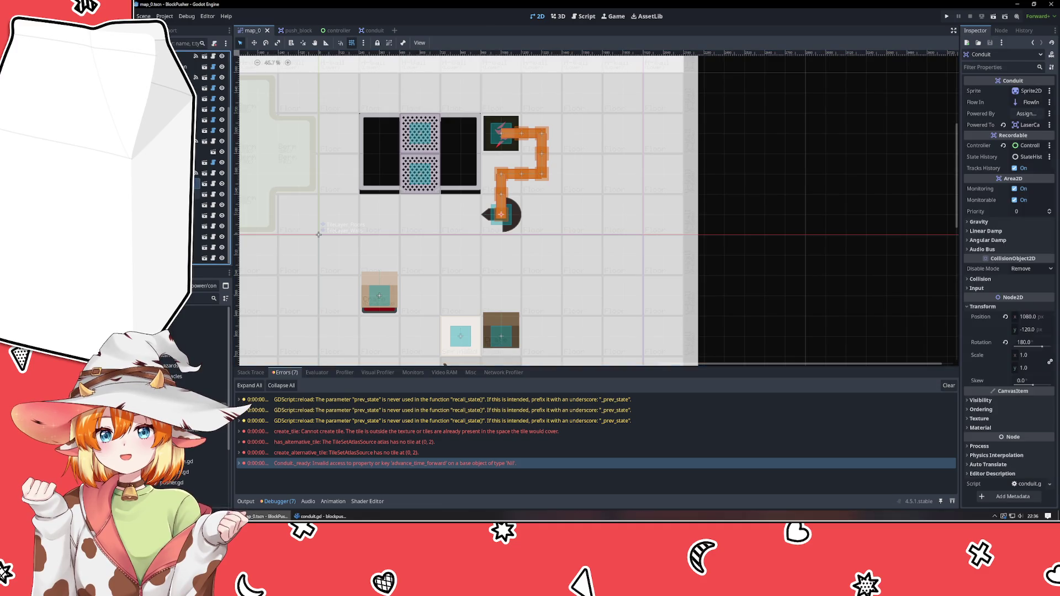
pyautogui.click(501, 193)
pyautogui.click(500, 174)
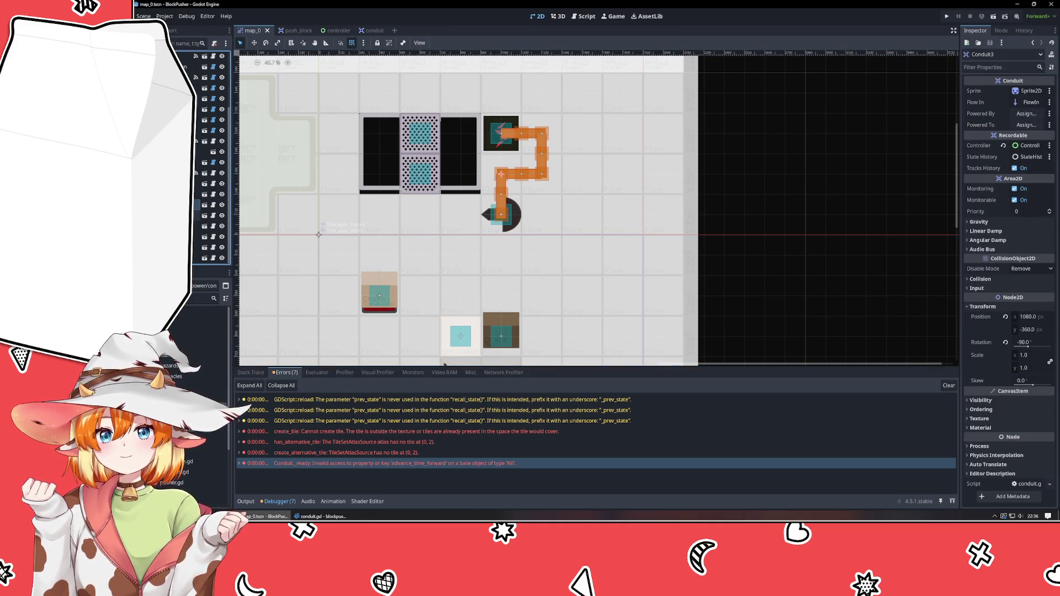
pyautogui.click(521, 174)
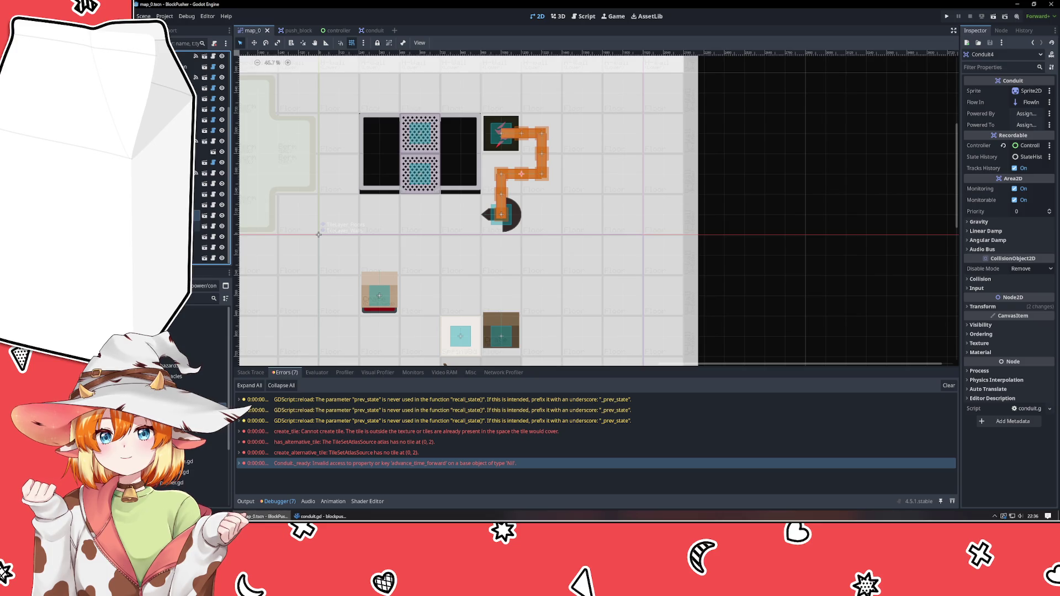
pyautogui.click(197, 237)
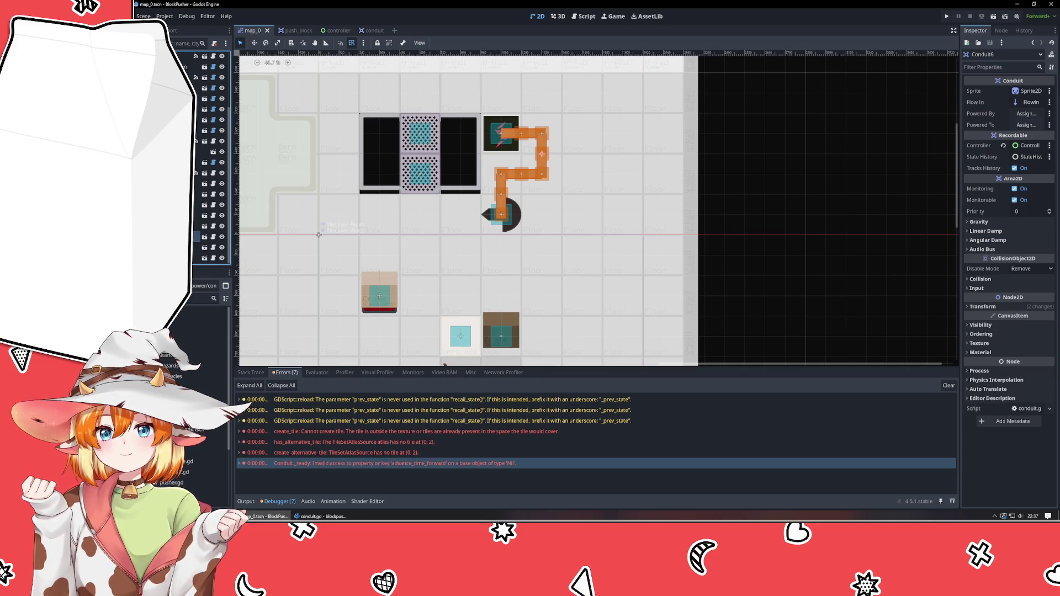
pyautogui.click(197, 246)
pyautogui.click(197, 258)
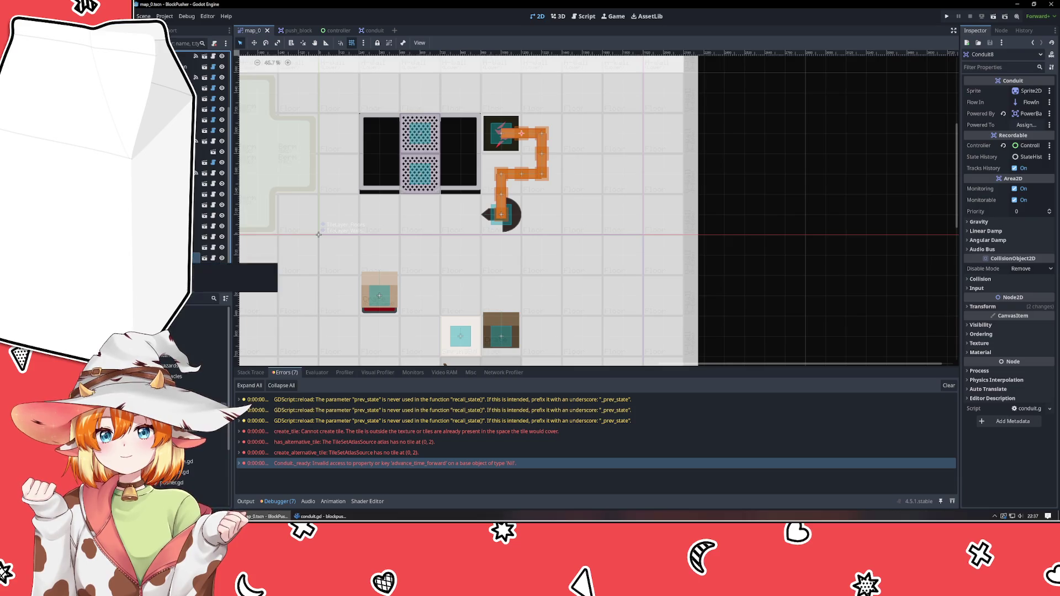
# - Check the powered_to test in conduit.gd's _ready, then review the Conduit node's links in the Inspector
pyautogui.click(320, 517)
pyautogui.click(661, 196)
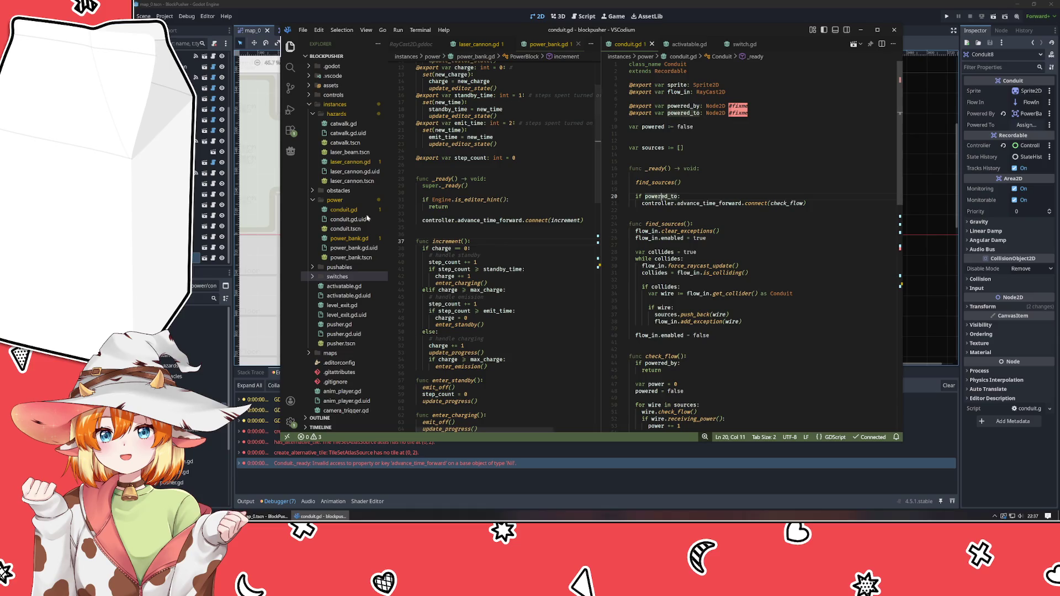
pyautogui.hotkey('alt', 'Tab')
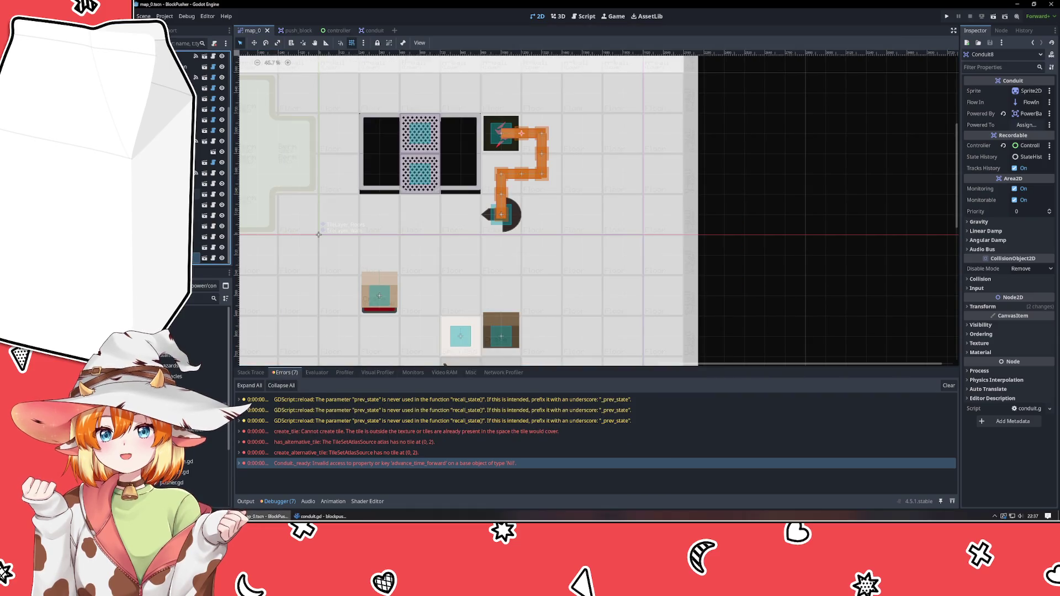
pyautogui.click(197, 184)
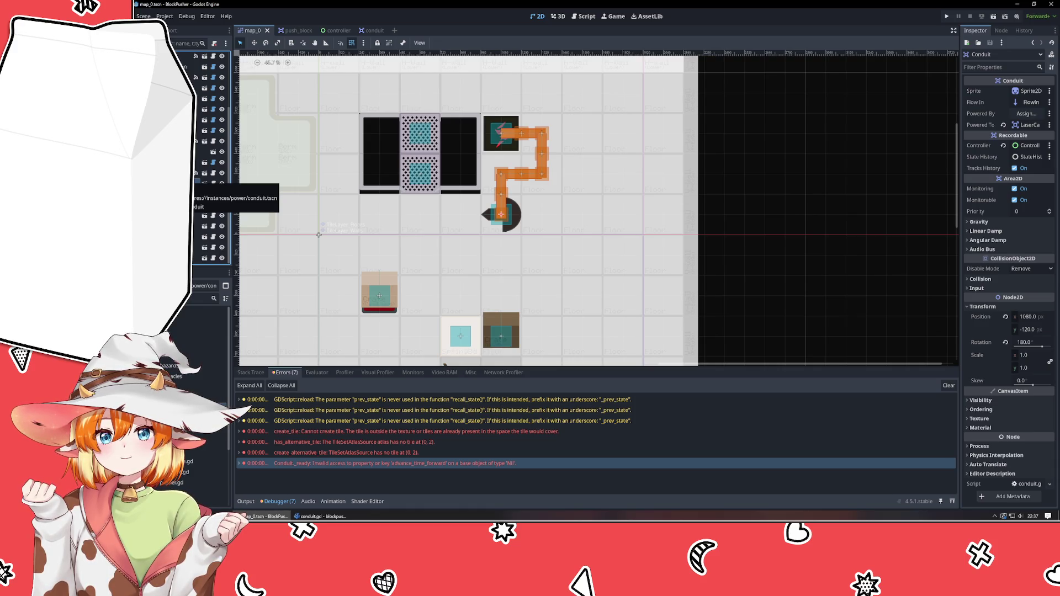
pyautogui.scroll(3, 343, 234)
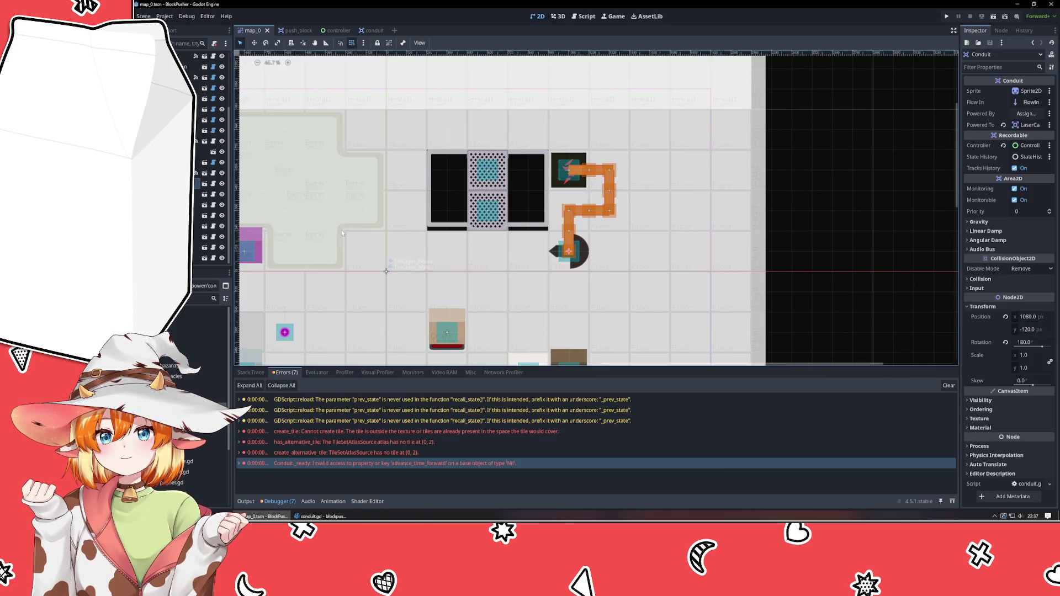
pyautogui.scroll(-5, 195, 186)
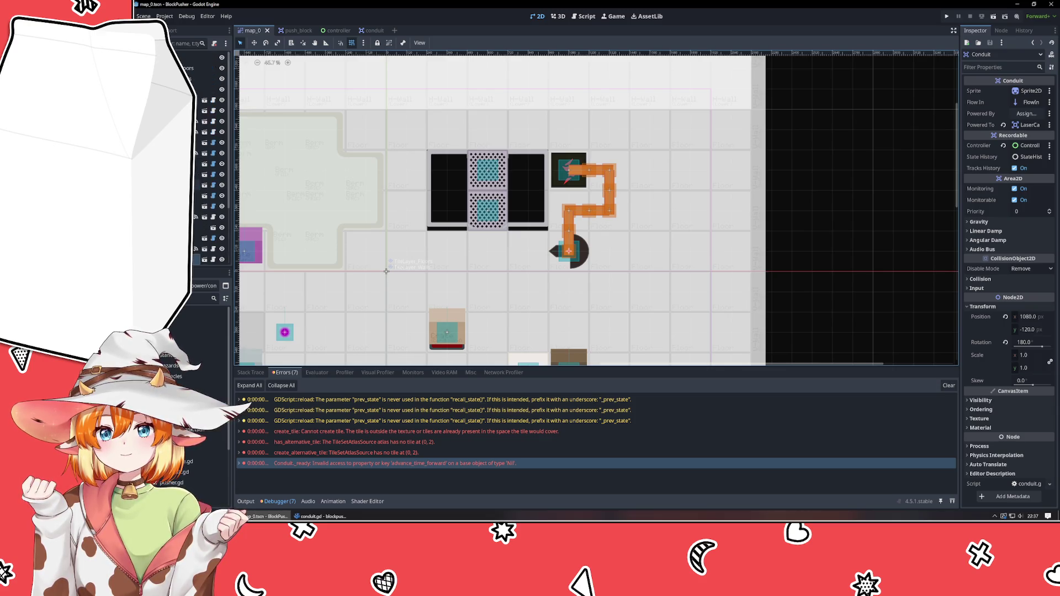
pyautogui.scroll(-3, 197, 193)
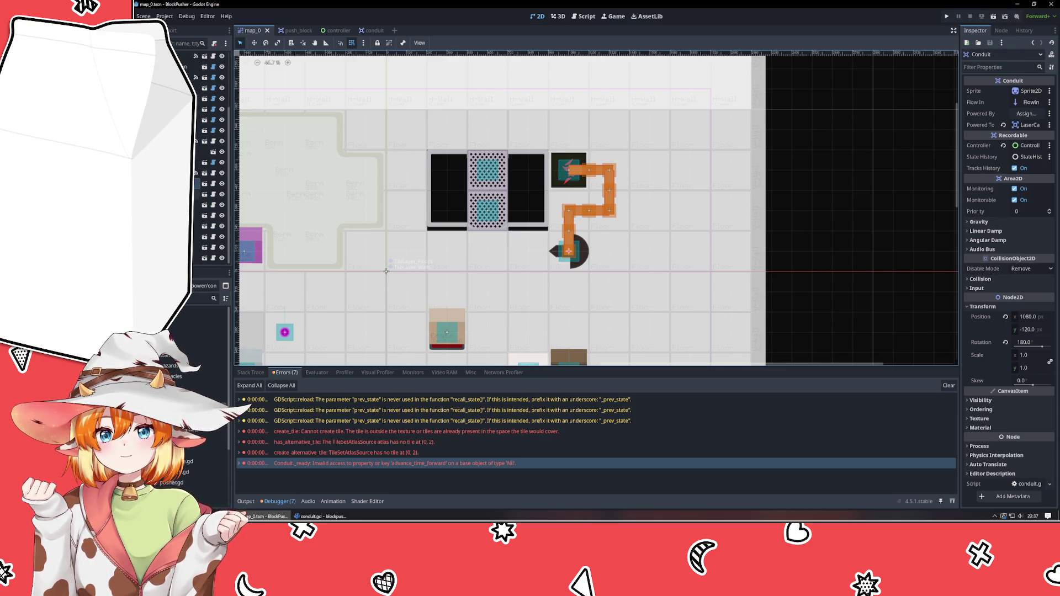
# - Start a test run of the game to exercise the conduit chain
pyautogui.hotkey('alt', 'Tab')
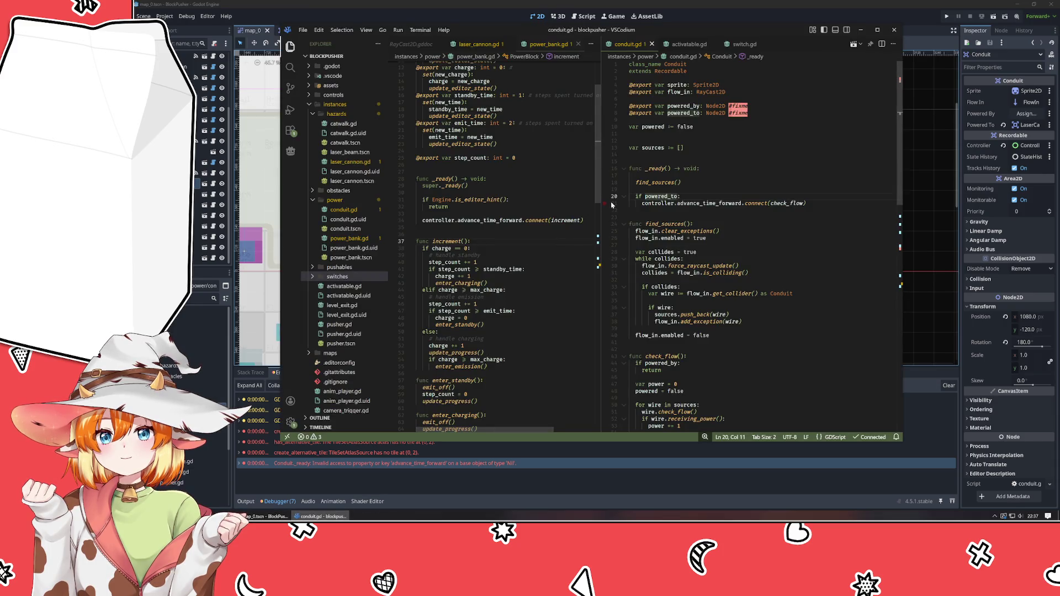
pyautogui.click(943, 18)
pyautogui.click(943, 18)
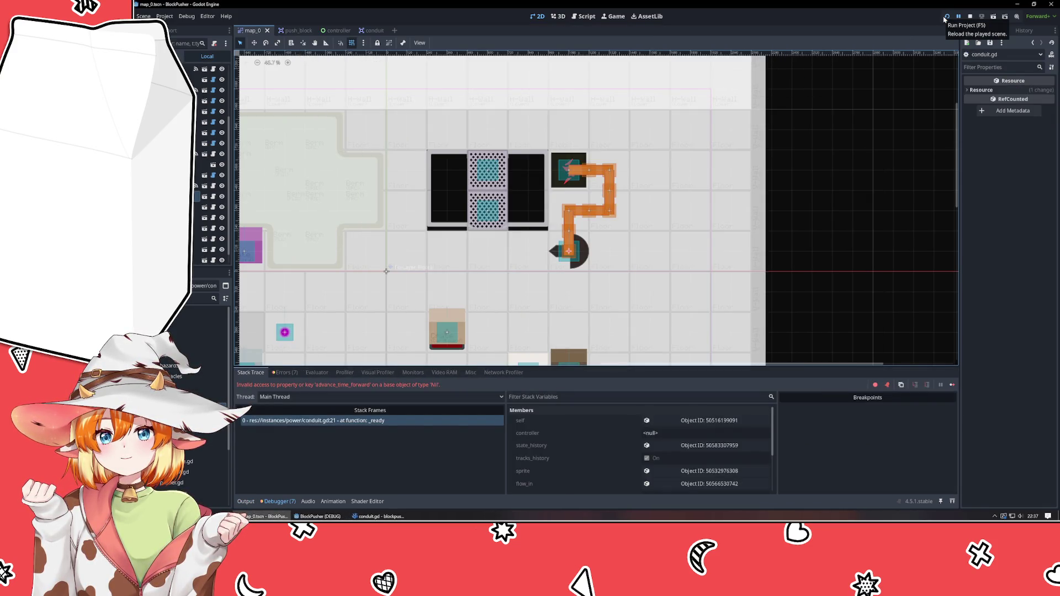
# - Add a breakpoint on line 21 of conduit.gd, at the signal call
pyautogui.hotkey('alt', 'Tab')
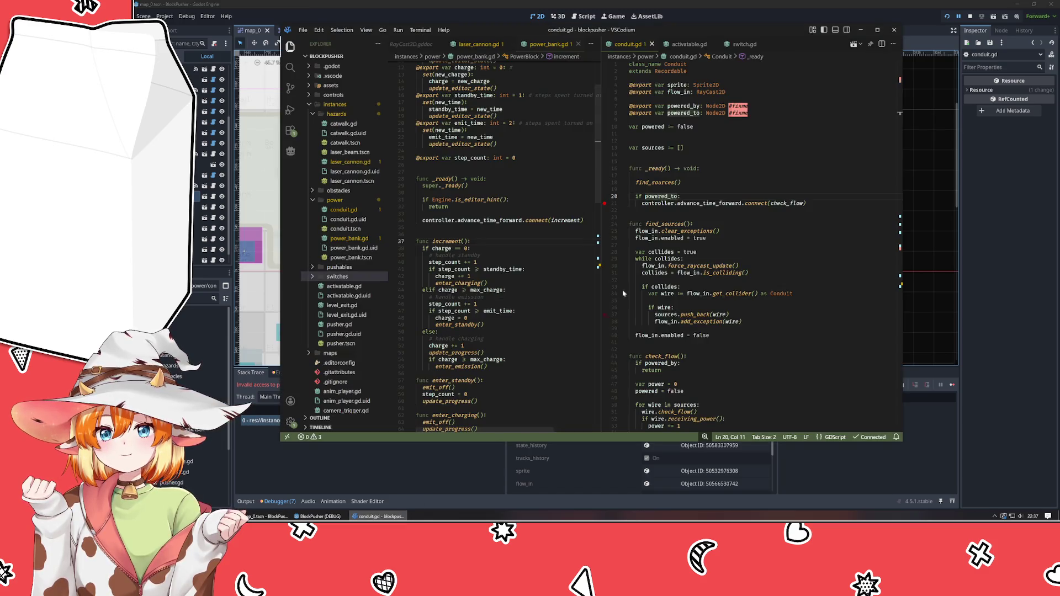
pyautogui.click(605, 204)
pyautogui.click(677, 204)
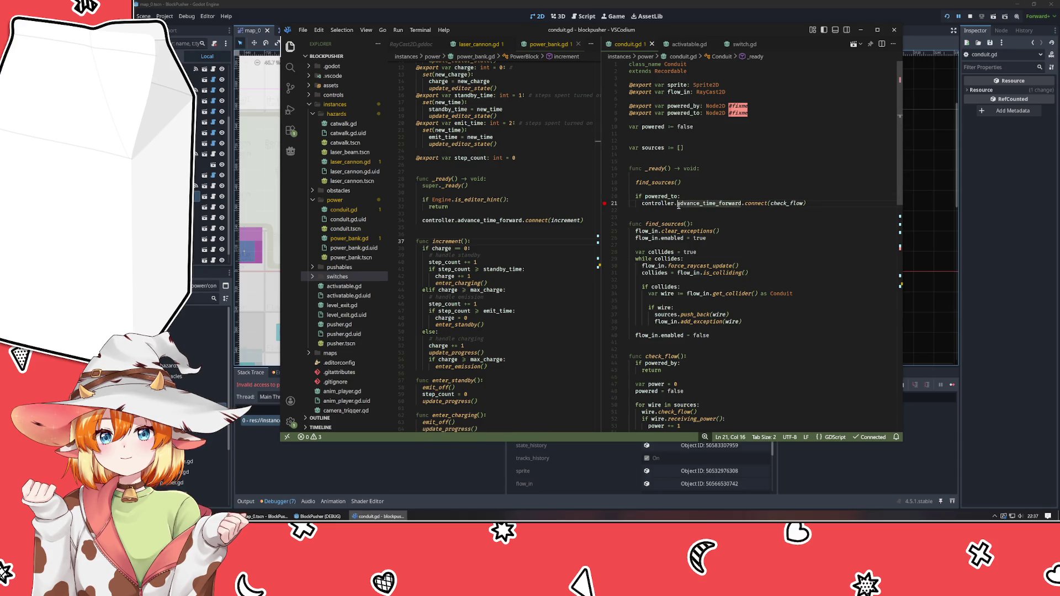
# - Back in Godot, select the floor tile layer and then the pressure pad
pyautogui.click(249, 319)
pyautogui.click(251, 320)
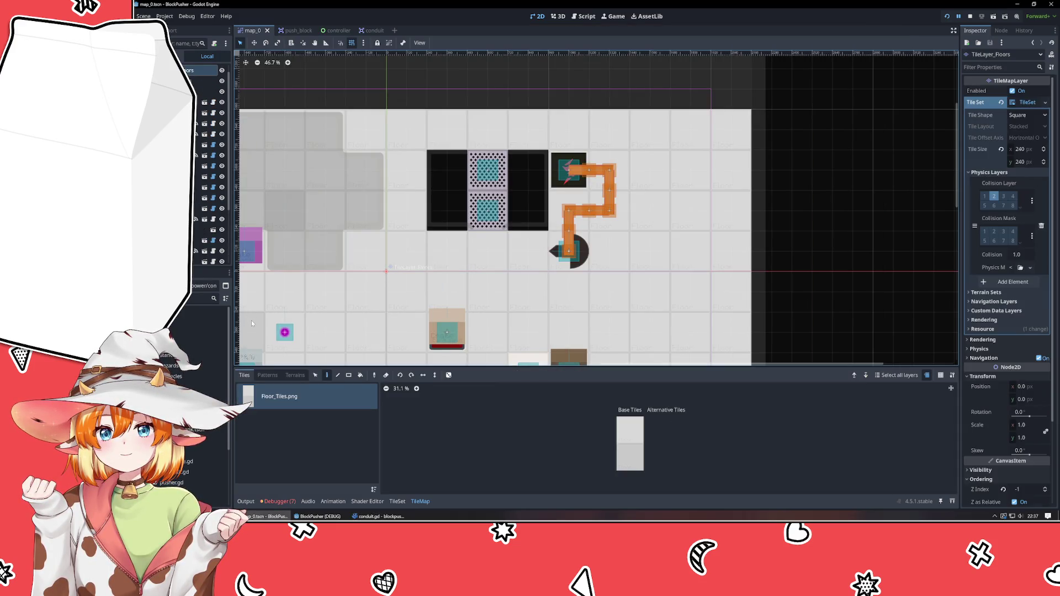
pyautogui.click(200, 233)
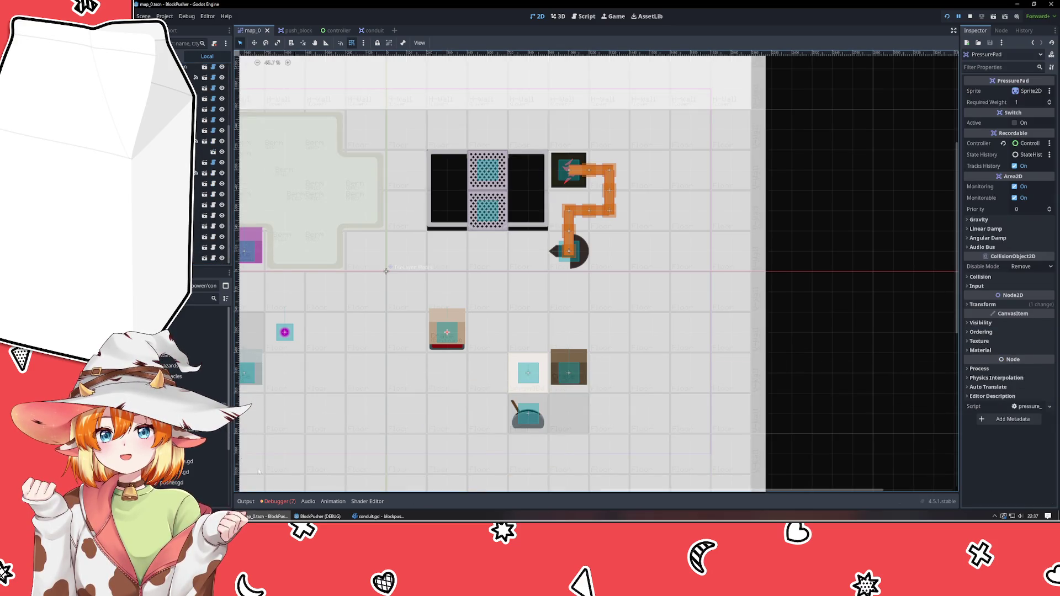
# - In the Debugger, select the conduit.gd _ready frame and inspect self and state_history
pyautogui.click(287, 502)
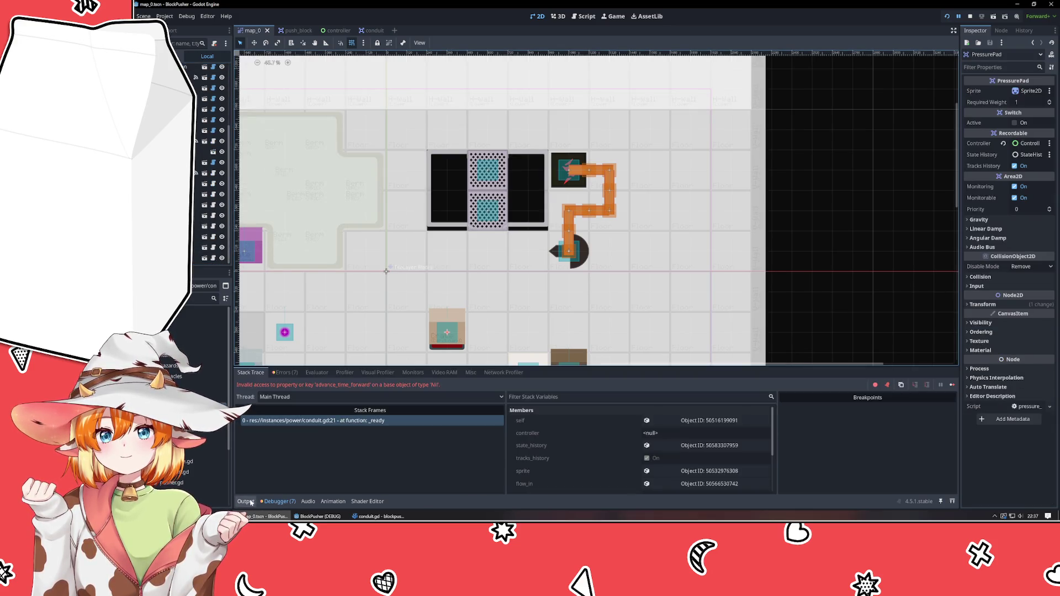
pyautogui.click(324, 423)
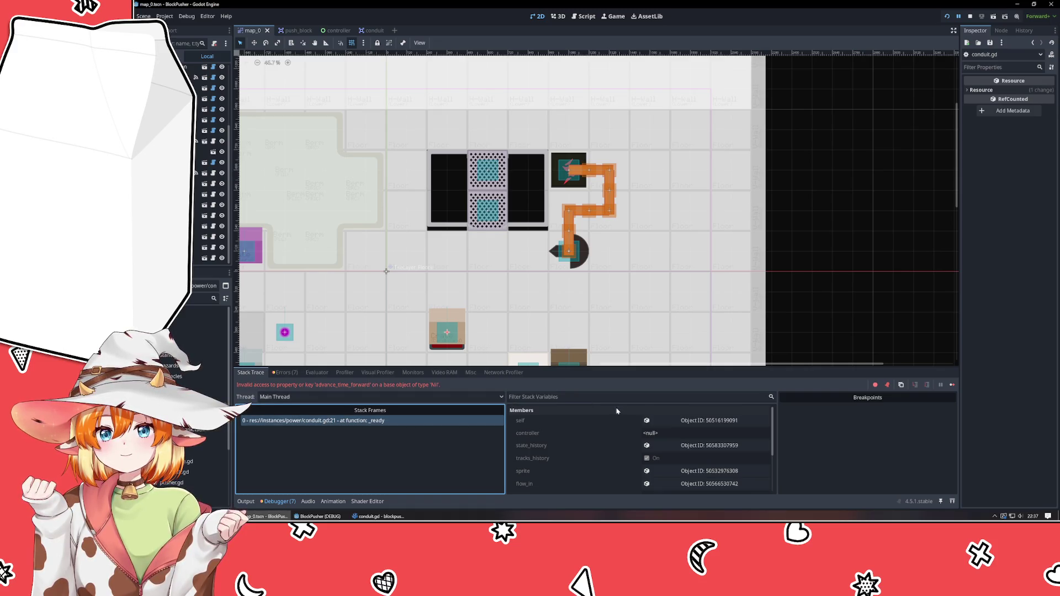
pyautogui.click(696, 421)
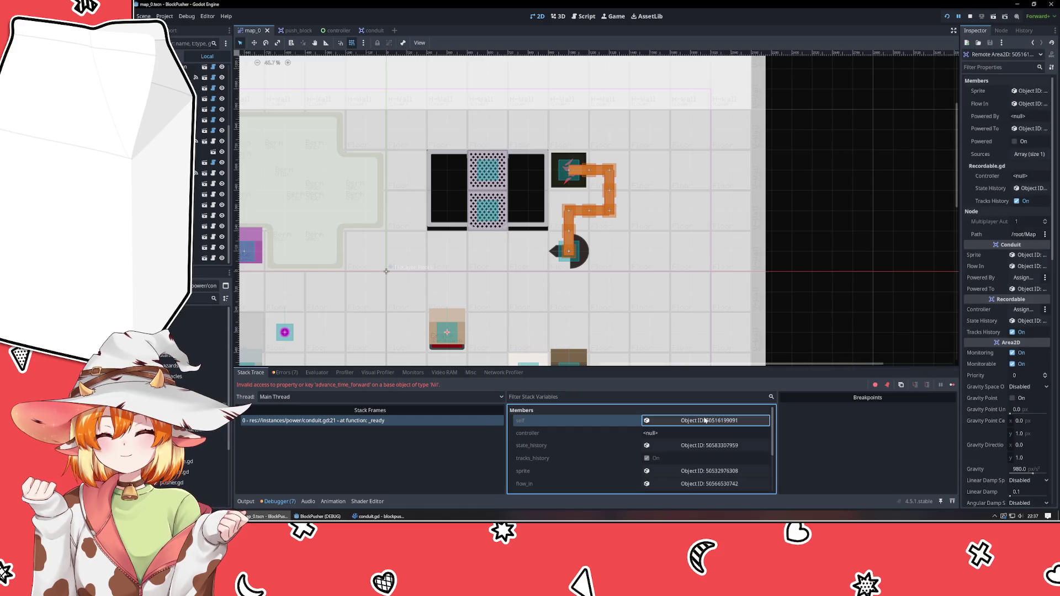
pyautogui.click(709, 446)
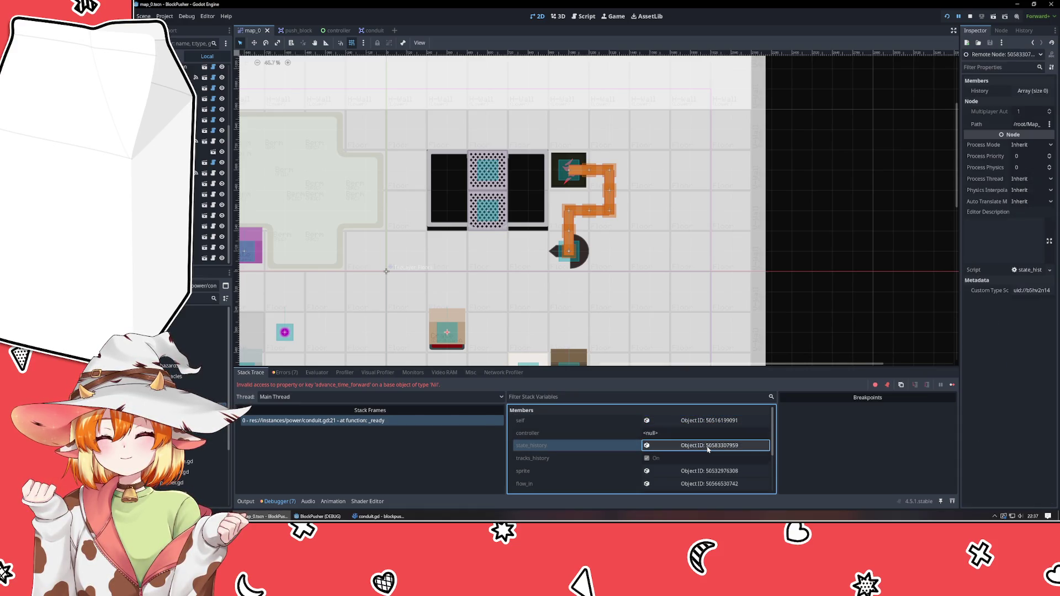
pyautogui.click(708, 422)
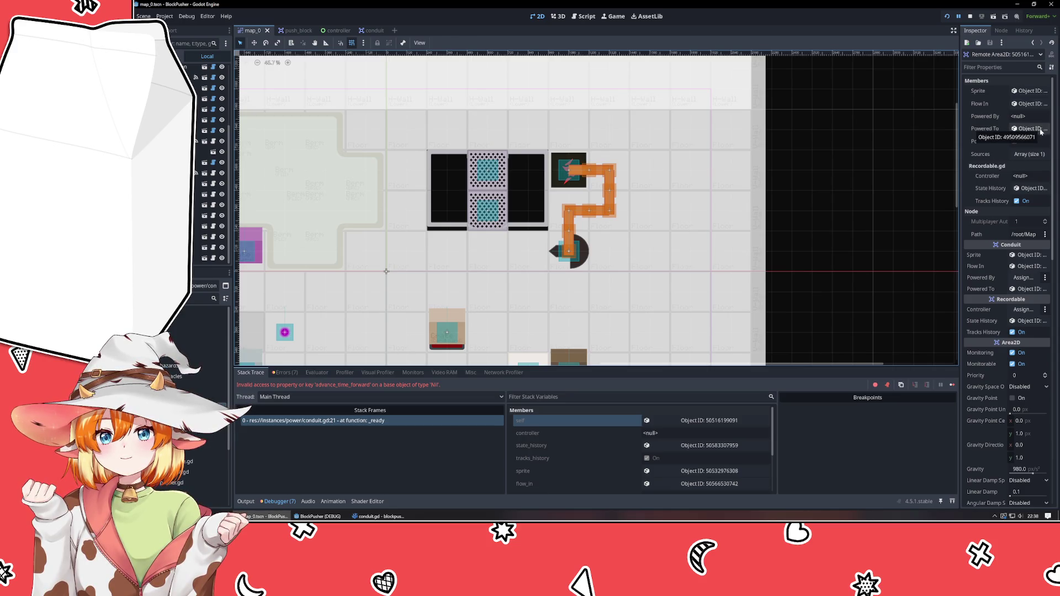
# - Confirm the Conduit's controller member is null, then stop the debug session with F8
pyautogui.click(569, 253)
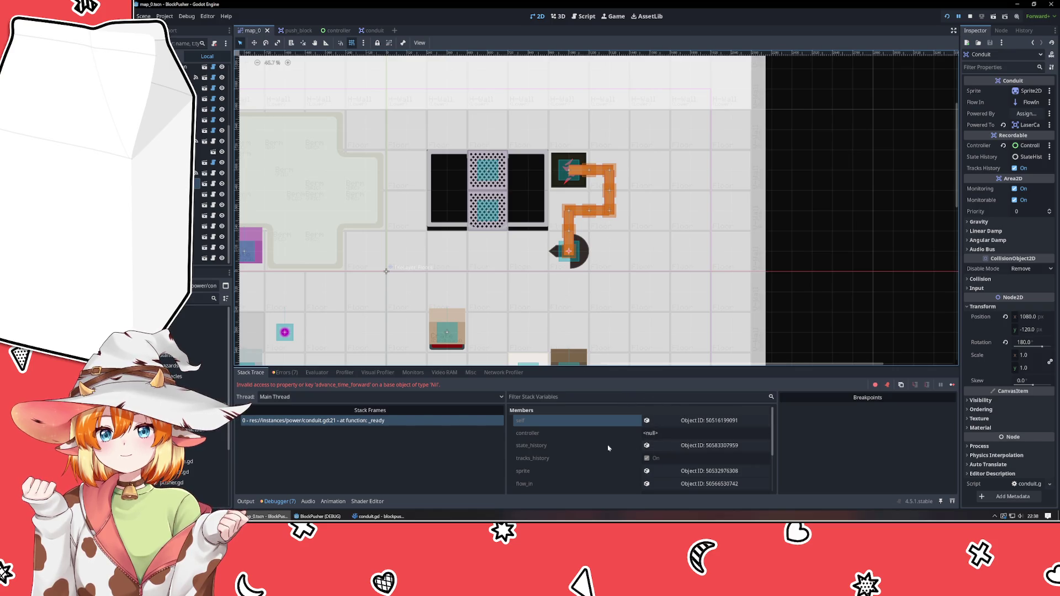
pyautogui.click(575, 435)
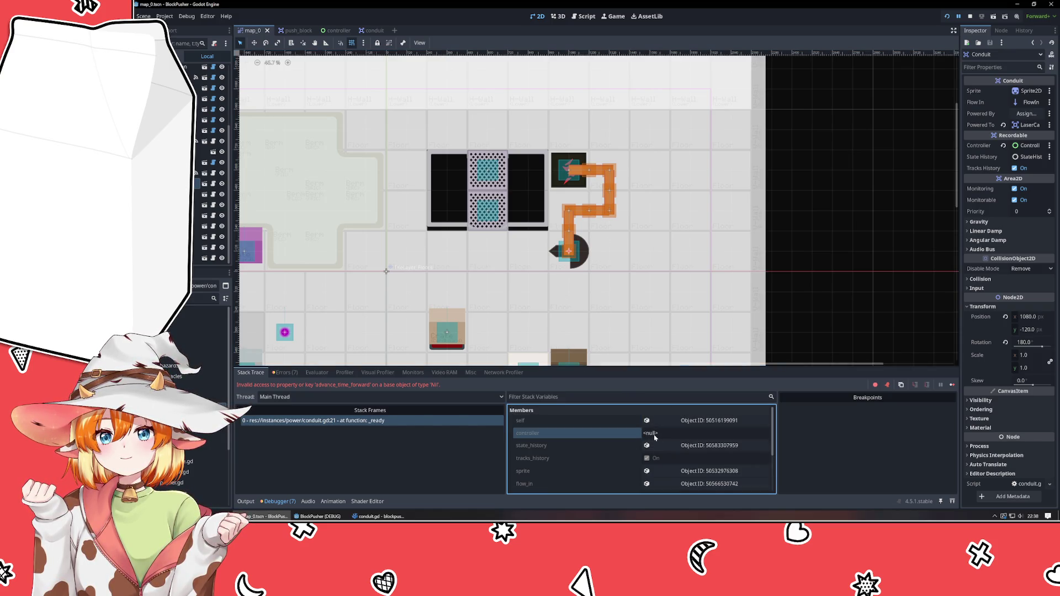
pyautogui.scroll(-5, 575, 443)
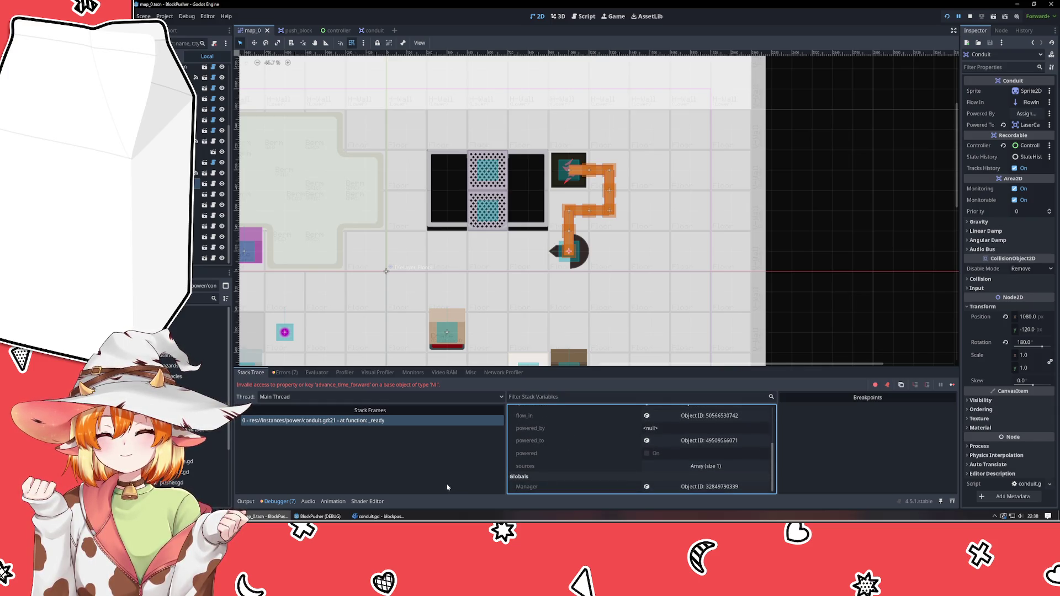
pyautogui.press('F8')
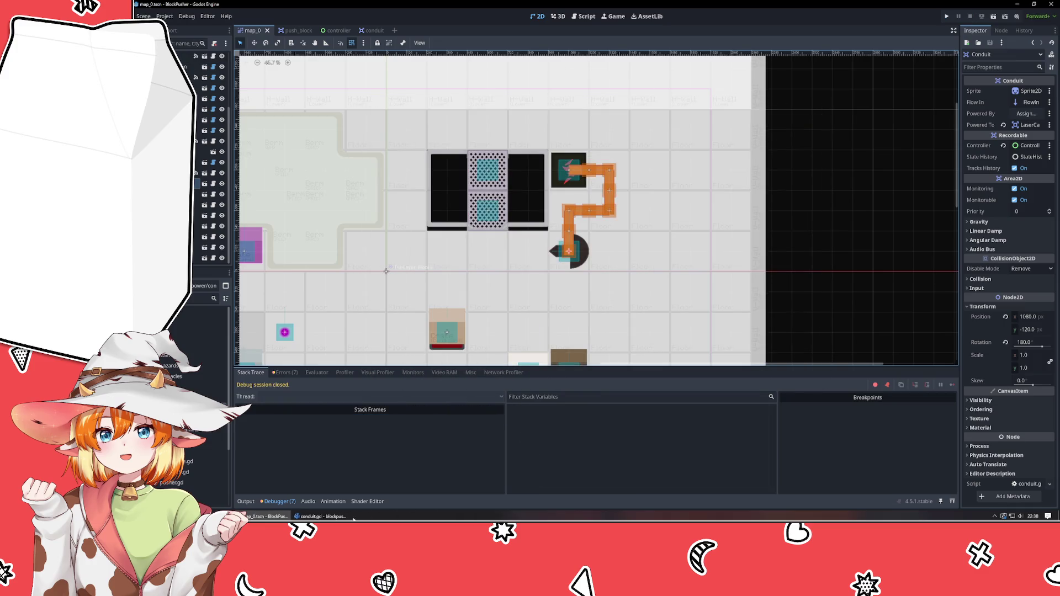
# - Insert 'super._ready()' as the first line of conduit.gd's _ready and save
pyautogui.click(348, 517)
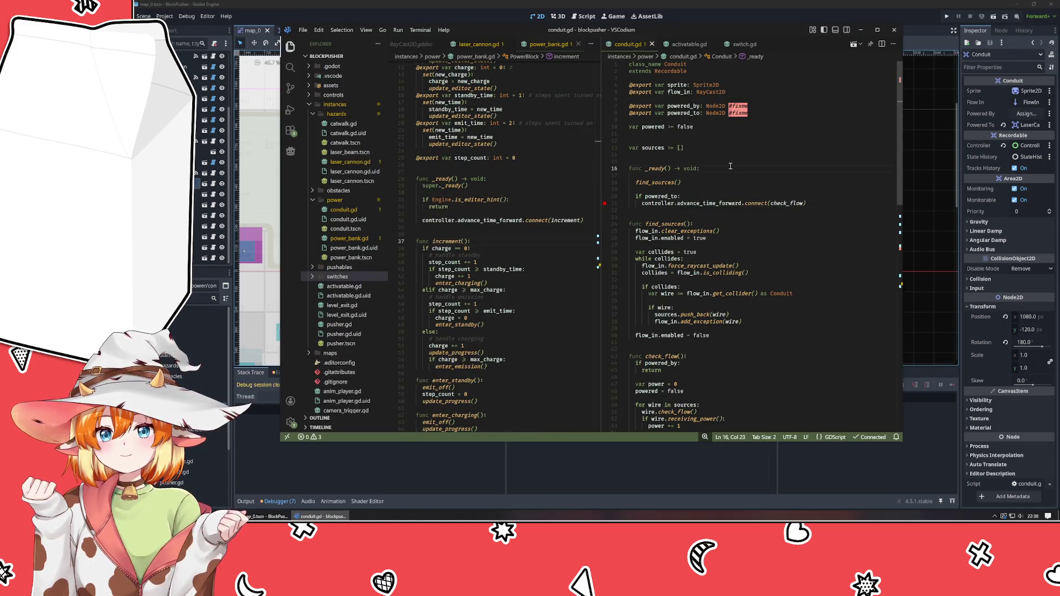
pyautogui.press('Return')
pyautogui.write('super._rea')
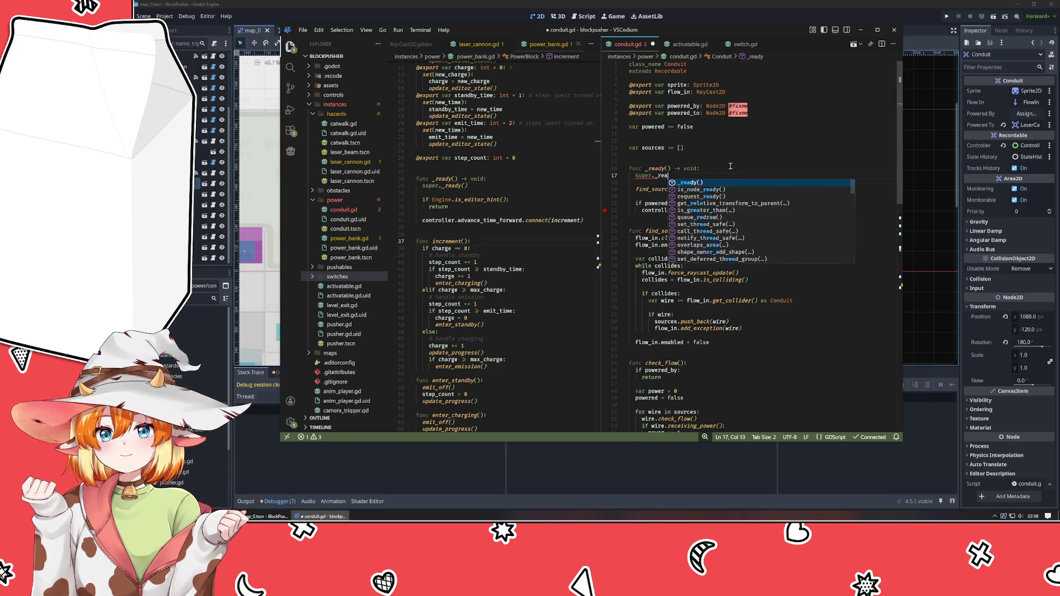
pyautogui.press('Tab')
pyautogui.hotkey('ctrl', 's')
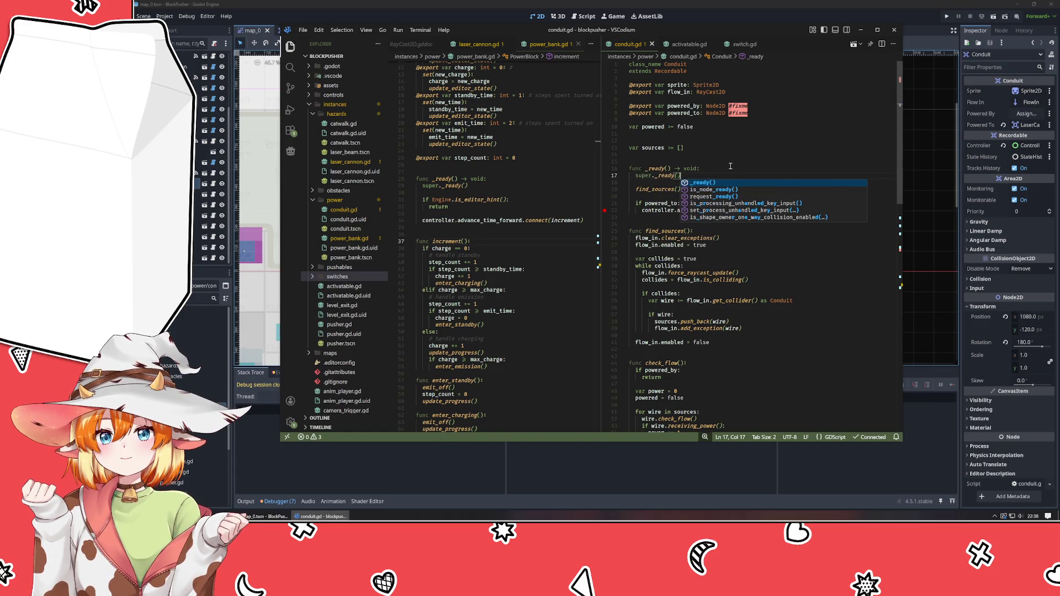
pyautogui.click(730, 166)
# - Rerun the game with F5 to test the super._ready() fix
pyautogui.click(928, 80)
pyautogui.press('F5')
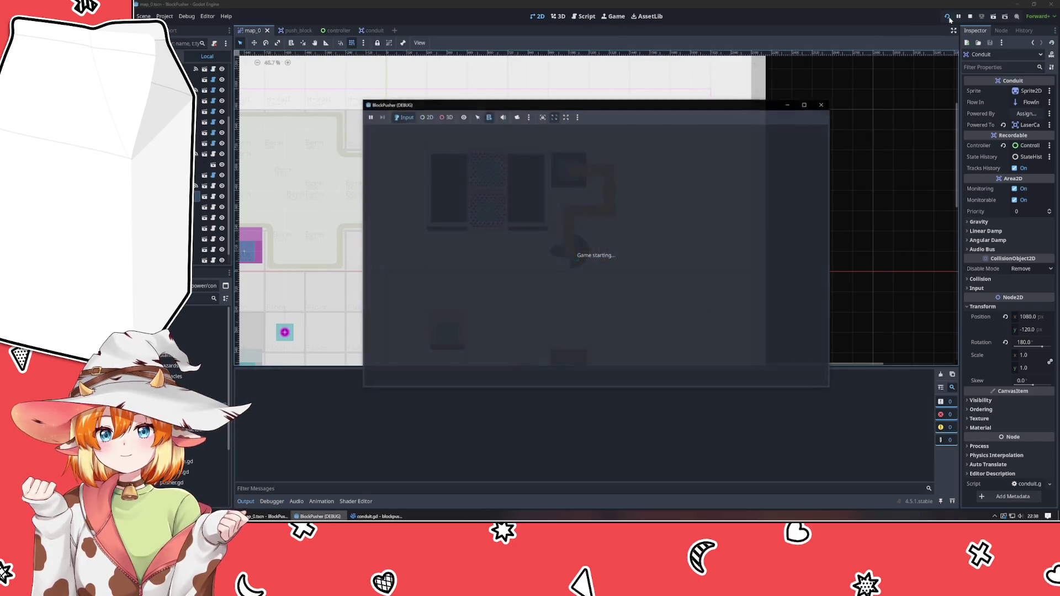
pyautogui.click(379, 516)
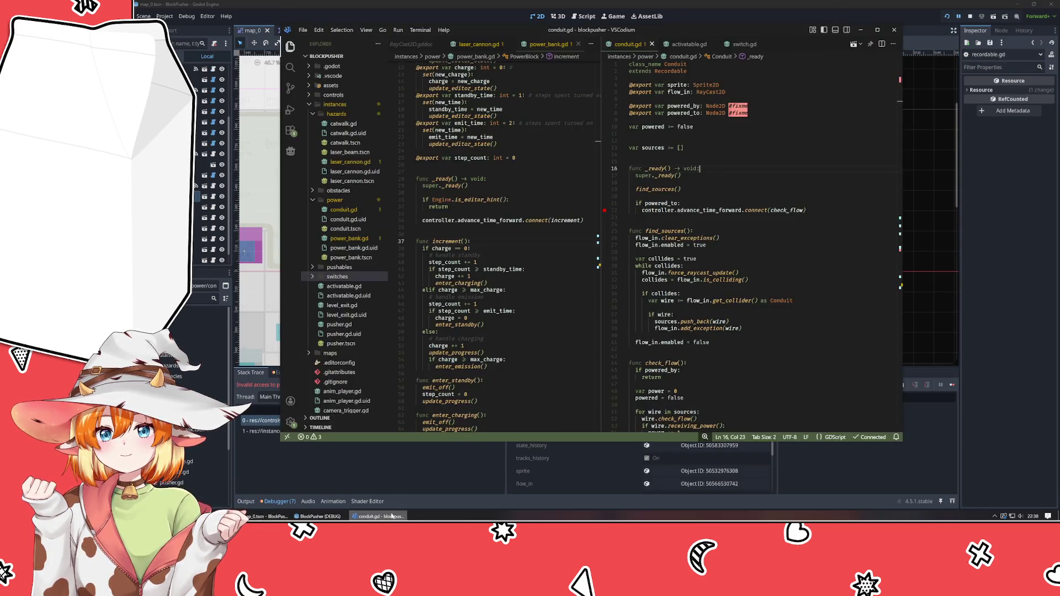
pyautogui.click(1038, 165)
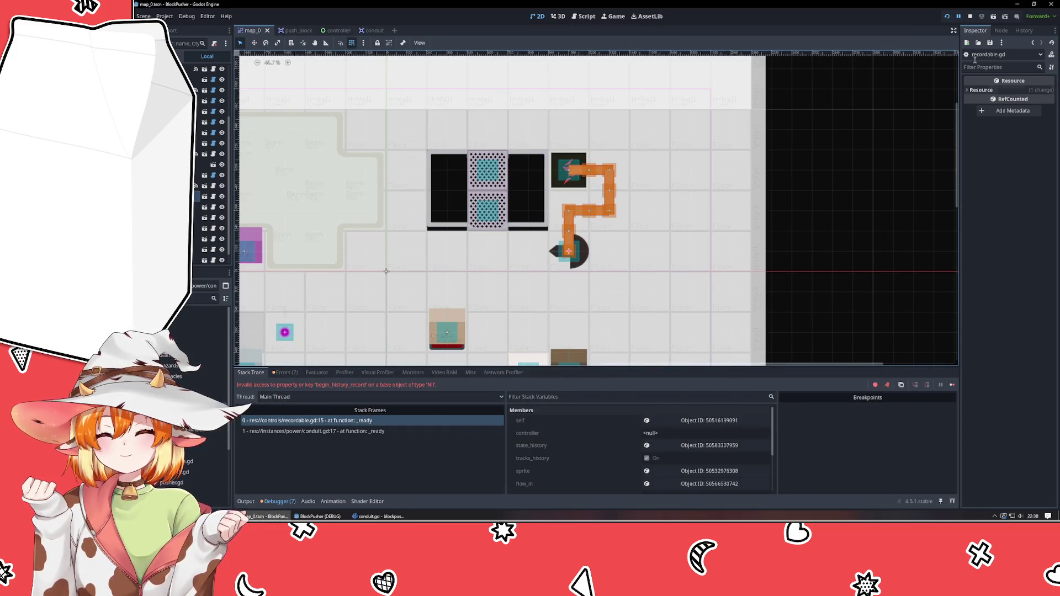
# - Restart the game and compare the recordable.gd:15 and conduit.gd:17 stack frames
pyautogui.click(946, 17)
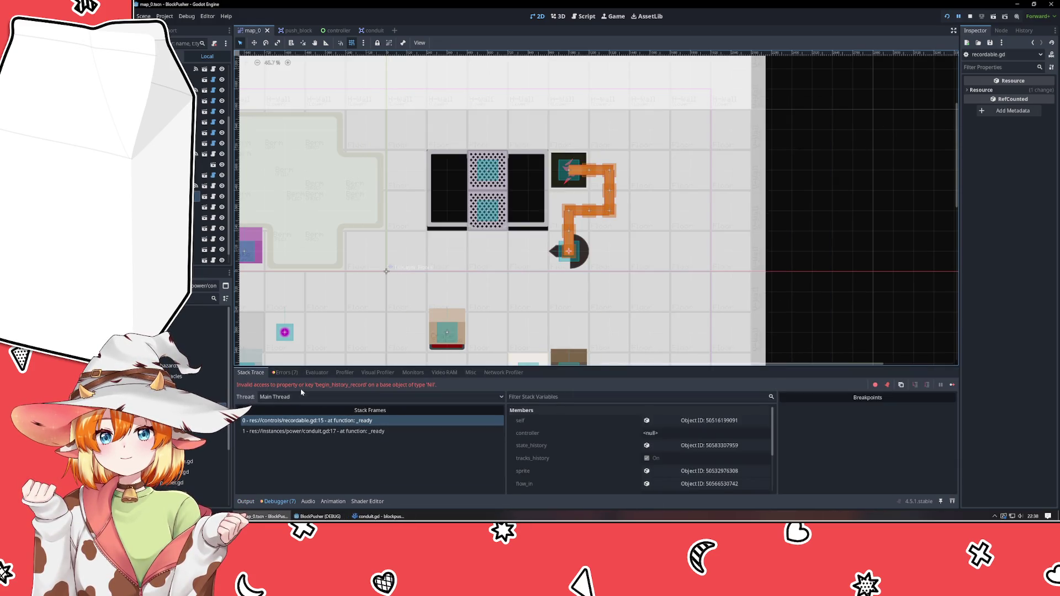
pyautogui.click(353, 434)
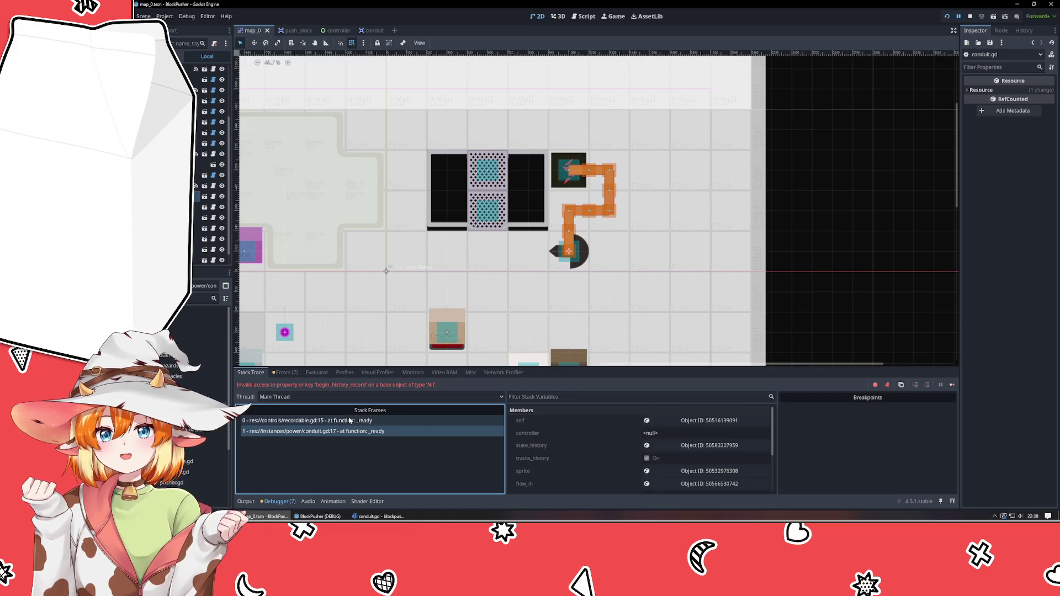
pyautogui.click(351, 422)
pyautogui.click(350, 432)
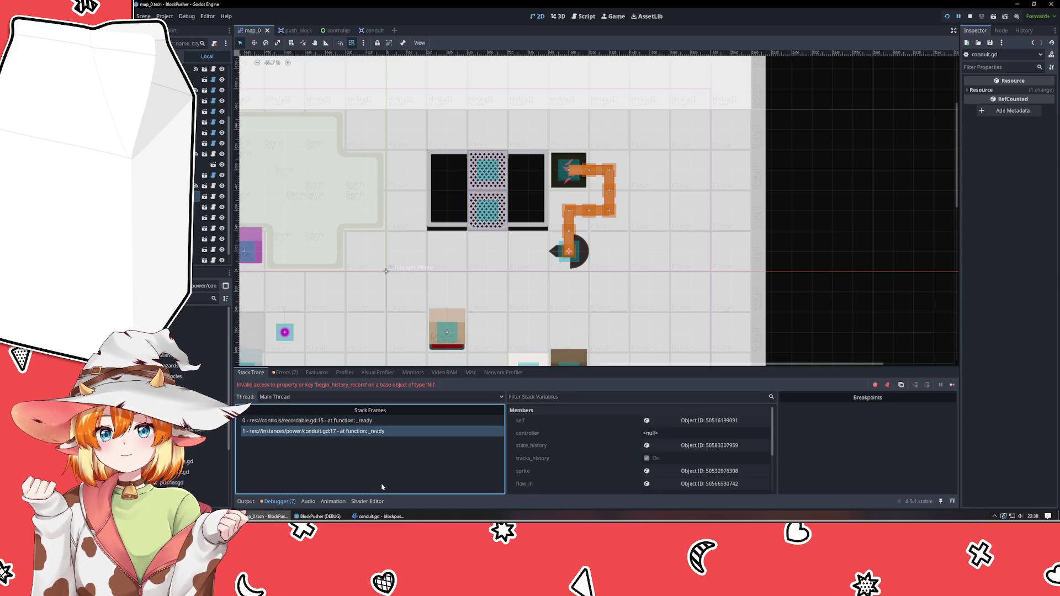
# - Return to conduit.gd in VSCodium with the caret on the super._ready() call
pyautogui.moveTo(381, 517)
pyautogui.click(365, 475)
pyautogui.click(668, 175)
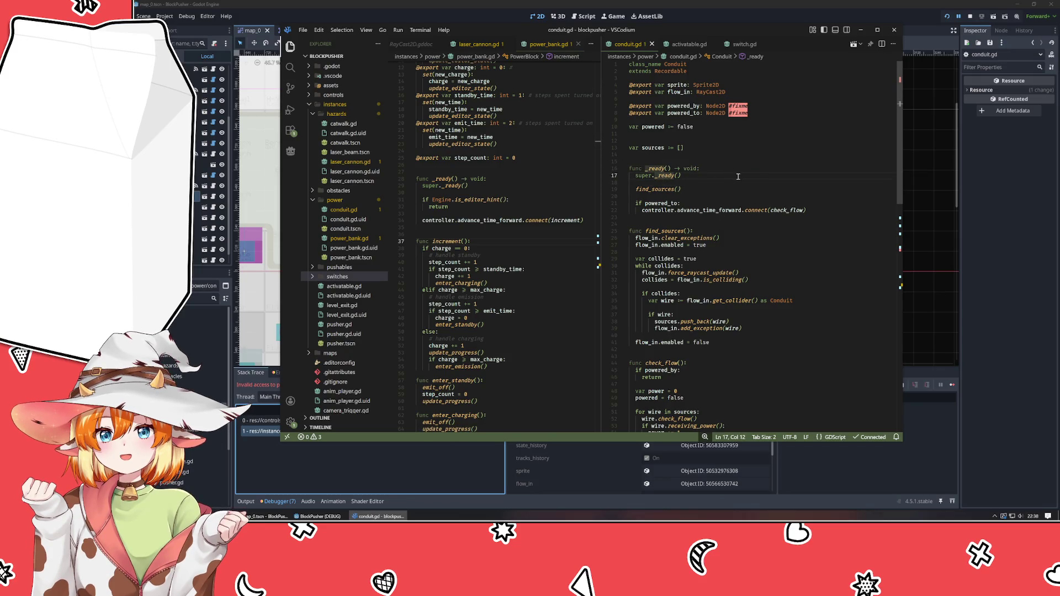
# - Open the Recordable class, examine controller's use at line 15 of _ready, then return to Godot
pyautogui.click(674, 71)
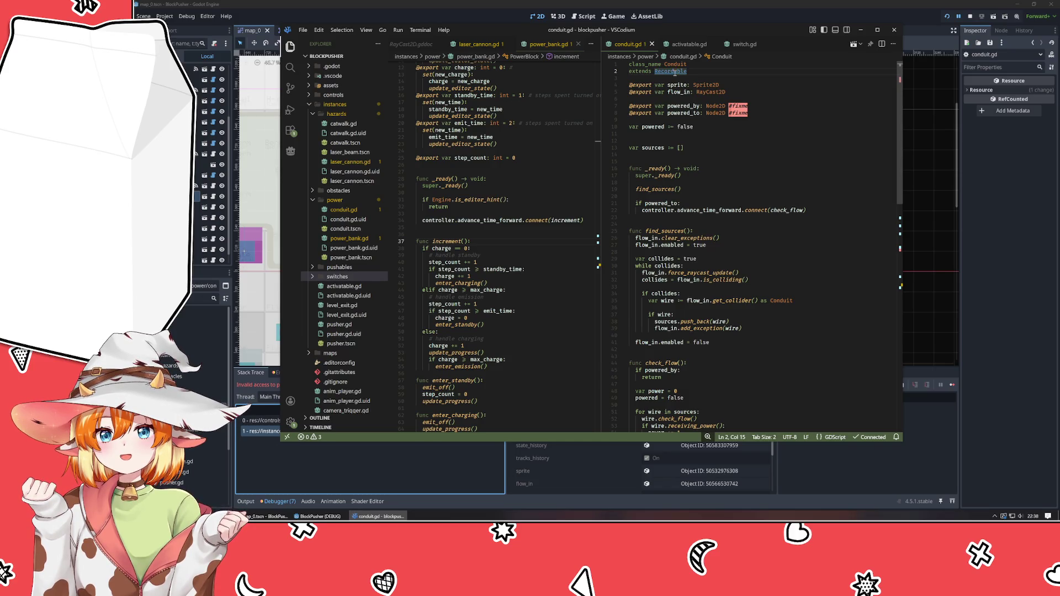
pyautogui.keyDown('ctrl'); pyautogui.click(675, 71); pyautogui.keyUp('ctrl')
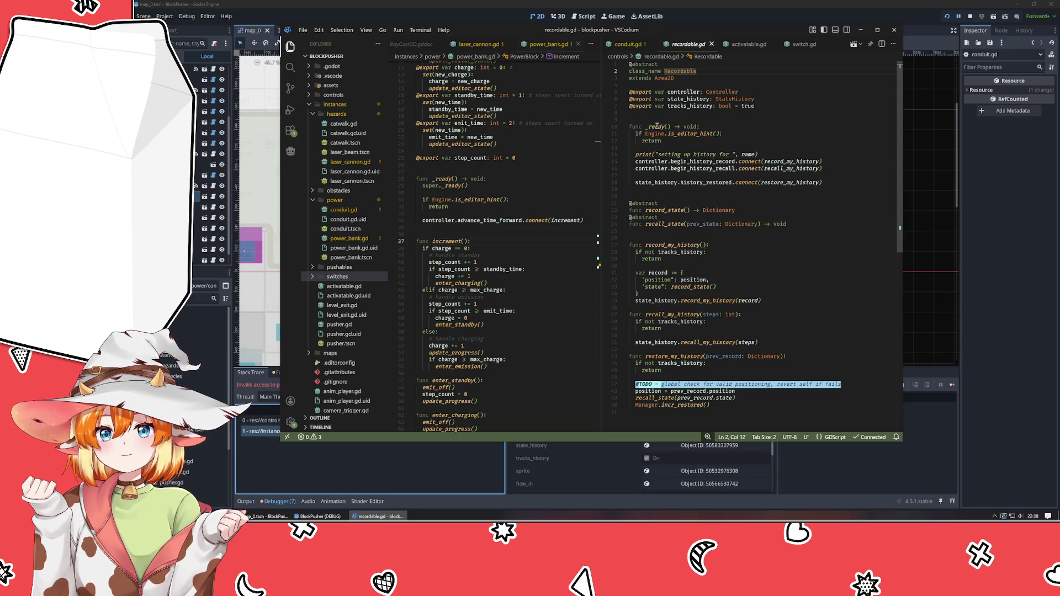
pyautogui.click(653, 162)
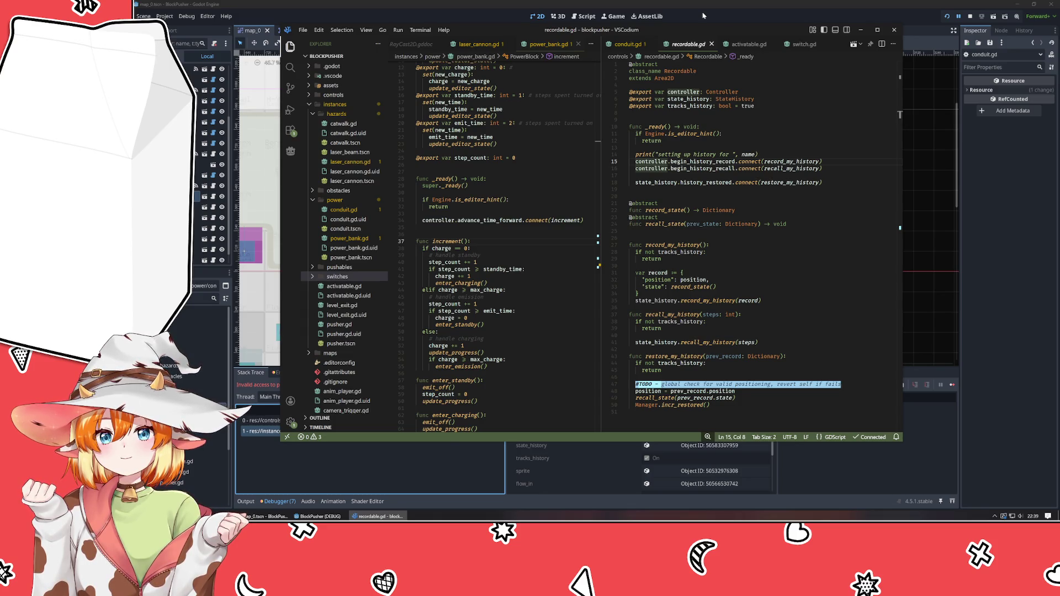
pyautogui.click(703, 15)
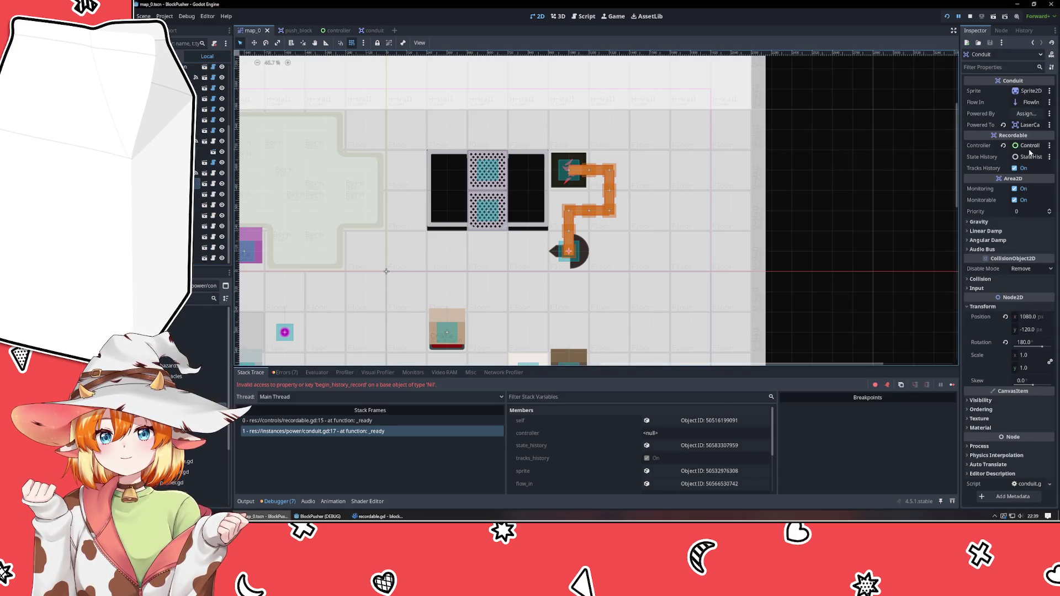
# - Set the Controller node as the conduit's controller, then rerun the project
pyautogui.click(1030, 147)
pyautogui.doubleClick(579, 181)
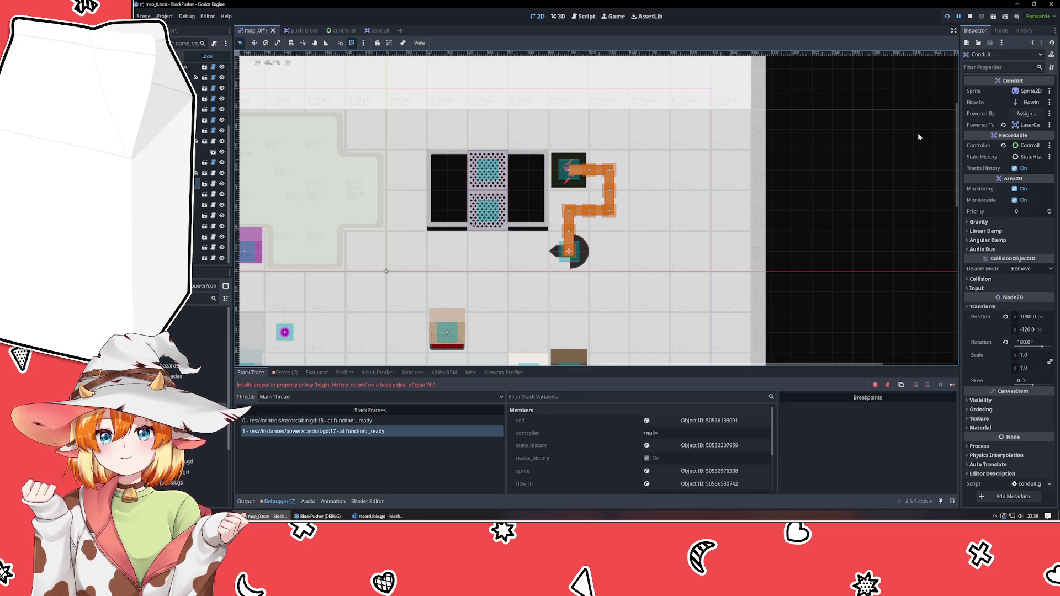
pyautogui.click(948, 17)
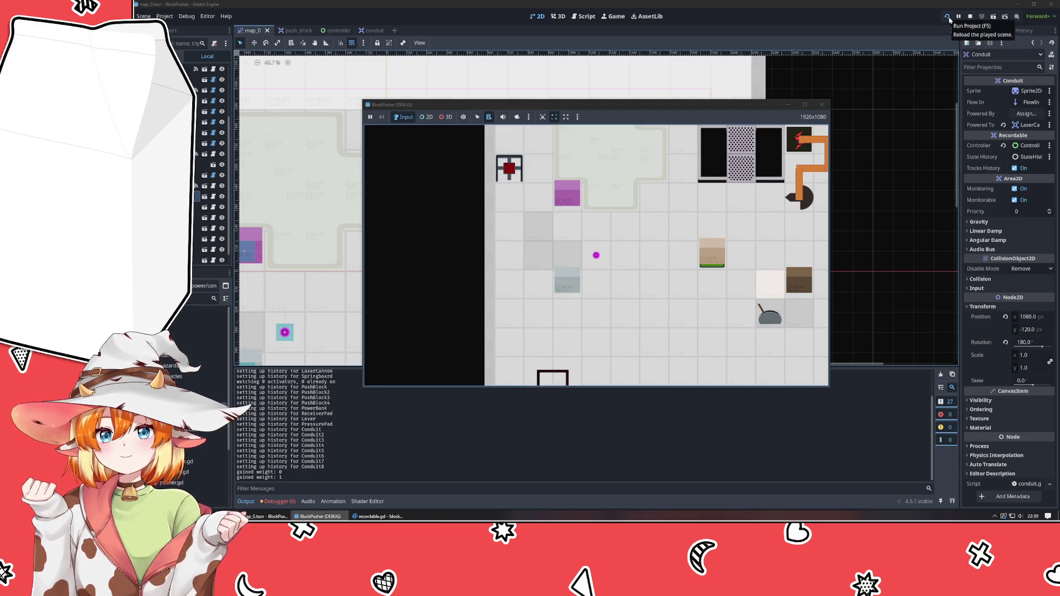
# - Walk the player up and right through the level, then stop the game
pyautogui.press('Up')
pyautogui.press('Right')
pyautogui.press('Right')
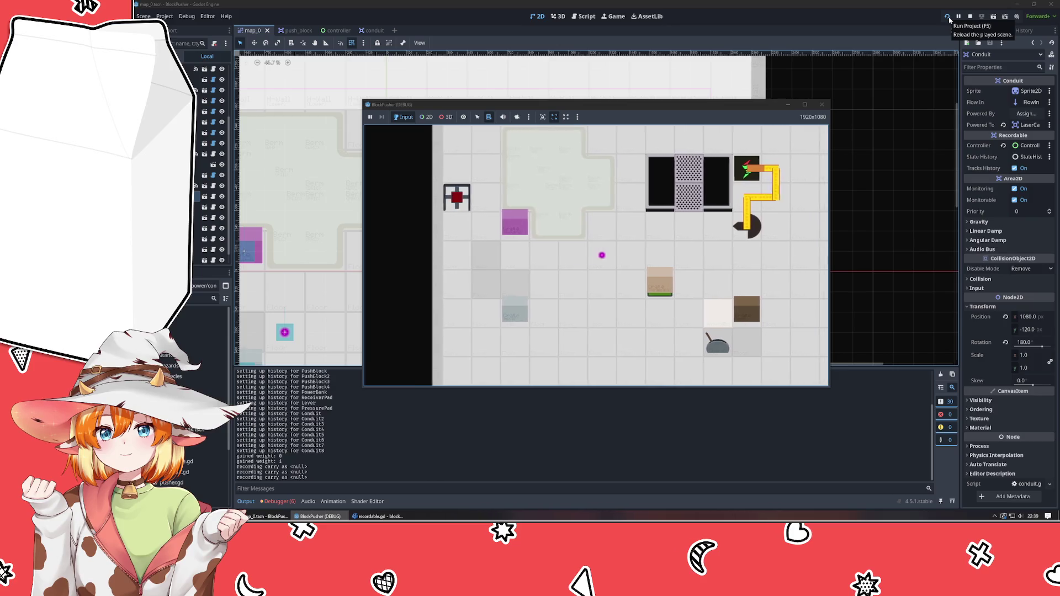
pyautogui.press('Right')
pyautogui.press('Right')
pyautogui.press('Right')
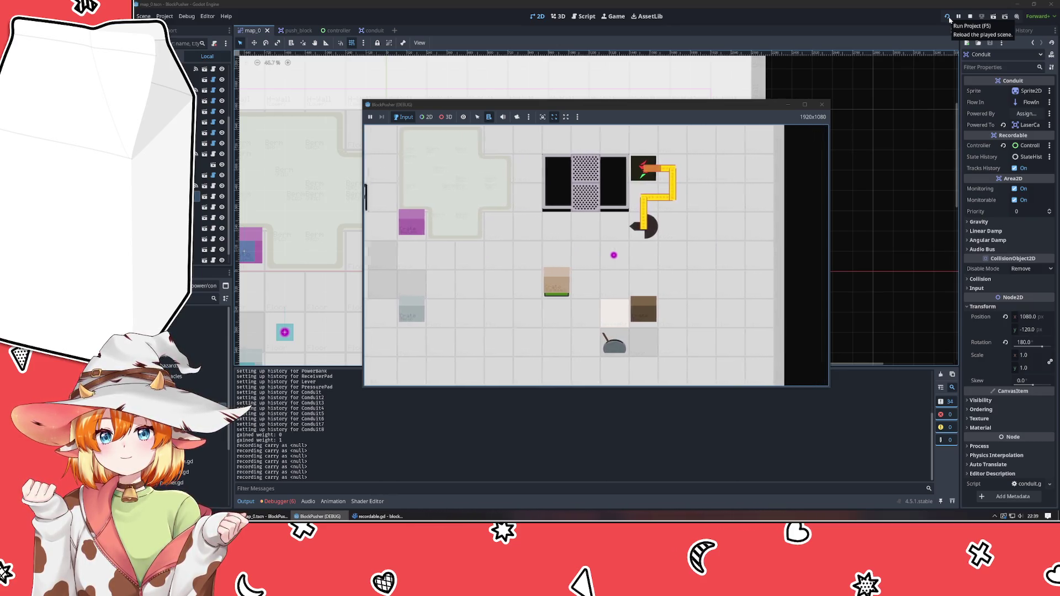
pyautogui.press('Right')
pyautogui.press('Right')
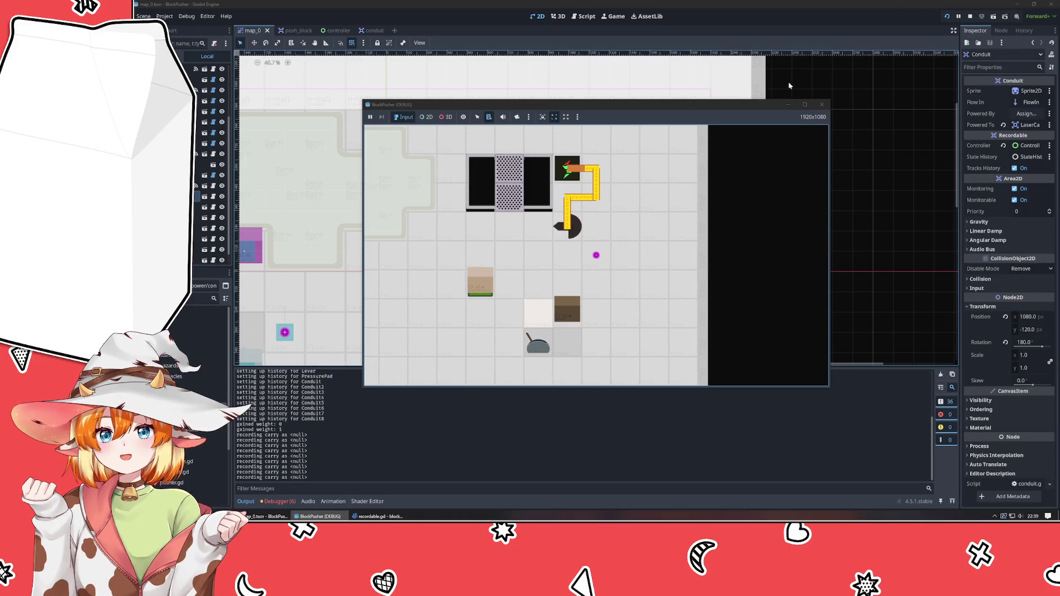
pyautogui.press('Up')
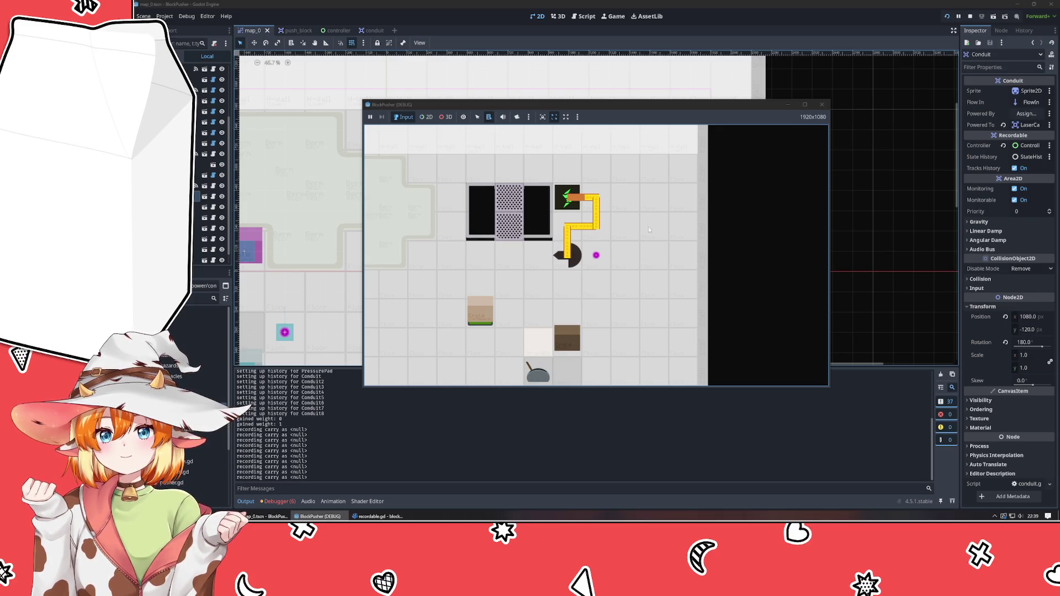
pyautogui.click(822, 104)
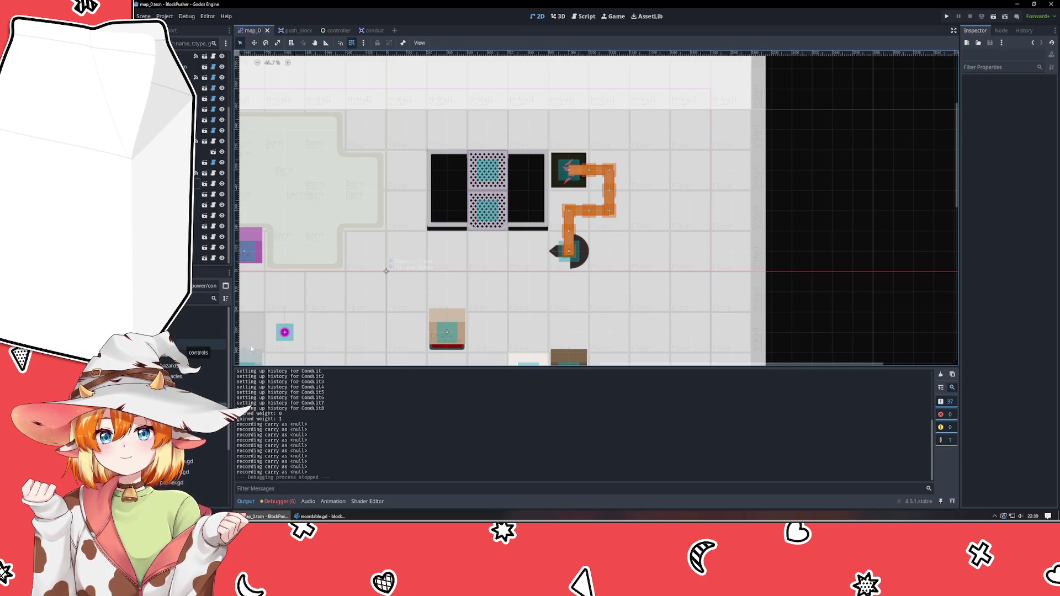
# - Inspect the lever, TileLayer_Floors and Catwalk nodes in the level
pyautogui.scroll(-3, 678, 270)
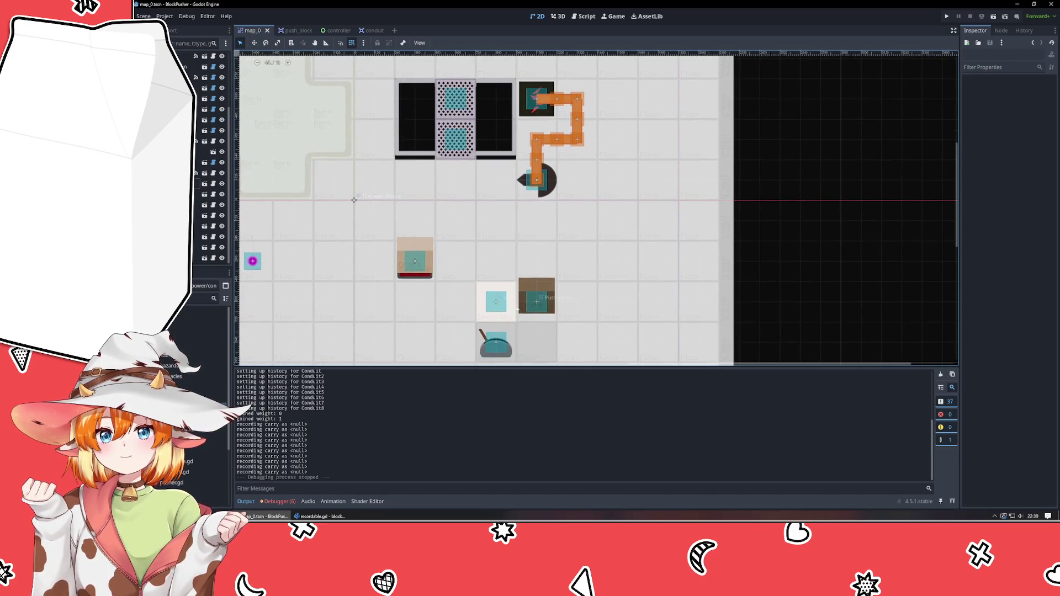
pyautogui.click(497, 347)
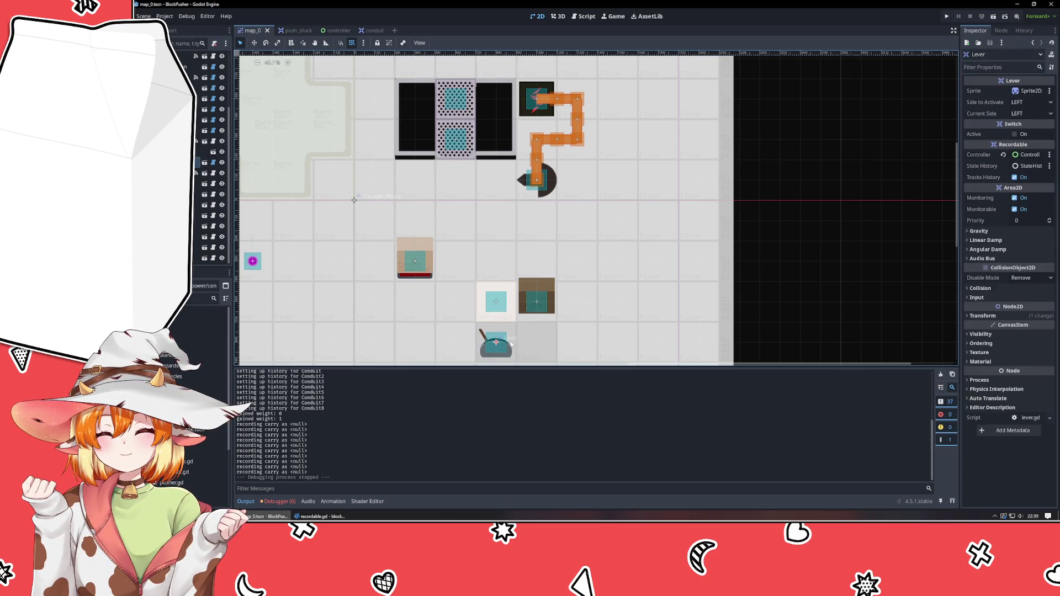
pyautogui.click(622, 243)
pyautogui.scroll(2, 622, 243)
pyautogui.scroll(1, 622, 243)
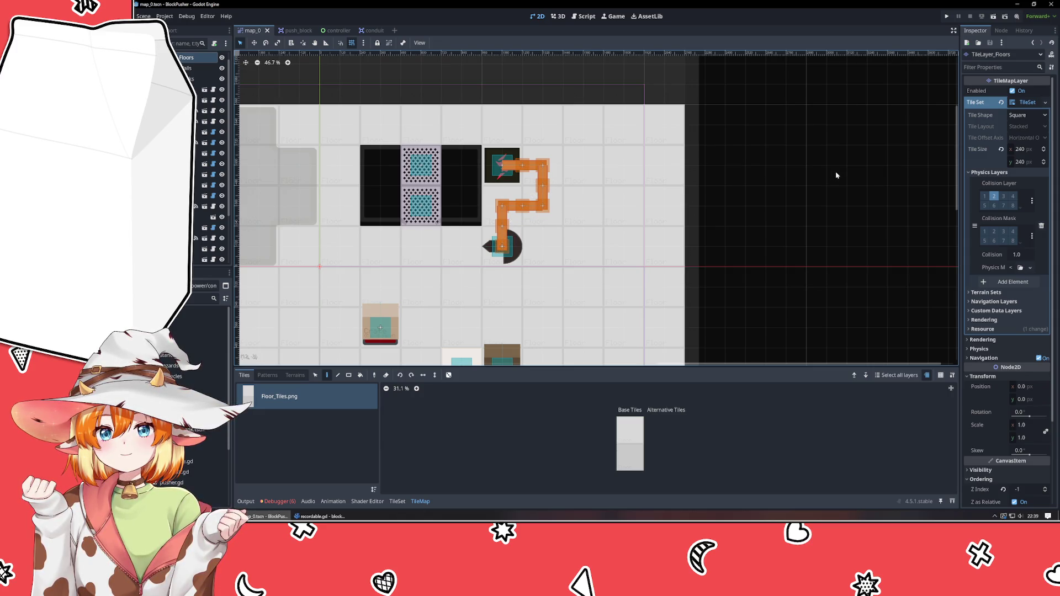
pyautogui.click(185, 69)
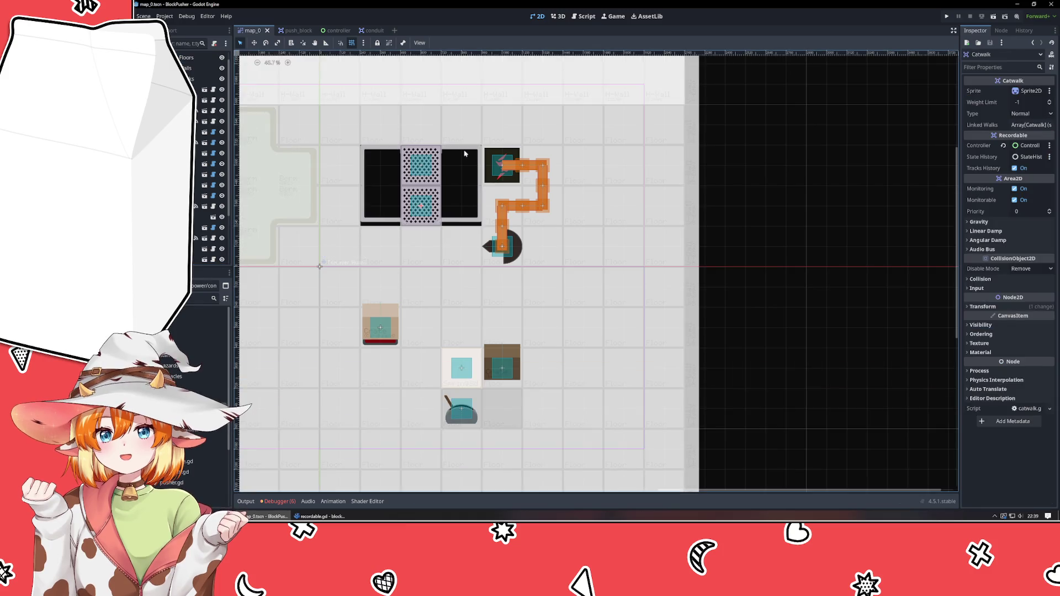
pyautogui.rightClick(186, 72)
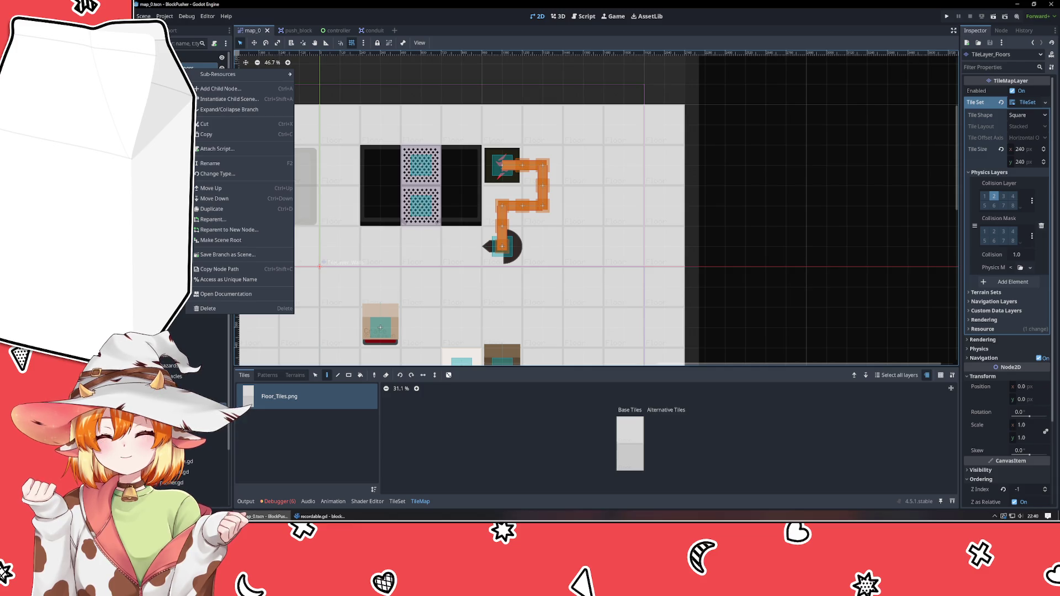
pyautogui.press('Escape')
# - Check Catwalk2, then duplicate the Conduit5 segment with Ctrl+D
pyautogui.click(419, 183)
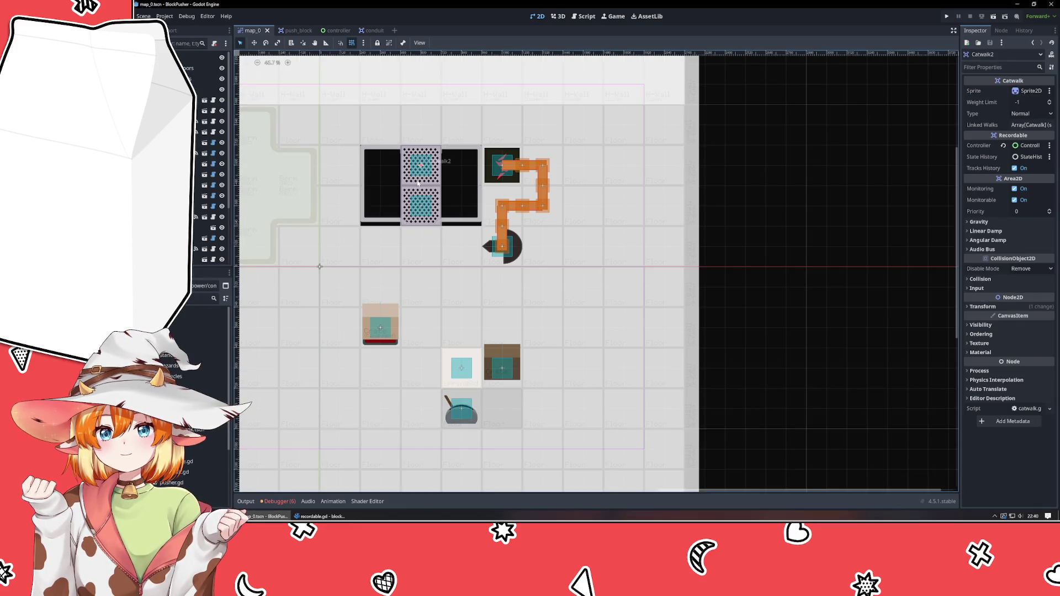
pyautogui.click(542, 208)
pyautogui.hotkey('ctrl', 'd')
# - Drag the copied conduit right, then delete the misplaced copy
pyautogui.moveTo(542, 208)
pyautogui.mouseDown()
pyautogui.moveTo(581, 205)
pyautogui.moveTo(577, 245)
pyautogui.mouseUp()
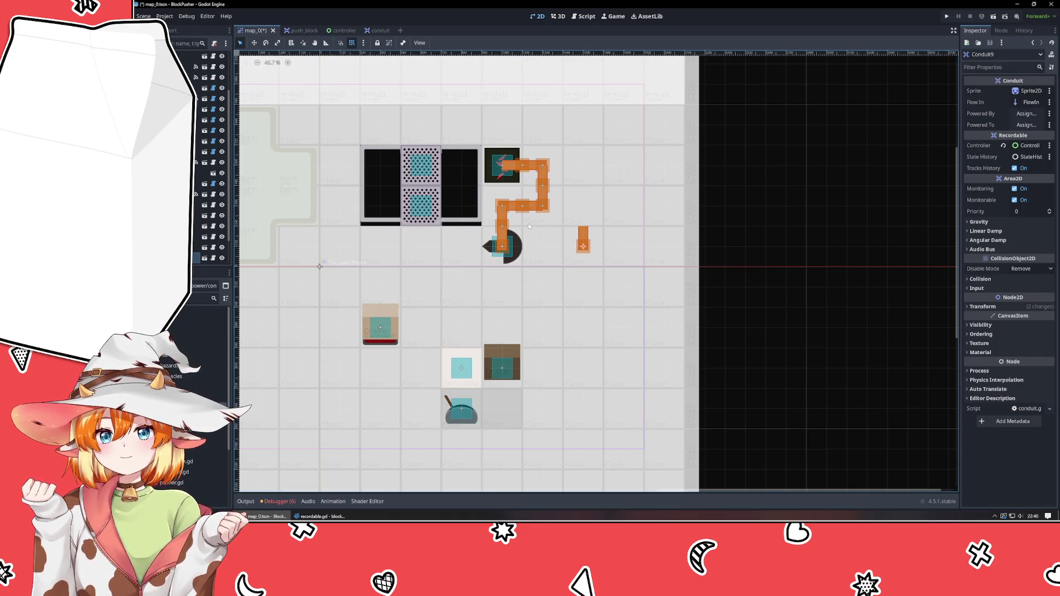
pyautogui.press('Delete')
pyautogui.click(576, 268)
# - Duplicate a conduit segment, line it up beside the chain and rotate it to 90°
pyautogui.click(522, 205)
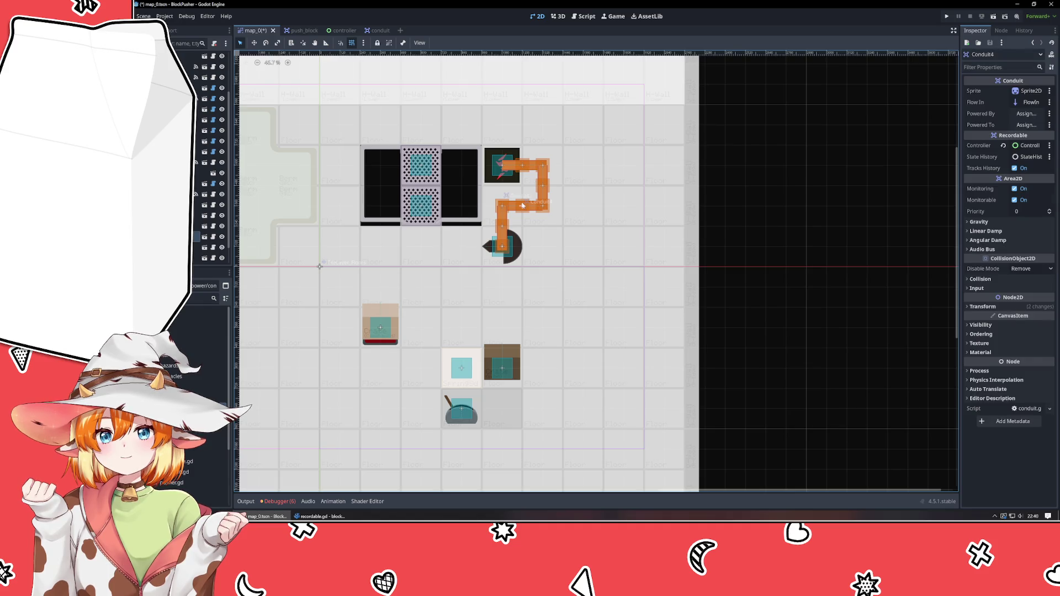
pyautogui.hotkey('ctrl', 'd')
pyautogui.moveTo(522, 206)
pyautogui.mouseDown()
pyautogui.moveTo(569, 209)
pyautogui.moveTo(551, 210)
pyautogui.moveTo(565, 210)
pyautogui.moveTo(564, 228)
pyautogui.moveTo(528, 233)
pyautogui.moveTo(529, 212)
pyautogui.mouseUp()
pyautogui.click(563, 227)
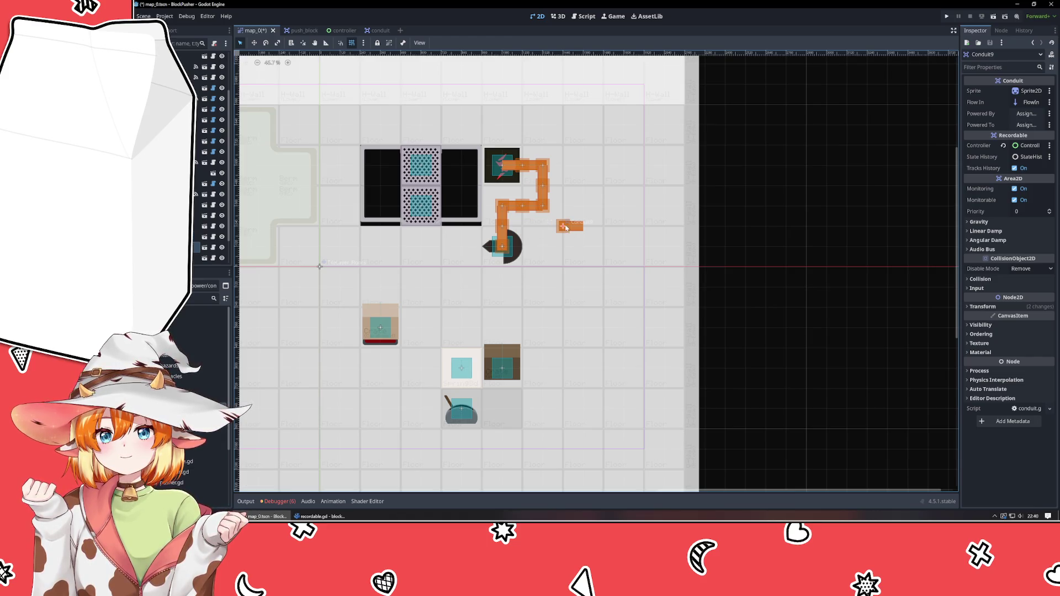
pyautogui.click(998, 307)
pyautogui.click(1039, 342)
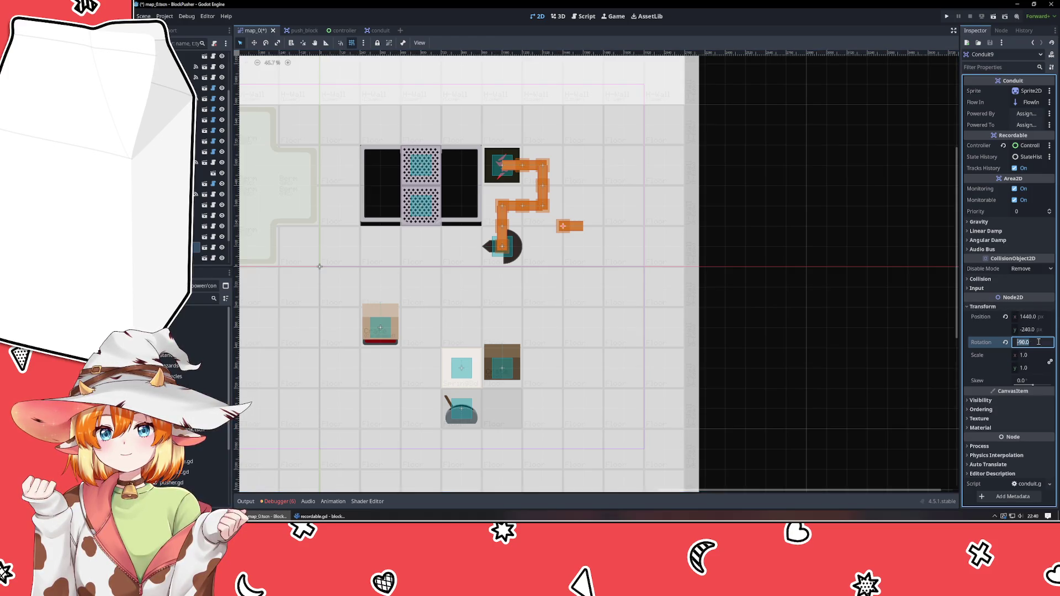
pyautogui.write('90')
pyautogui.press('Return')
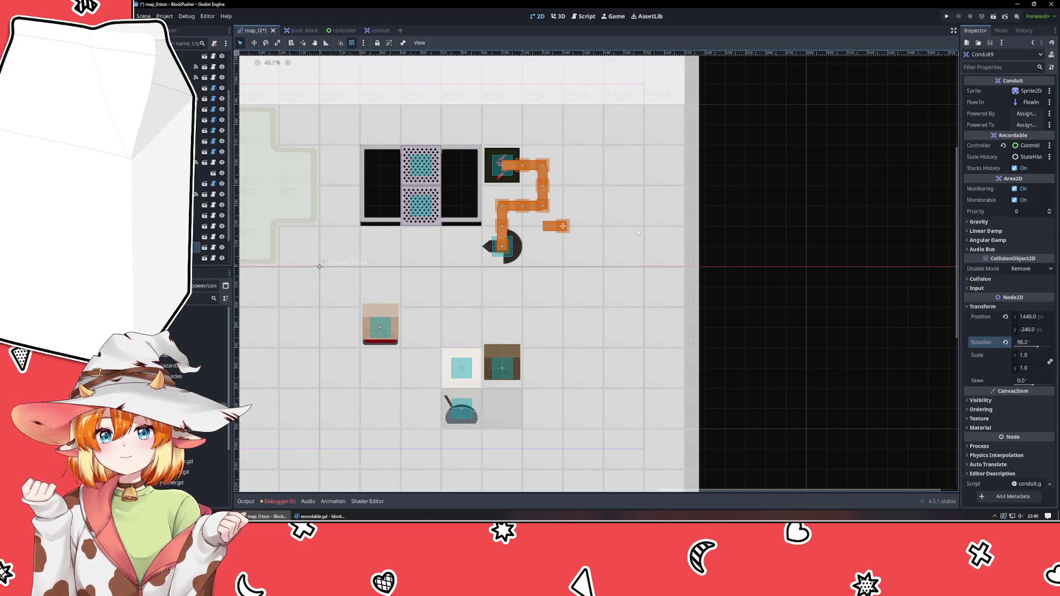
# - Raise the end segment one tile and extend the chain rightward with duplicates
pyautogui.moveTo(560, 228)
pyautogui.mouseDown()
pyautogui.moveTo(562, 208)
pyautogui.moveTo(585, 208)
pyautogui.mouseUp()
pyautogui.hotkey('ctrl', 'd')
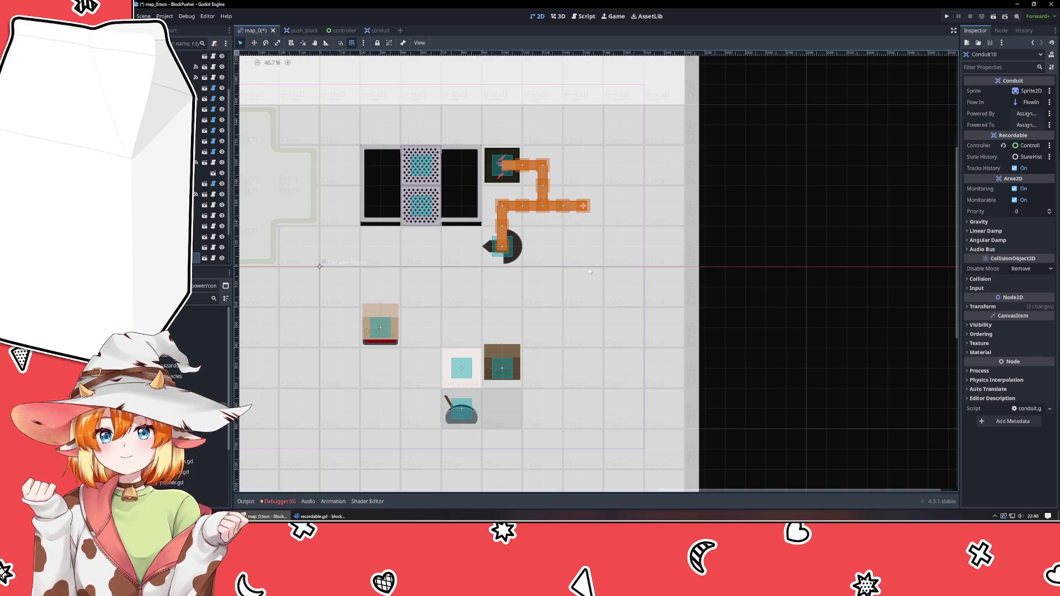
pyautogui.hotkey('ctrl', 'd')
pyautogui.moveTo(583, 207); pyautogui.dragTo(630, 208)
pyautogui.hotkey('ctrl', 'd')
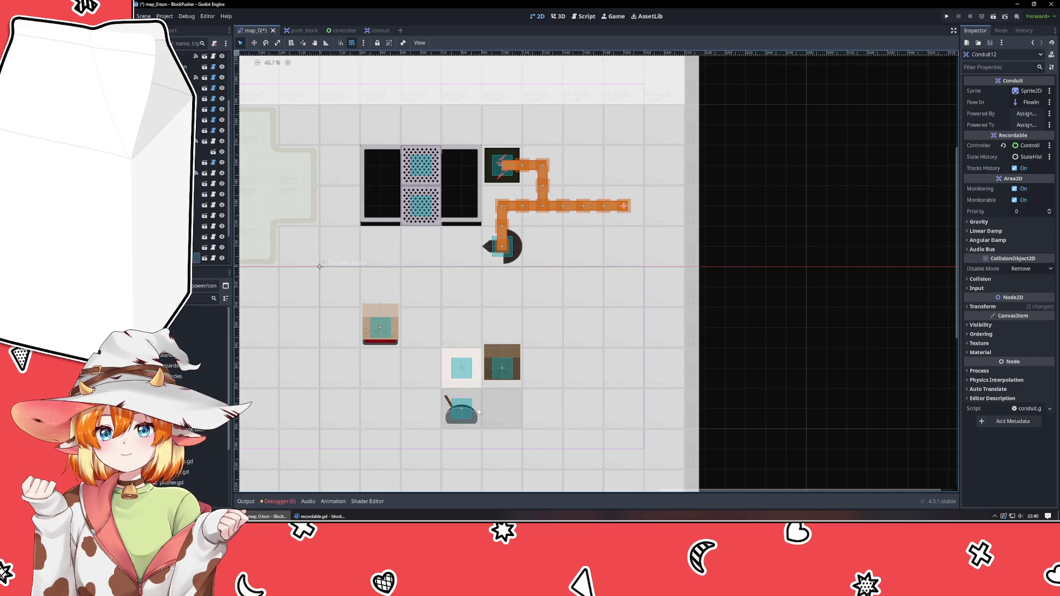
# - Move the pressure pad to the far end of the new conduit branch
pyautogui.click(465, 415)
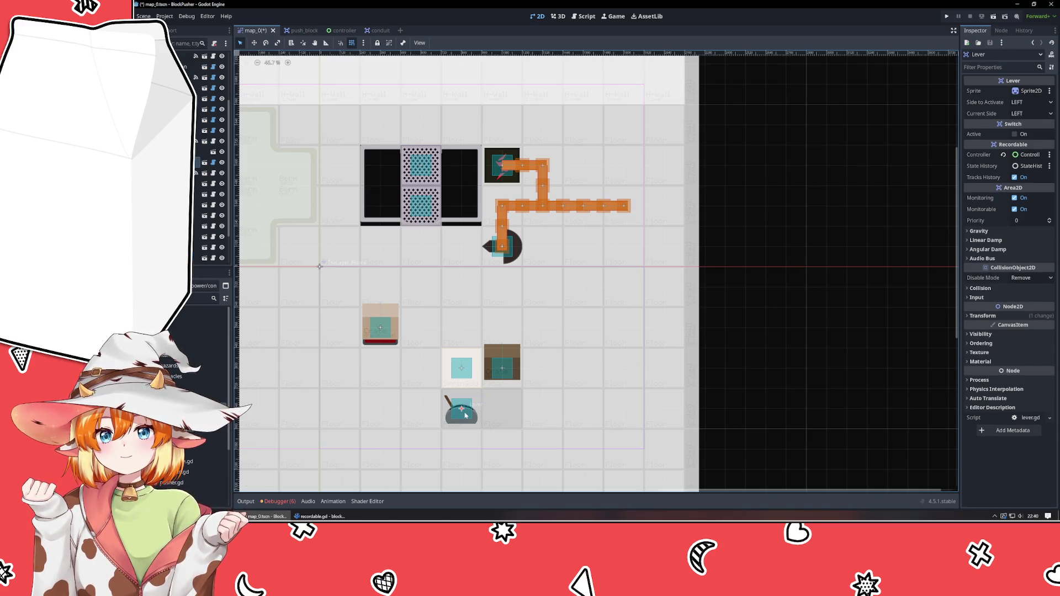
pyautogui.moveTo(375, 323)
pyautogui.mouseDown()
pyautogui.moveTo(334, 322)
pyautogui.moveTo(639, 244)
pyautogui.moveTo(619, 204)
pyautogui.mouseUp()
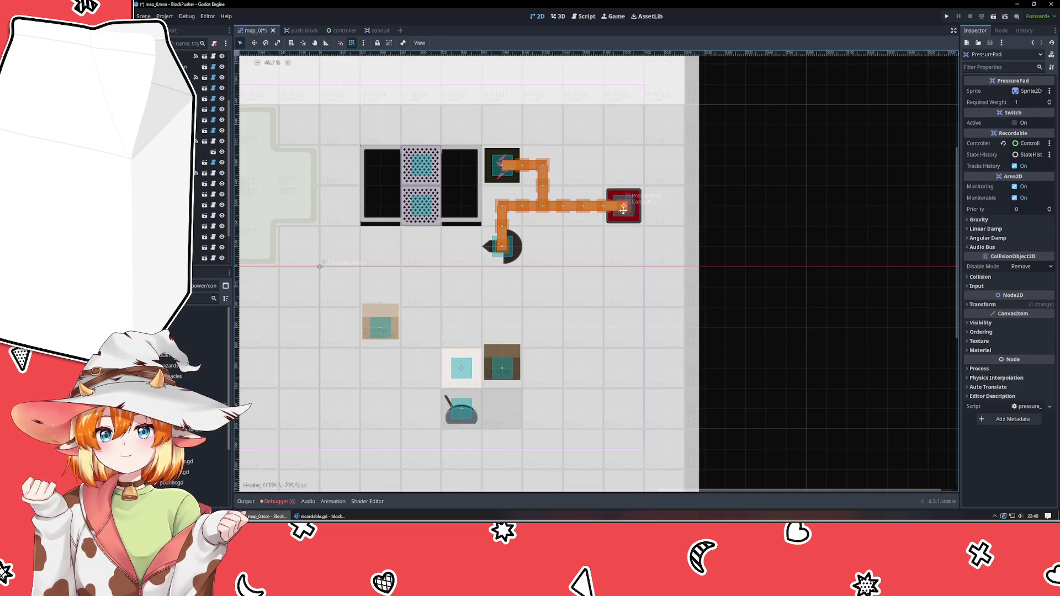
pyautogui.click(752, 220)
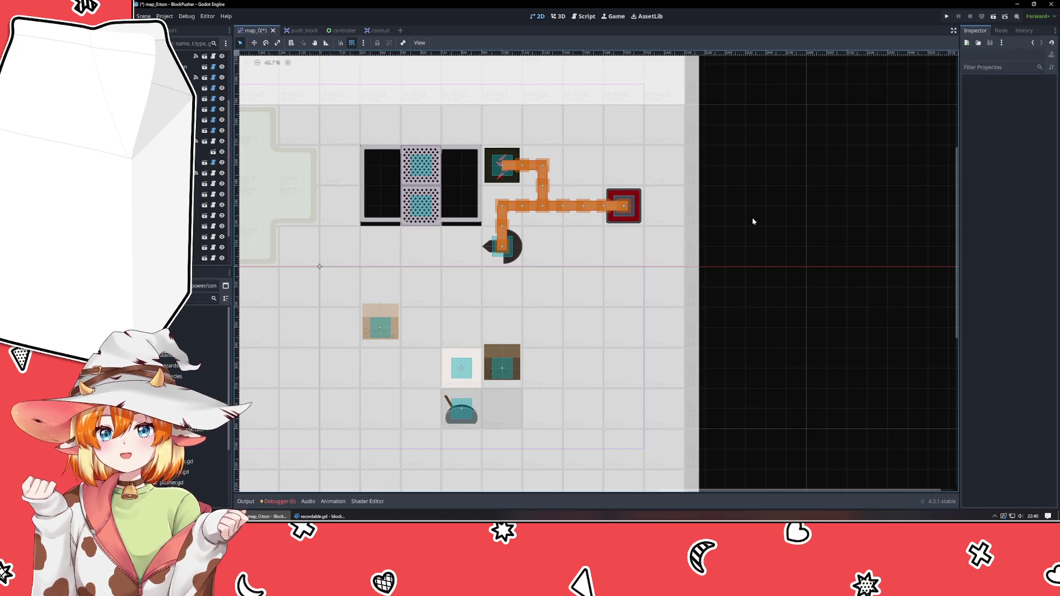
pyautogui.click(624, 206)
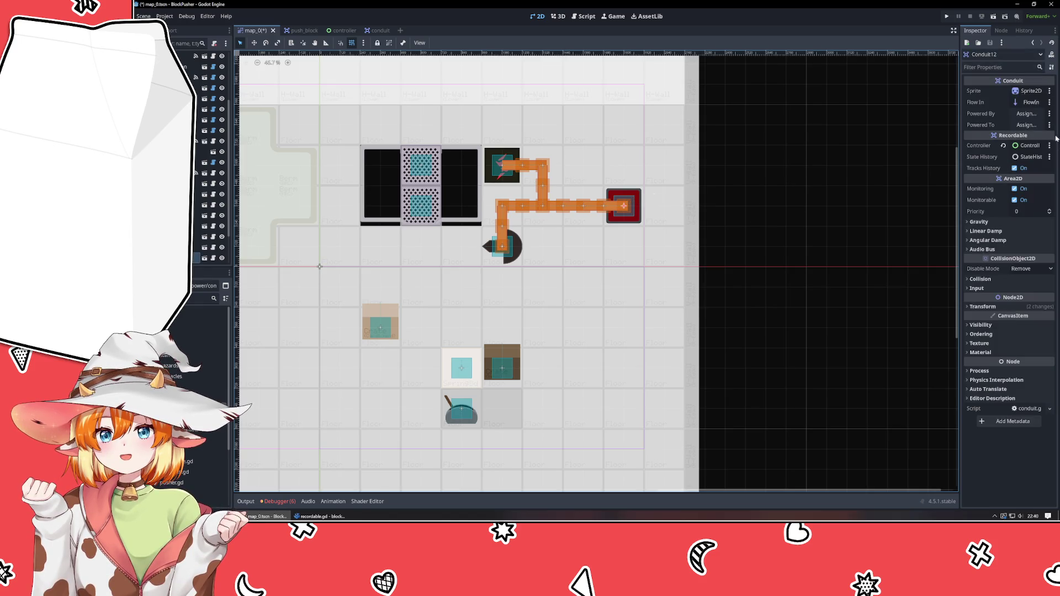
pyautogui.click(1027, 113)
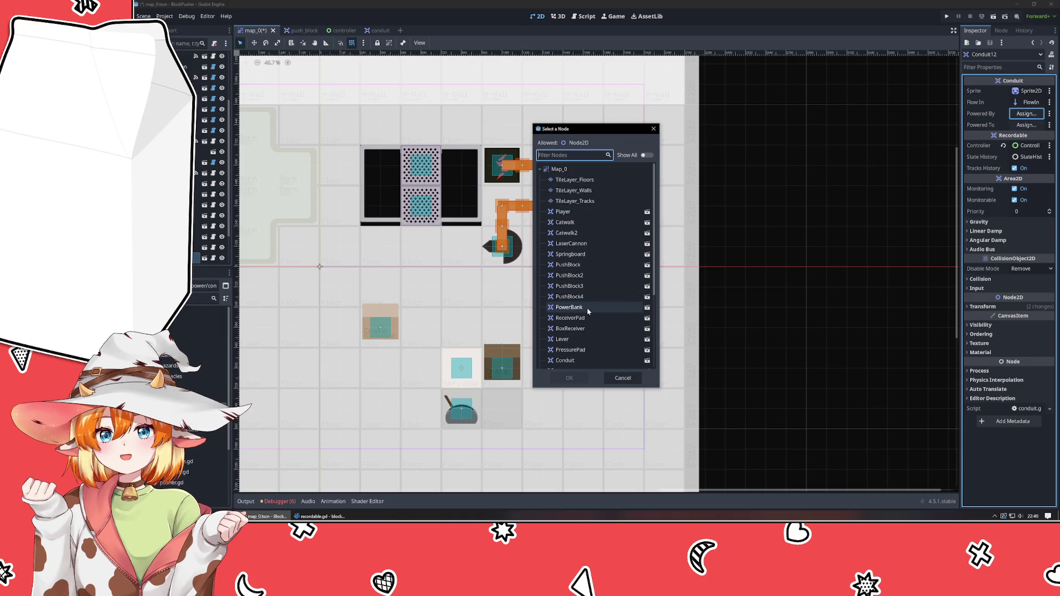
# - Pick PressurePad from the node list as Conduit12's Powered By source
pyautogui.scroll(-2, 588, 312)
pyautogui.scroll(3, 594, 253)
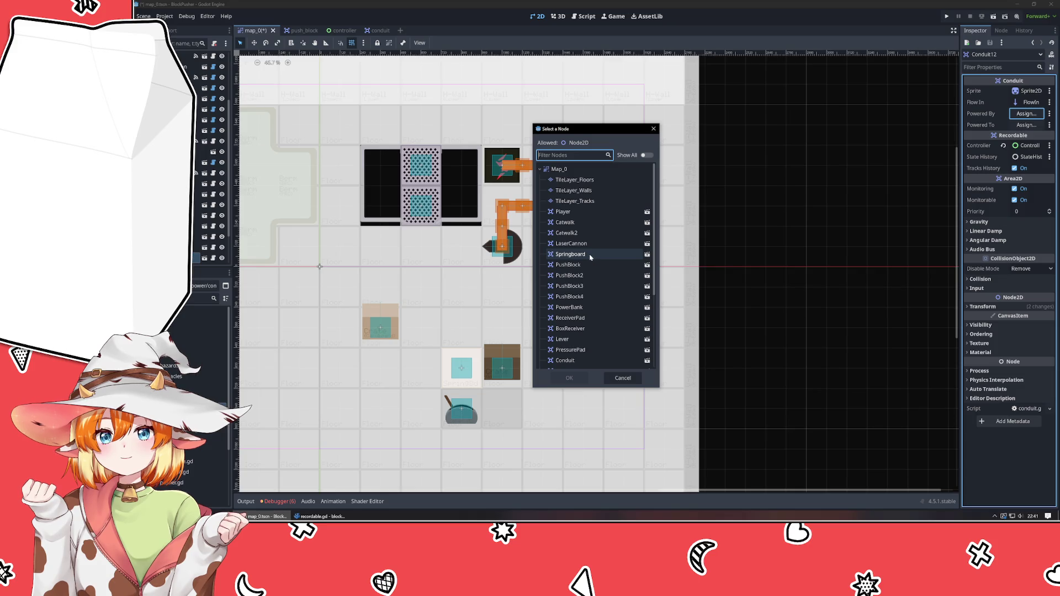
pyautogui.scroll(-4, 591, 259)
pyautogui.scroll(2, 595, 278)
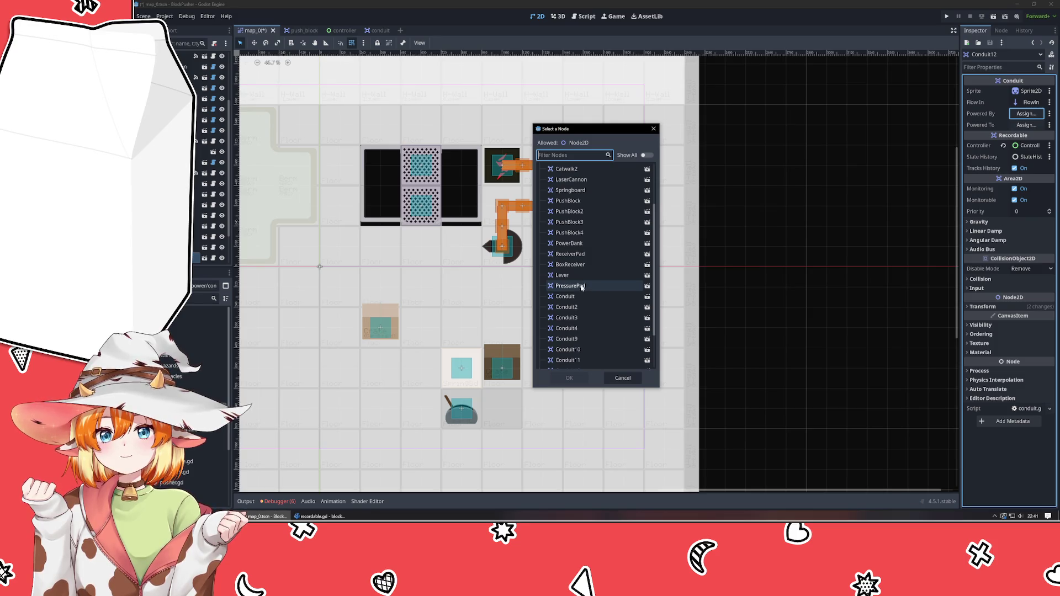
pyautogui.doubleClick(582, 285)
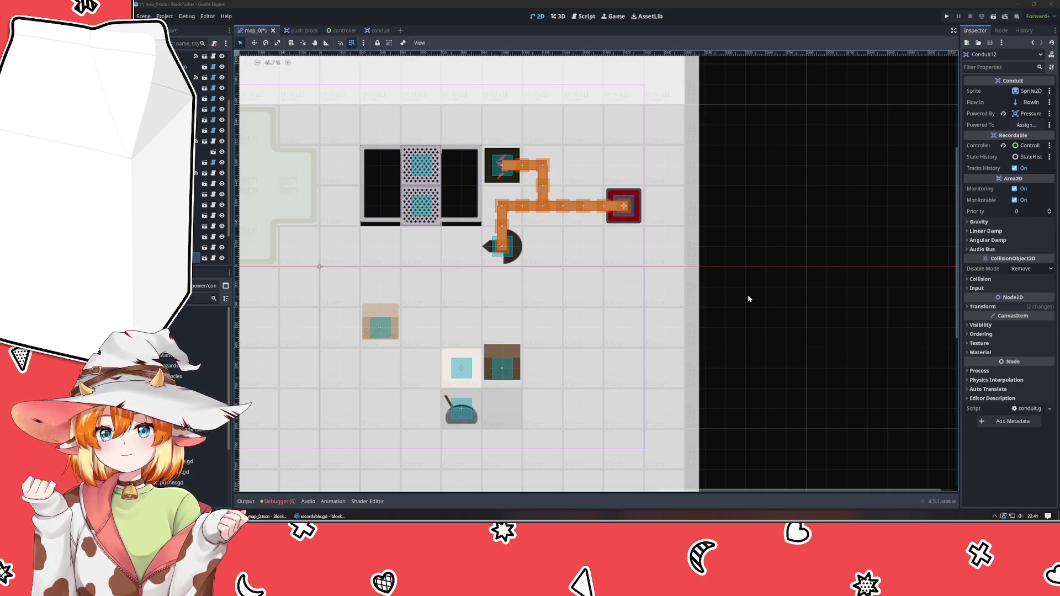
pyautogui.moveTo(749, 299)
pyautogui.mouseDown()
pyautogui.moveTo(778, 282)
pyautogui.moveTo(806, 283)
pyautogui.mouseUp()
# - Save the scene and pull three conduit pieces out of the row by the red block
pyautogui.hotkey('ctrl', 's')
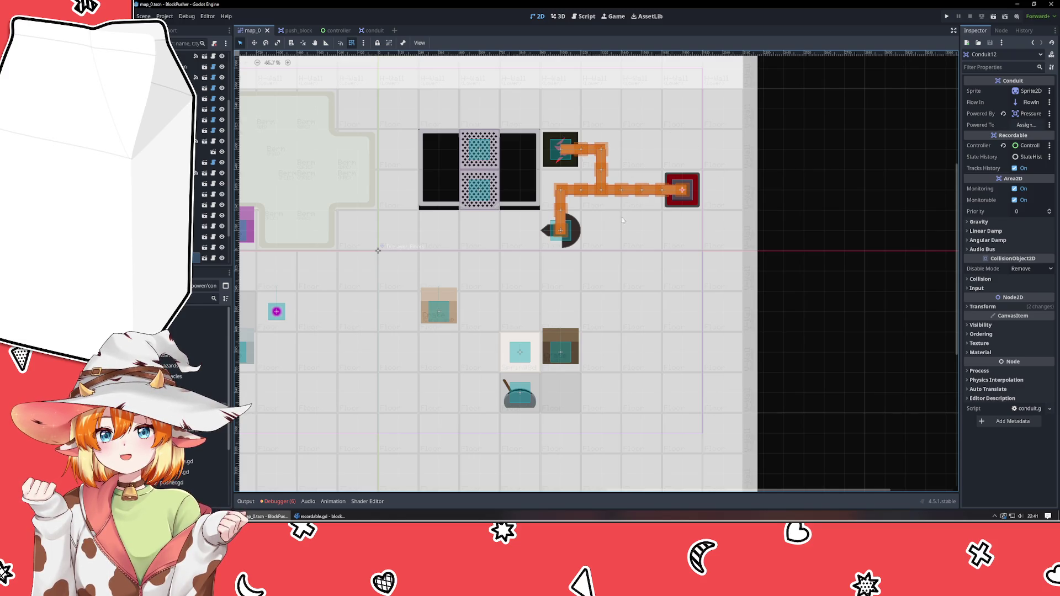
pyautogui.scroll(5, 593, 199)
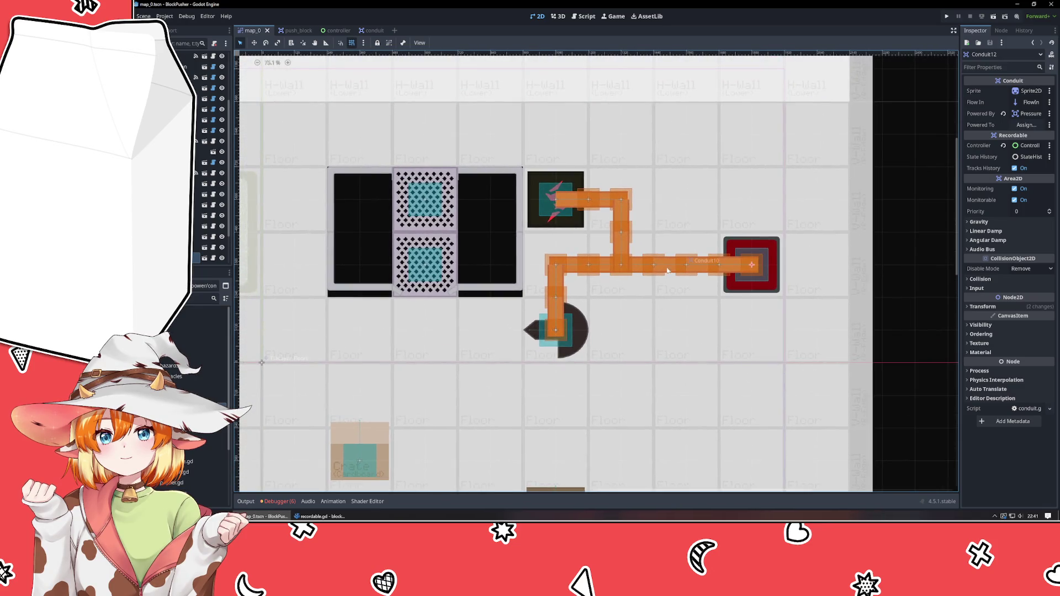
pyautogui.moveTo(653, 269); pyautogui.dragTo(653, 335)
pyautogui.moveTo(686, 269); pyautogui.dragTo(720, 367)
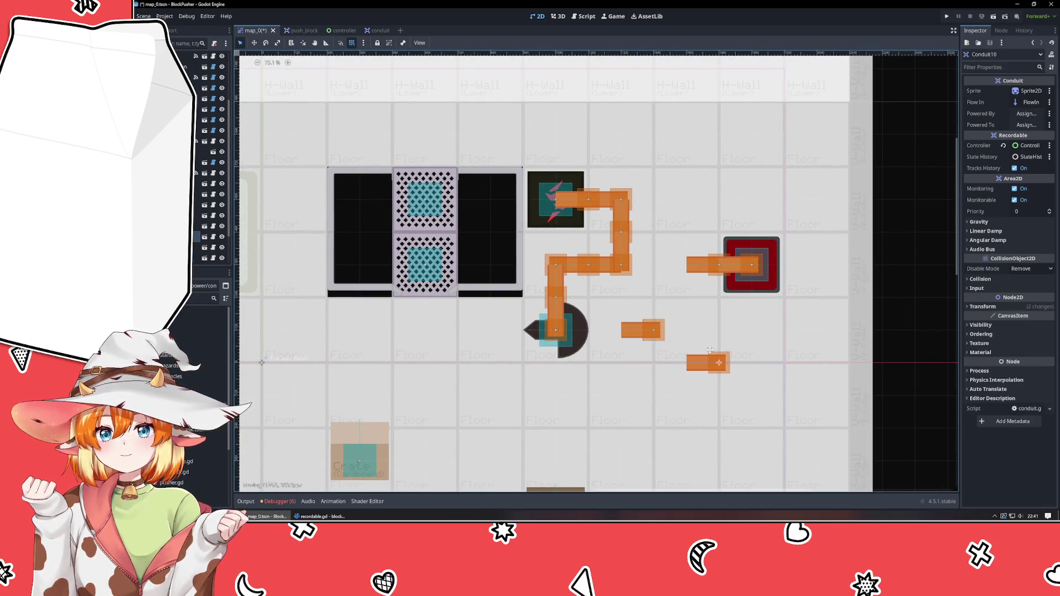
pyautogui.moveTo(713, 270); pyautogui.dragTo(713, 336)
# - Rotate the two conduits next to the red block to -90° and move one back into the row
pyautogui.click(727, 271)
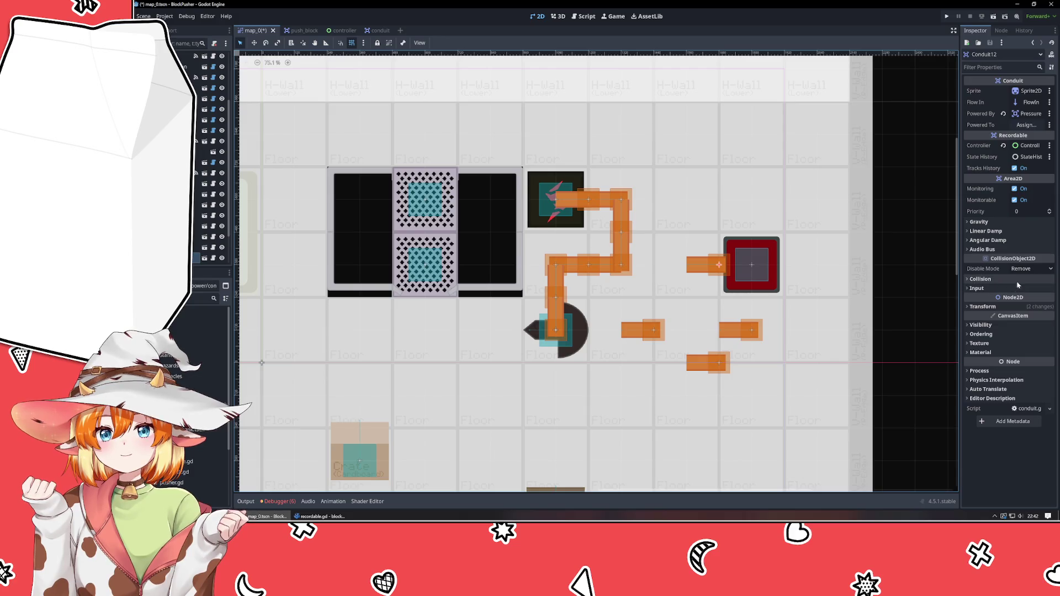
pyautogui.click(985, 308)
pyautogui.click(1029, 345)
pyautogui.write('-90')
pyautogui.press('Return')
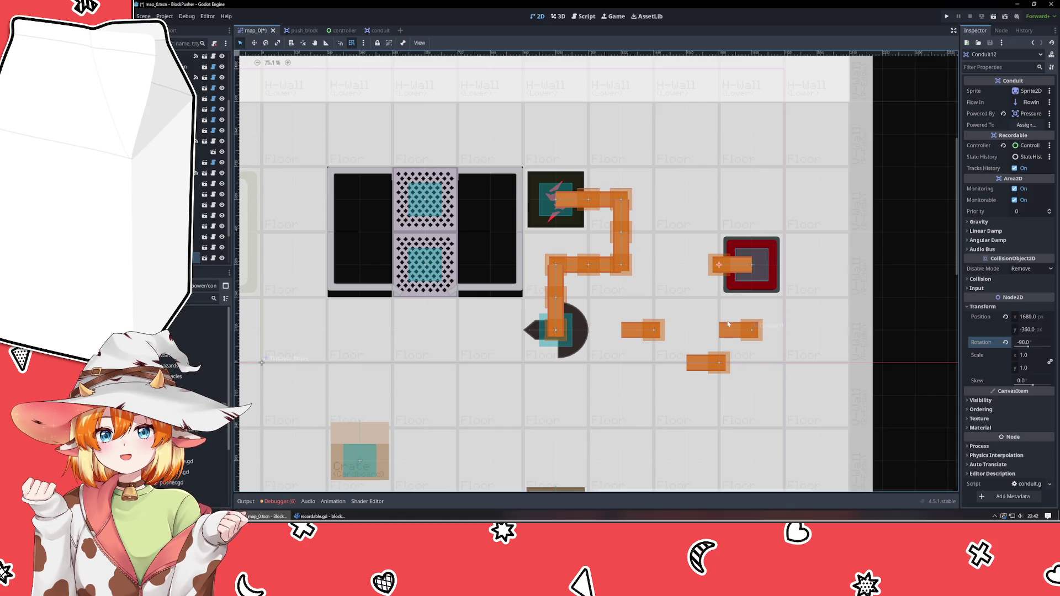
pyautogui.moveTo(737, 331)
pyautogui.mouseDown()
pyautogui.moveTo(696, 301)
pyautogui.moveTo(690, 278)
pyautogui.mouseUp()
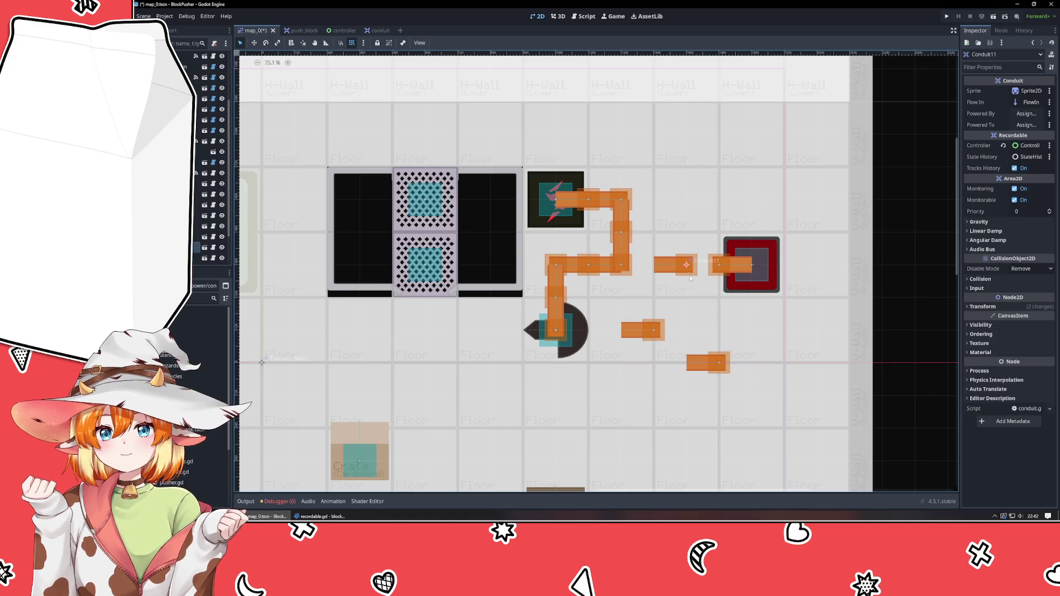
pyautogui.click(1030, 307)
pyautogui.click(1035, 342)
pyautogui.write('-90')
pyautogui.press('Return')
pyautogui.press('Return')
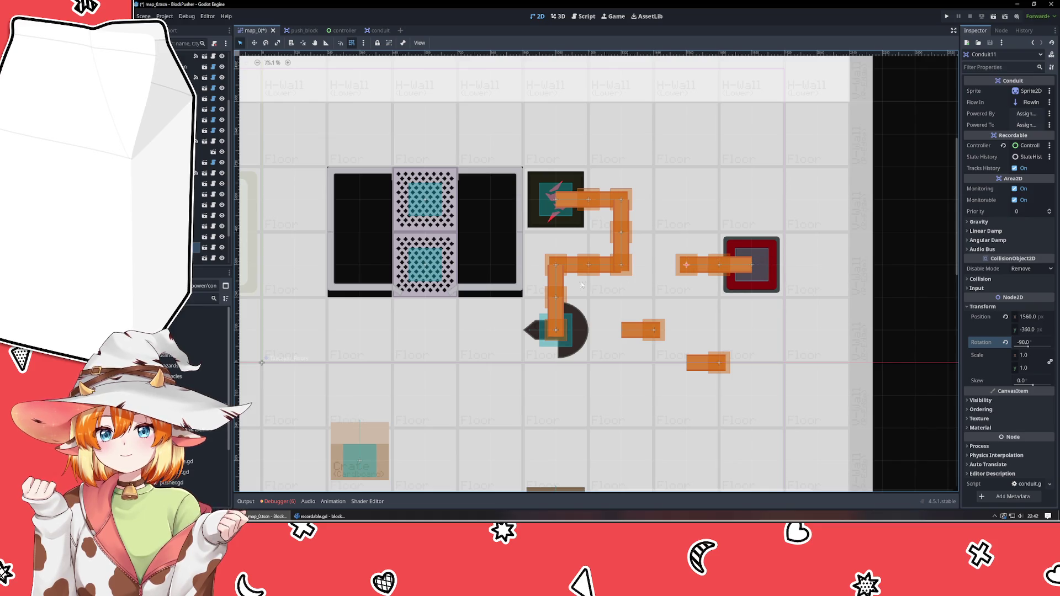
# - Rotate Conduit9 and Conduit10 to -90° and fit them back into the chain's row
pyautogui.click(660, 332)
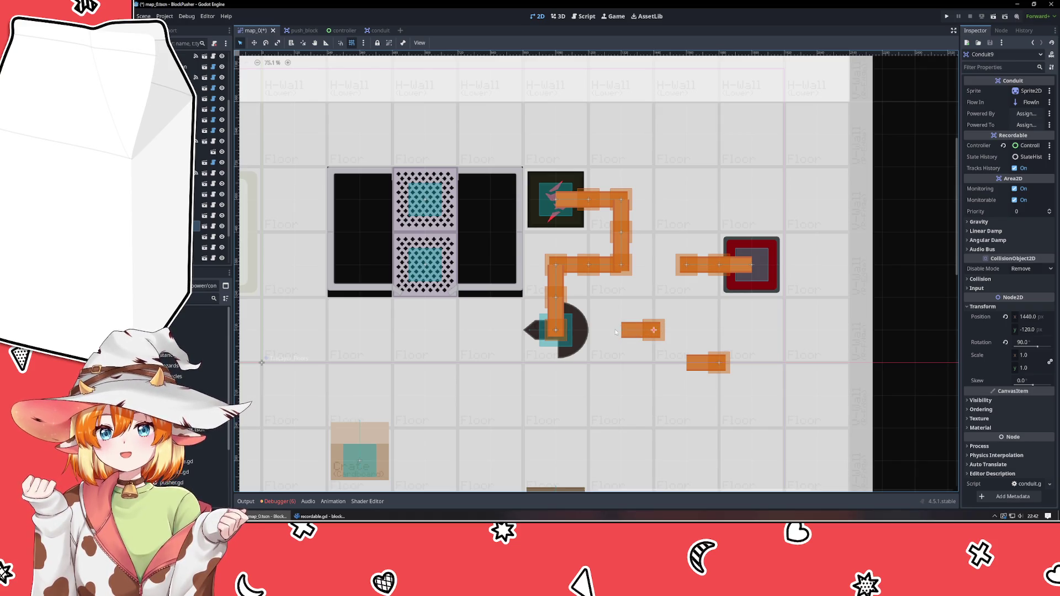
pyautogui.click(1025, 342)
pyautogui.write('-90')
pyautogui.press('Return')
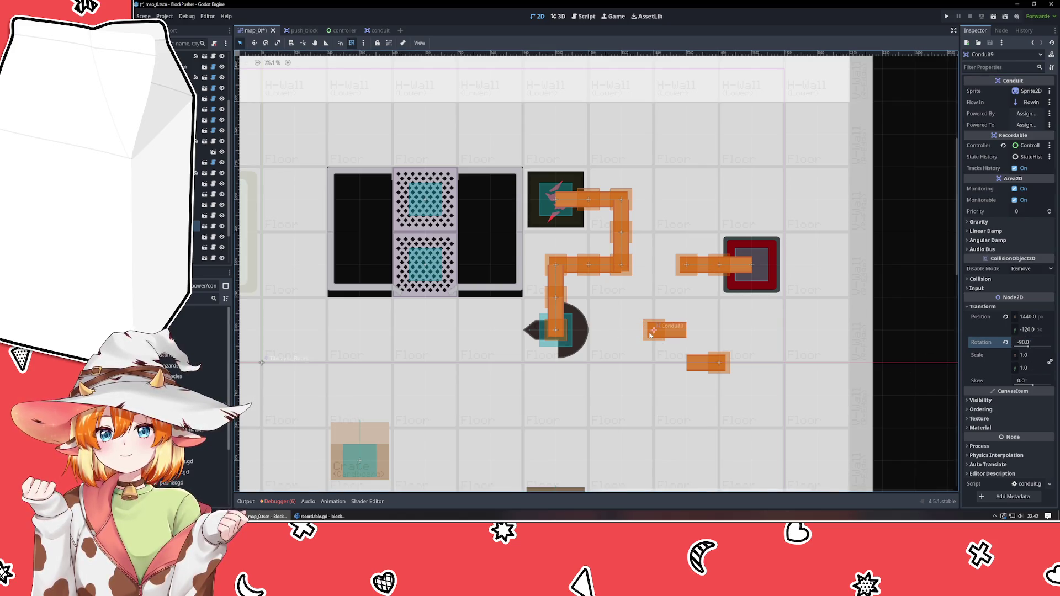
pyautogui.hotkey('shift', 'Up')
pyautogui.hotkey('shift', 'Up')
pyautogui.click(721, 365)
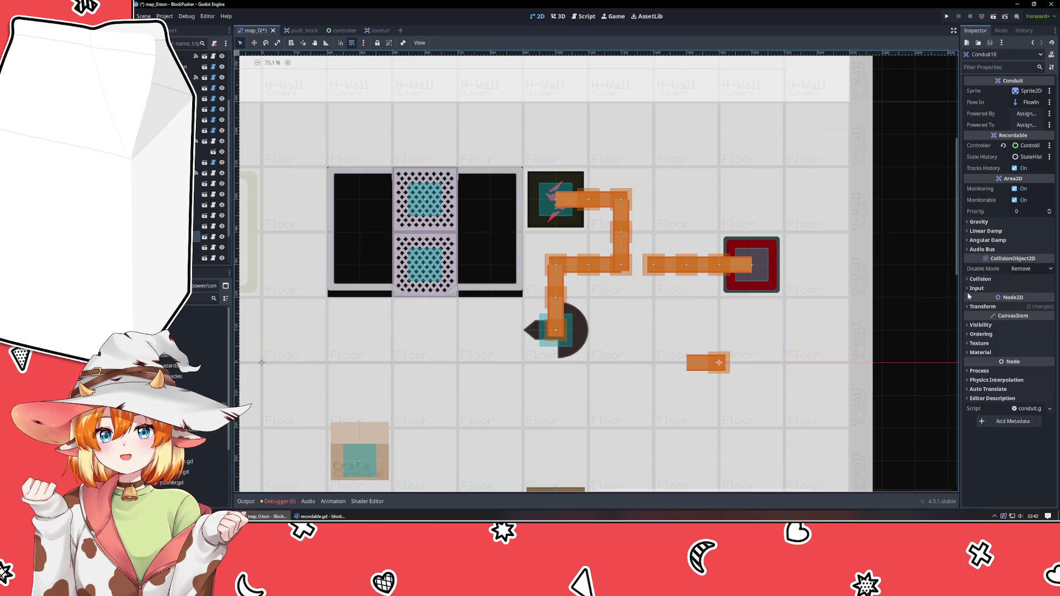
pyautogui.click(978, 307)
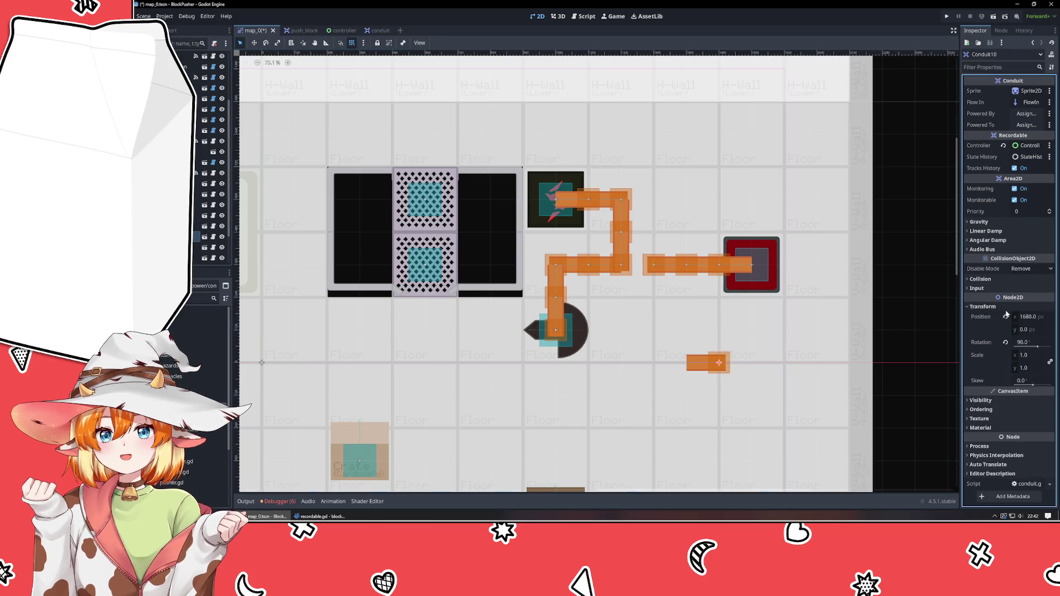
pyautogui.click(1032, 342)
pyautogui.write('-90')
pyautogui.press('Return')
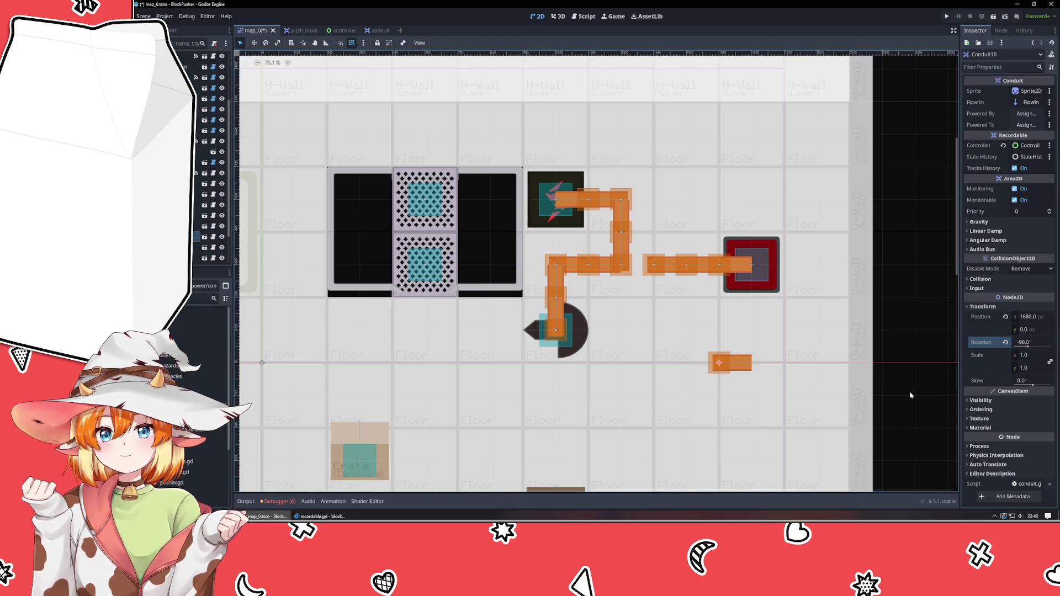
pyautogui.moveTo(721, 371); pyautogui.dragTo(624, 274)
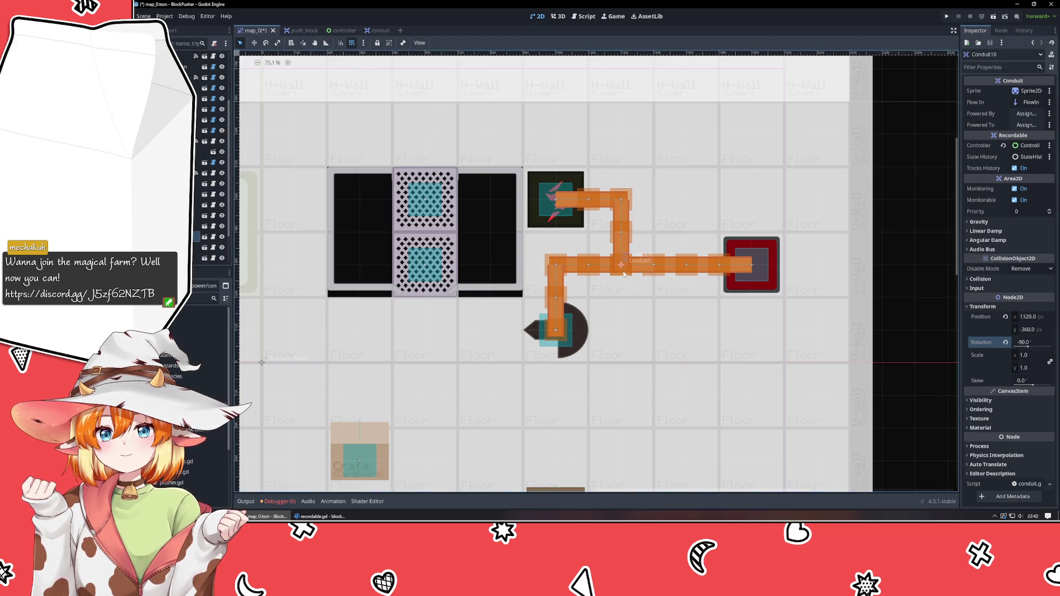
# - Look over the floor tile layer and lever, then save the level
pyautogui.click(660, 330)
pyautogui.scroll(-1, 879, 296)
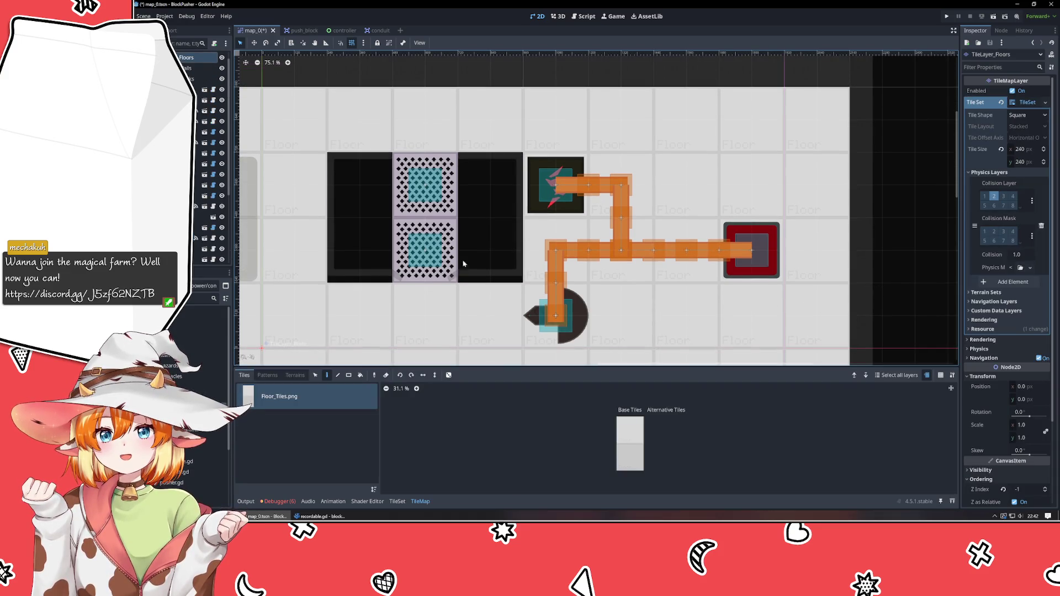
pyautogui.click(188, 228)
pyautogui.scroll(-2, 663, 308)
pyautogui.click(876, 314)
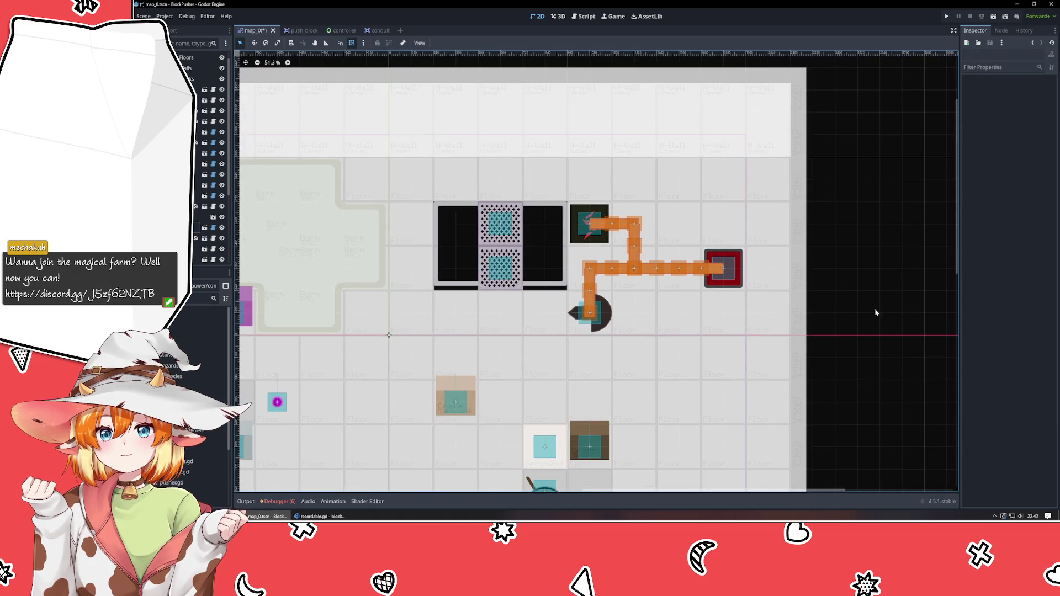
pyautogui.hotkey('ctrl', 's')
# - Inspect the conduit beside the red block, the wall tile layer and the player
pyautogui.scroll(-1, 822, 311)
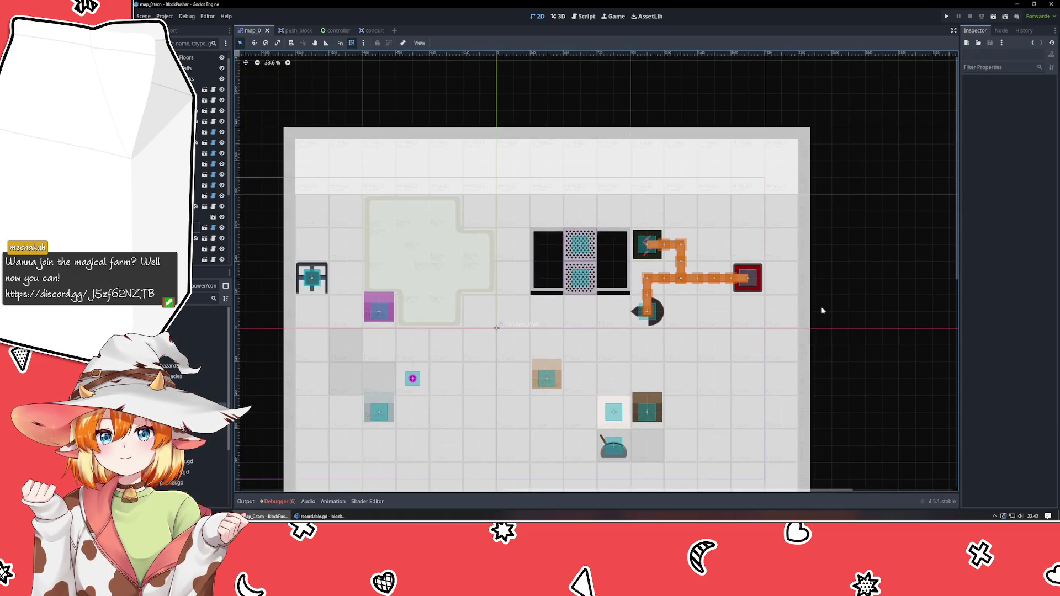
pyautogui.moveTo(822, 311); pyautogui.dragTo(821, 246)
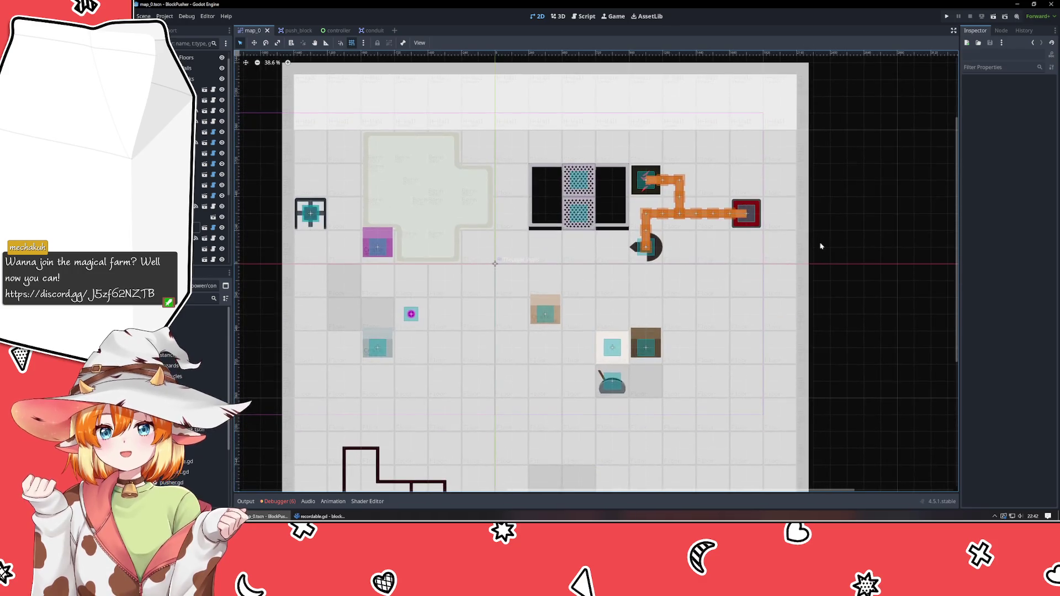
pyautogui.click(735, 217)
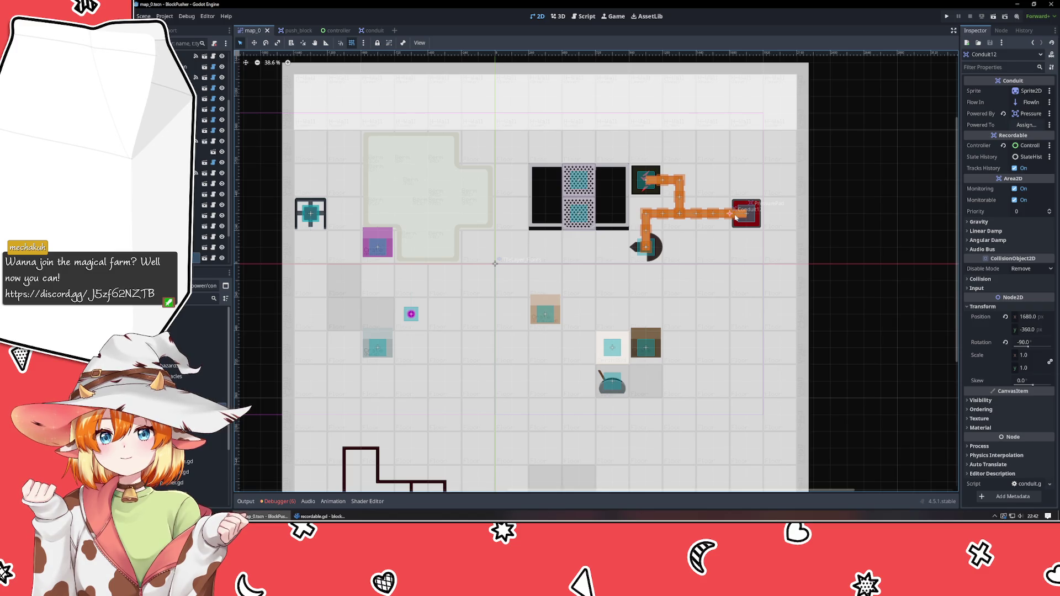
pyautogui.click(829, 230)
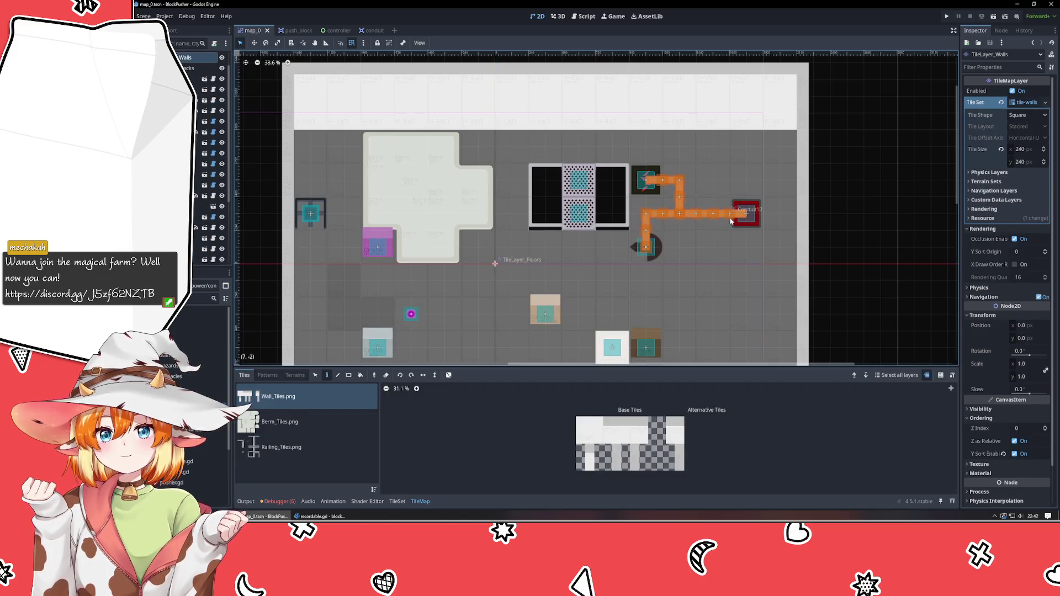
pyautogui.click(213, 89)
pyautogui.moveTo(855, 197); pyautogui.dragTo(779, 243)
# - Clear Conduit12's Powered By link, save the level and launch the game
pyautogui.click(655, 263)
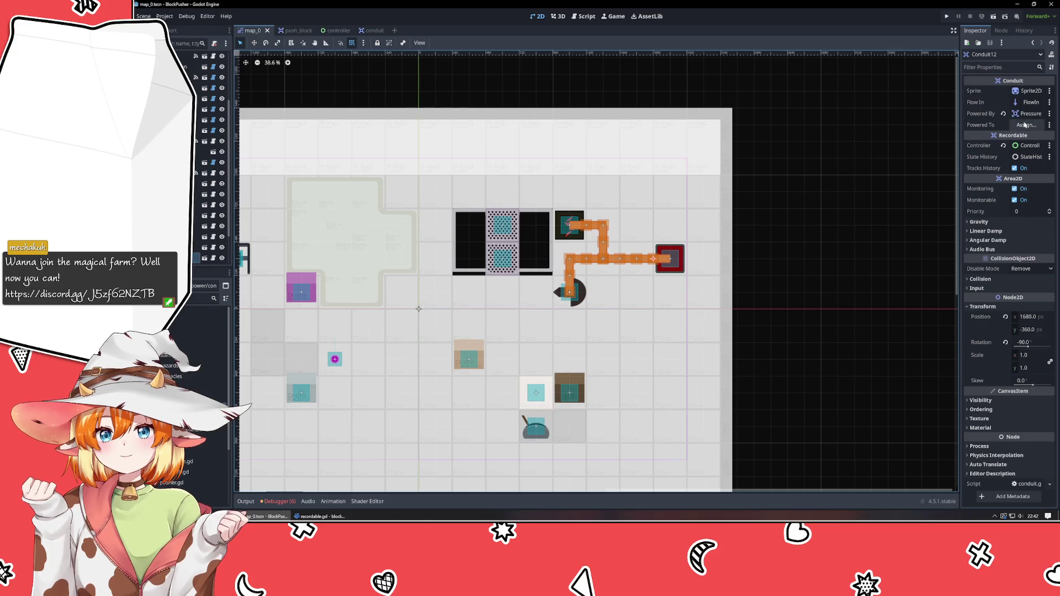
pyautogui.moveTo(1008, 116)
pyautogui.mouseDown()
pyautogui.moveTo(764, 246)
pyautogui.moveTo(677, 260)
pyautogui.moveTo(583, 218)
pyautogui.moveTo(574, 224)
pyautogui.moveTo(600, 226)
pyautogui.moveTo(610, 263)
pyautogui.moveTo(573, 261)
pyautogui.moveTo(571, 291)
pyautogui.mouseUp()
pyautogui.hotkey('ctrl', 's')
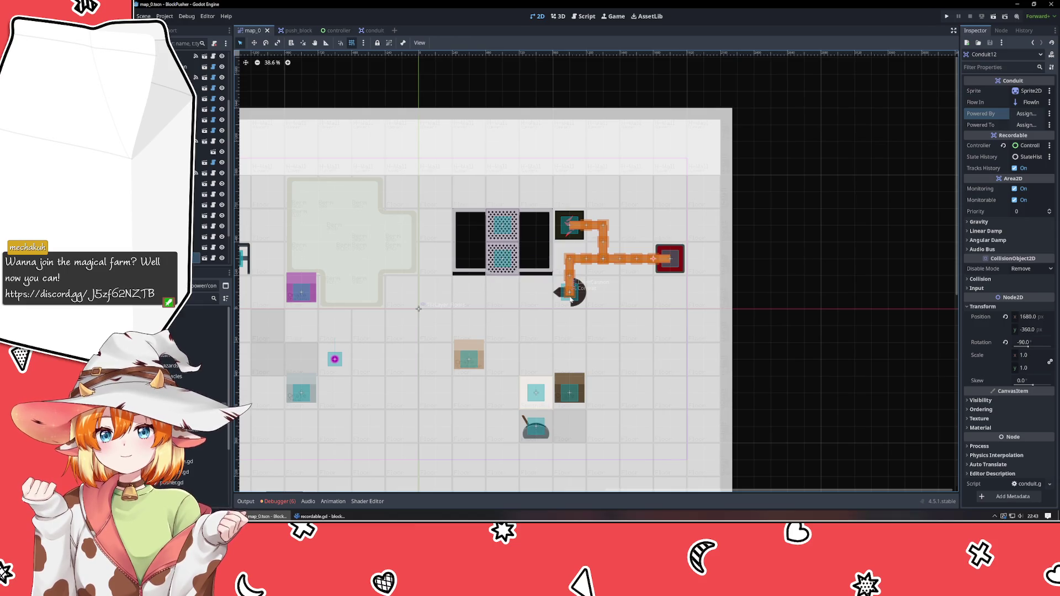
pyautogui.press('F5')
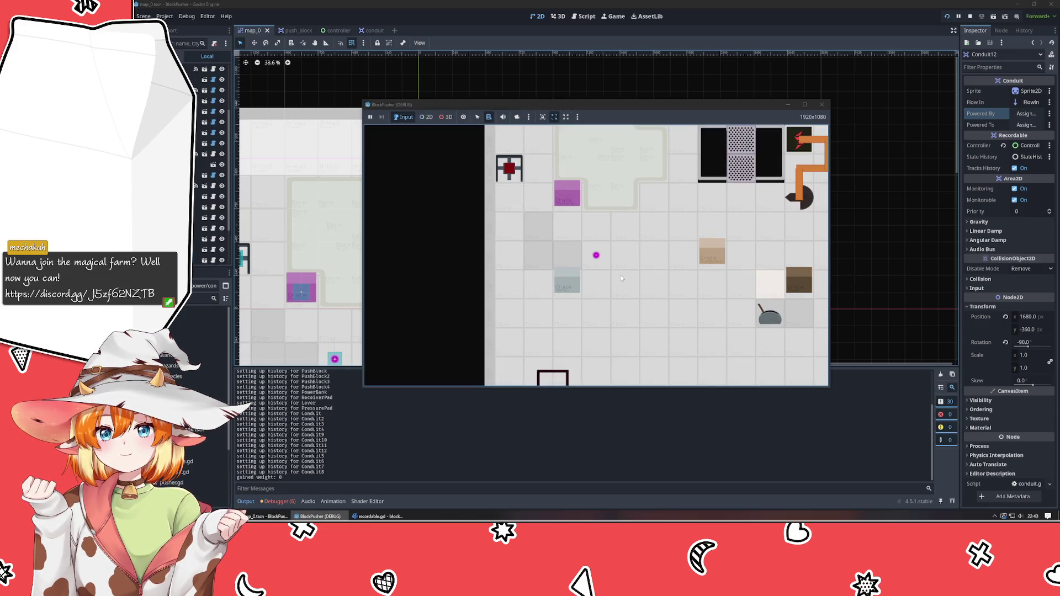
# - Walk the player right, close the BlockPusher (DEBUG) window and switch to recordable.gd
pyautogui.press('Right')
pyautogui.press('Right')
pyautogui.press('Right')
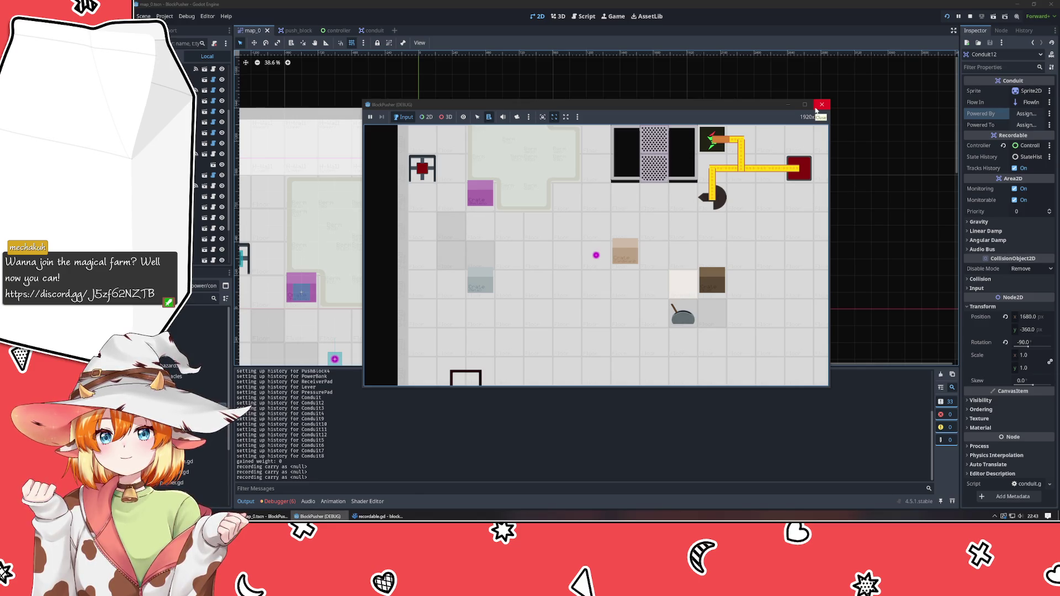
pyautogui.click(816, 108)
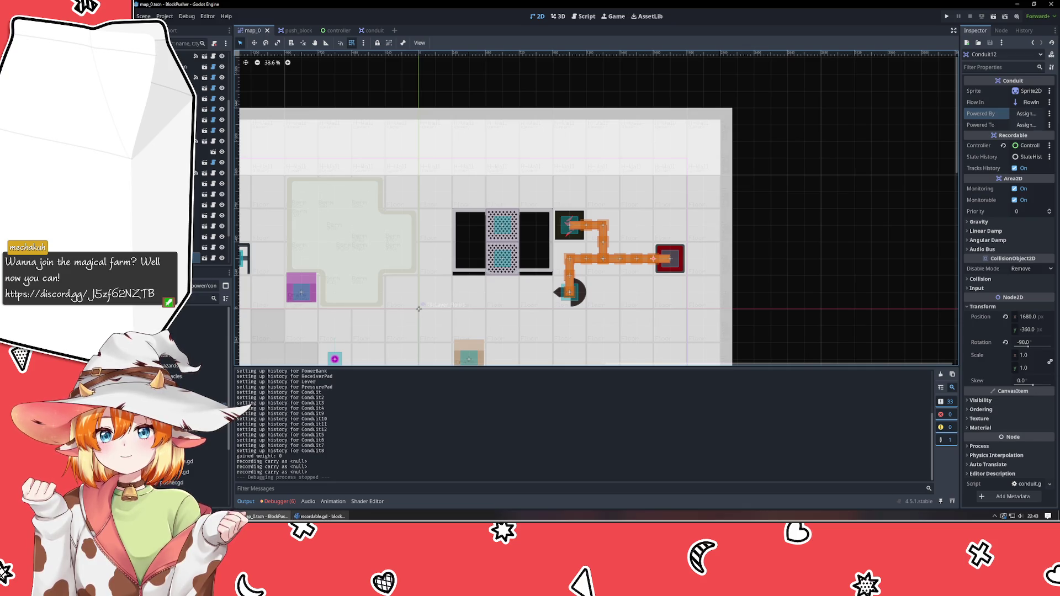
pyautogui.click(320, 516)
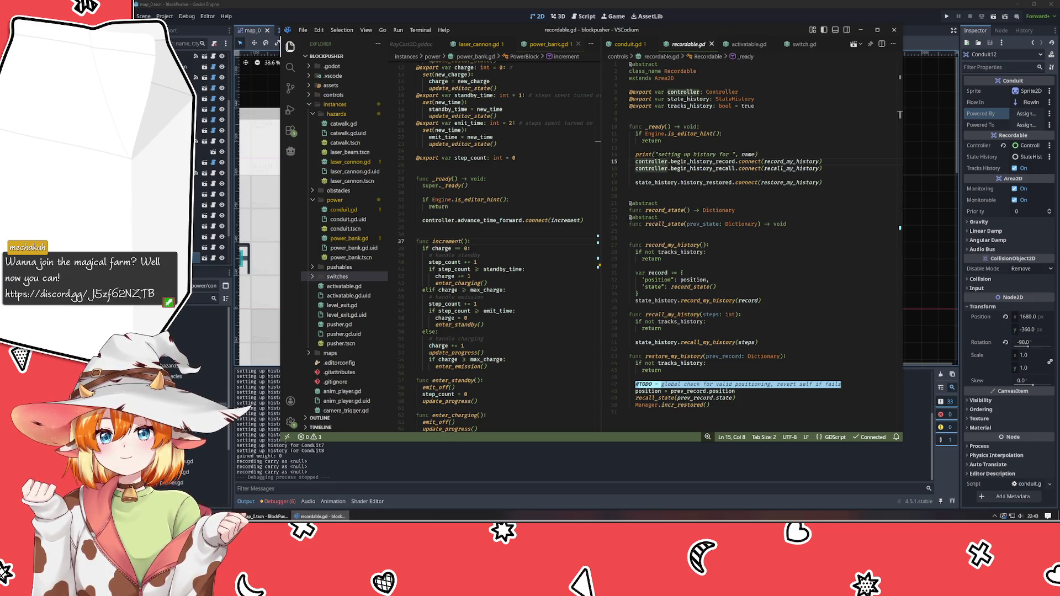
# - Close recordable.gd and read conduit.gd from _ready down to check_flow
pyautogui.click(772, 322)
pyautogui.scroll(-5, 772, 319)
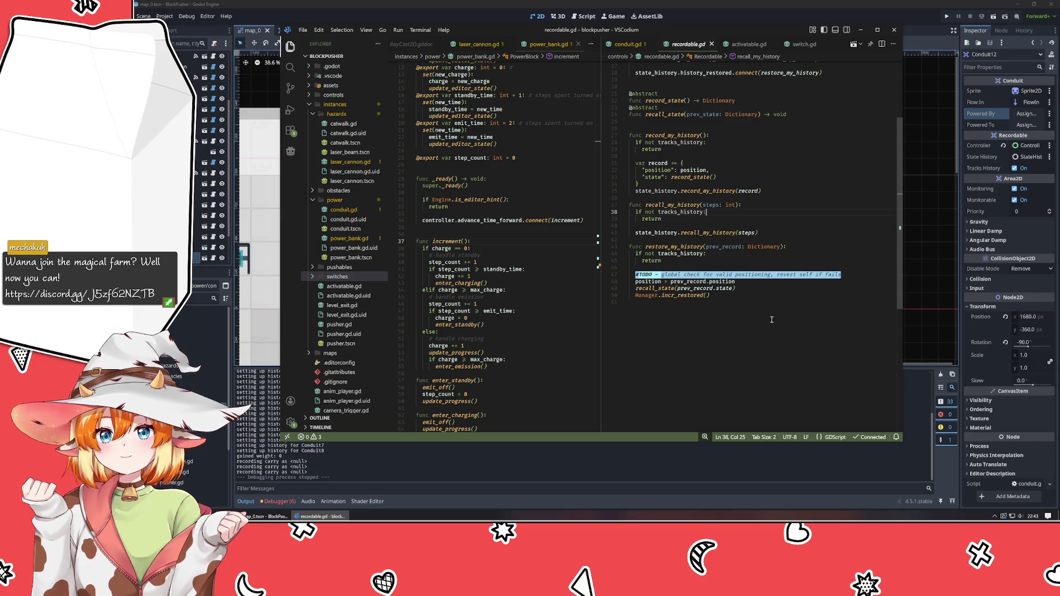
pyautogui.middleClick(674, 46)
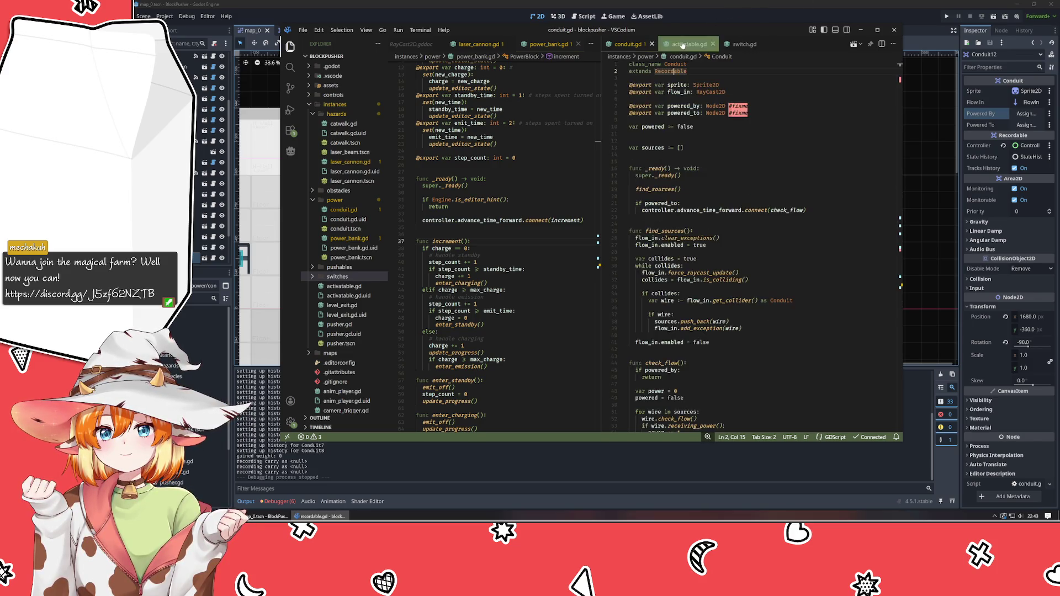
pyautogui.click(750, 178)
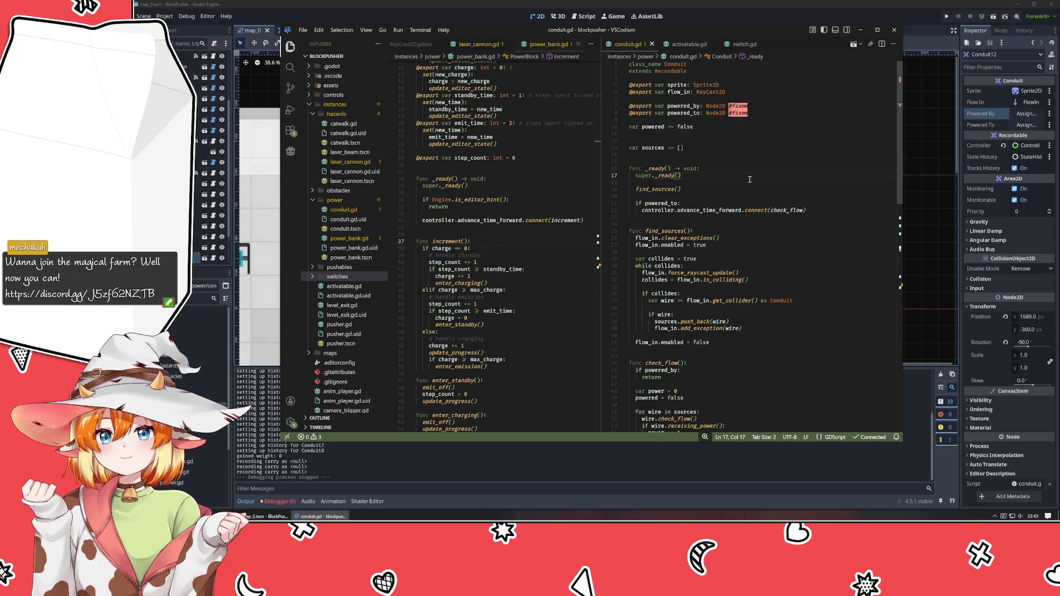
pyautogui.scroll(-8, 750, 180)
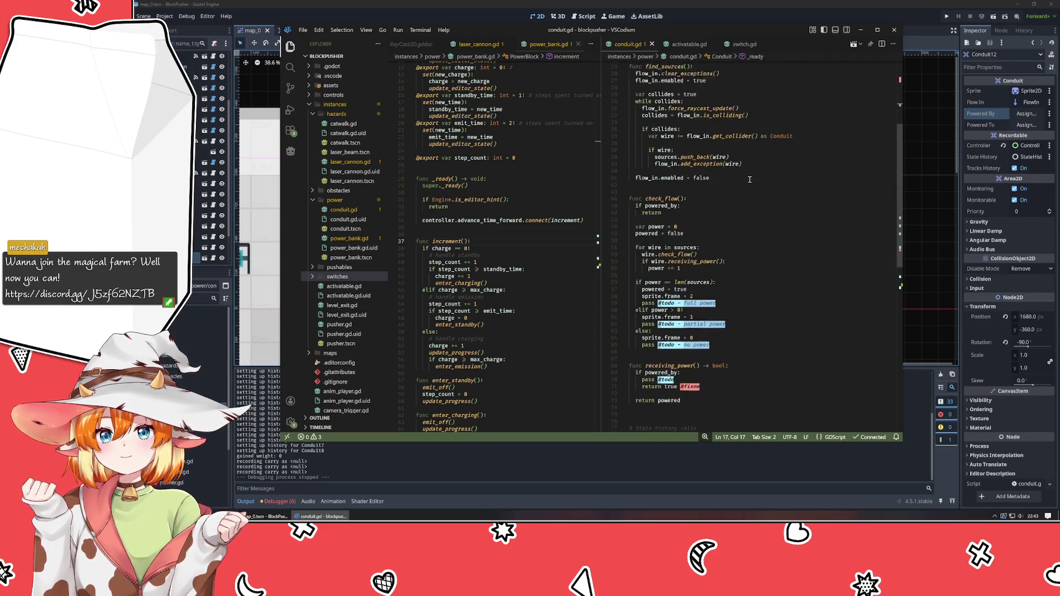